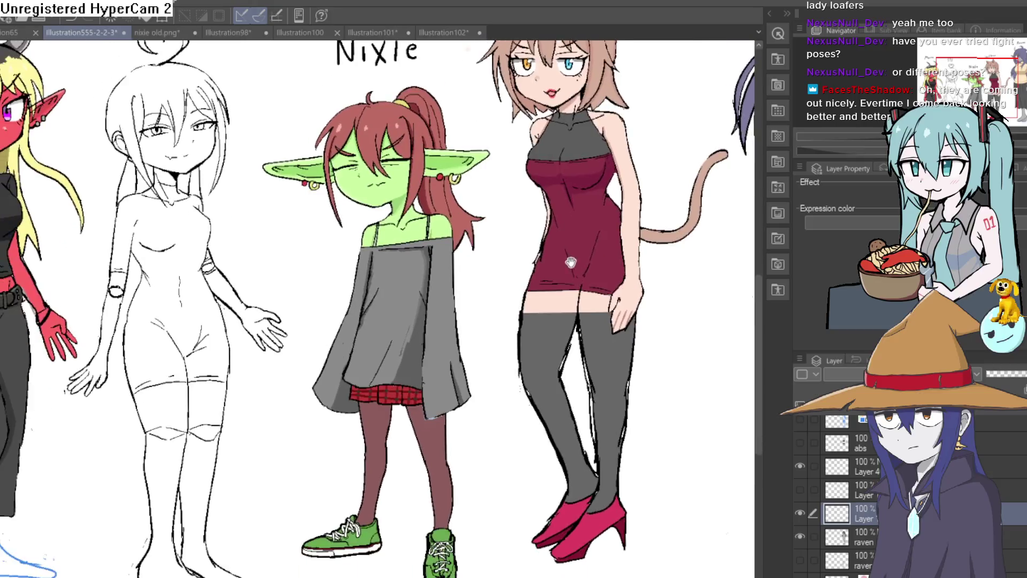
Bring the whole character lineup into view and hide the palettes with Tab
drag(525, 358, 514, 332)
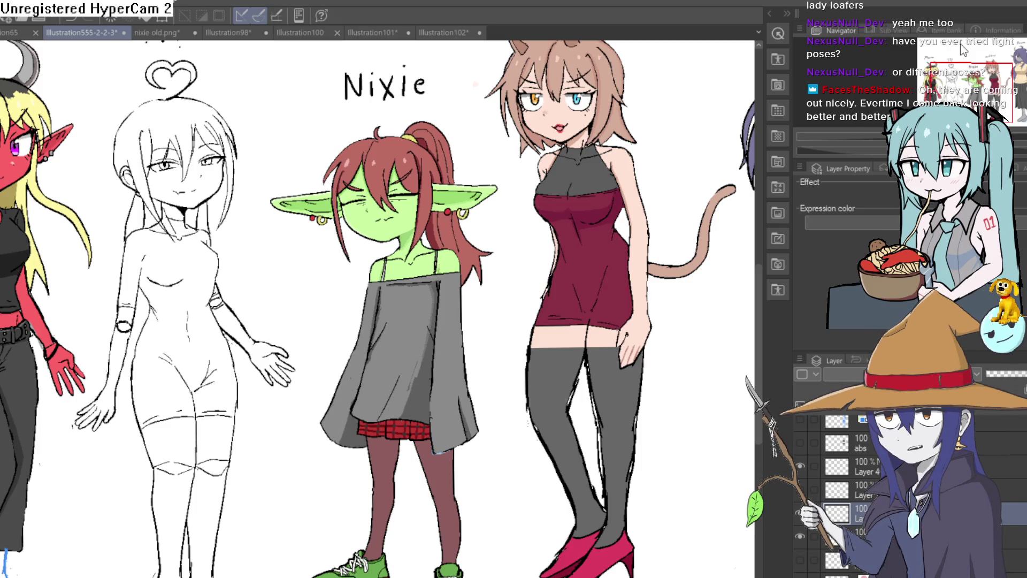
drag(961, 43, 986, 48)
scroll(498, 311, down, 3)
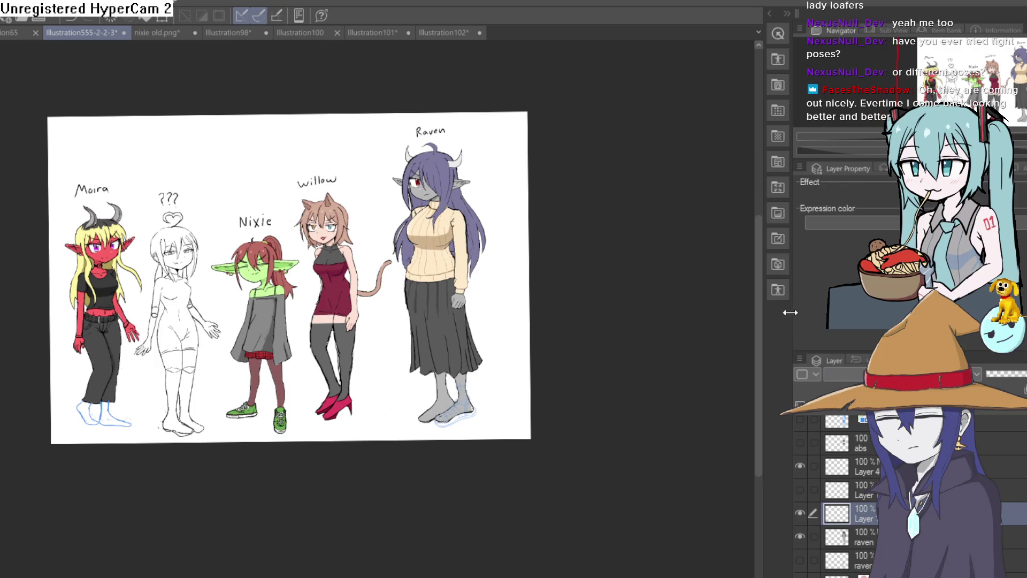
key(Tab)
scroll(592, 300, up, 5)
Zoom onto the characters' feet and straighten the tilted view of Raven's sandal sketch
drag(593, 300, 507, 160)
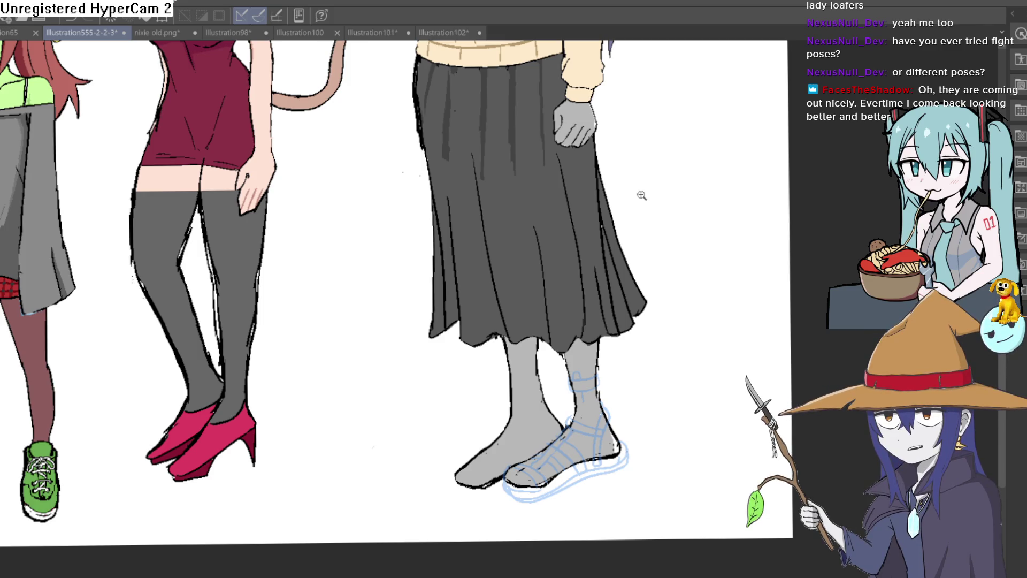
scroll(644, 164, down, 2)
scroll(608, 144, down, 2)
scroll(640, 271, up, 4)
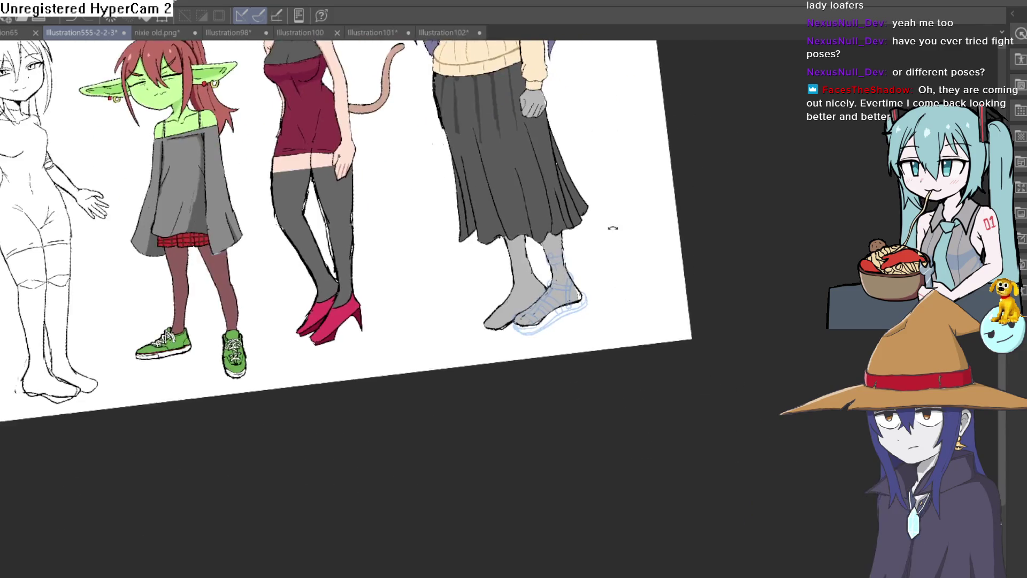
scroll(593, 308, up, 4)
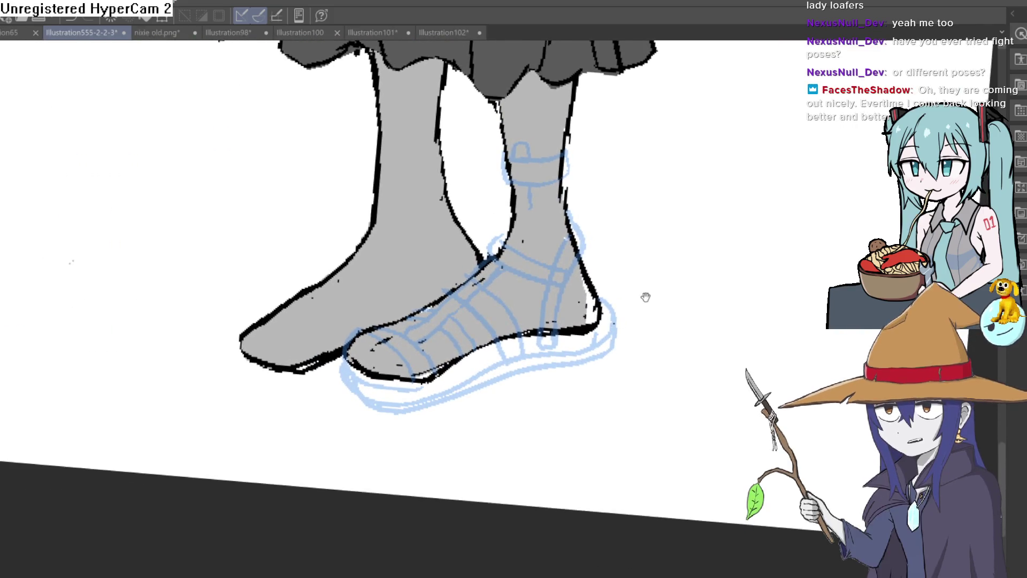
mouse_move(644, 284)
mouse_down()
mouse_move(635, 286)
mouse_move(648, 320)
mouse_move(674, 276)
mouse_up()
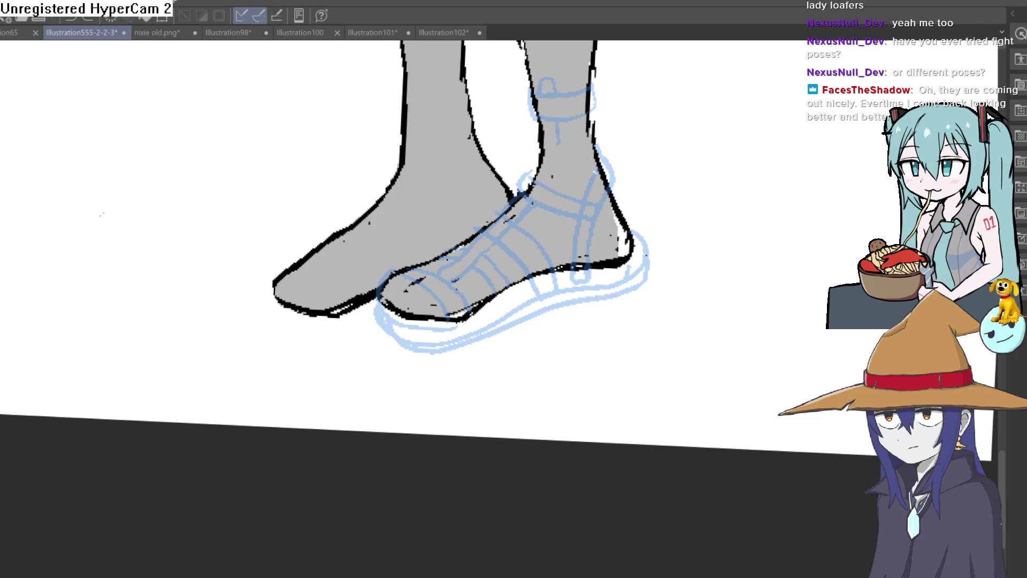
drag(755, 305, 735, 417)
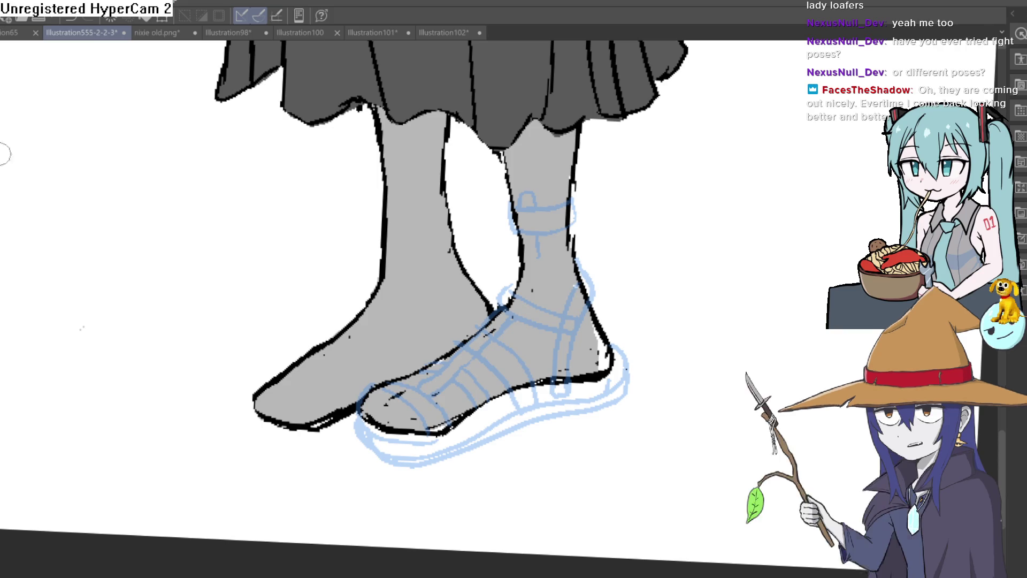
Ink the ankle strap outline and the straps curving from the ankle down the foot
scroll(548, 215, up, 3)
mouse_move(472, 140)
mouse_down()
mouse_move(470, 202)
mouse_move(599, 206)
mouse_move(600, 131)
mouse_move(500, 146)
mouse_move(490, 137)
mouse_move(539, 151)
mouse_move(504, 69)
mouse_up()
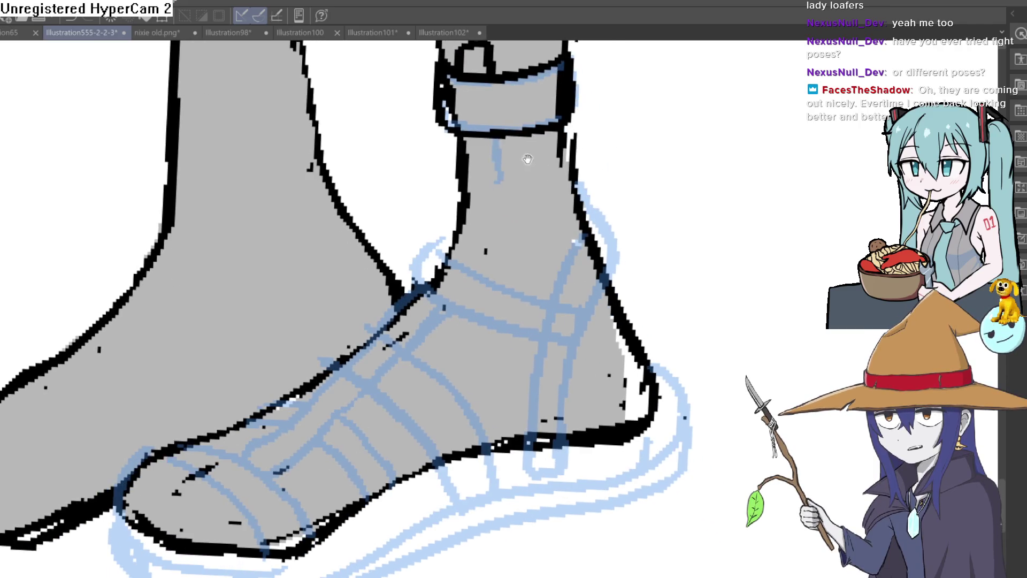
drag(500, 138, 490, 277)
mouse_move(454, 232)
mouse_down()
mouse_move(434, 236)
mouse_move(425, 291)
mouse_move(543, 338)
mouse_move(544, 287)
mouse_move(580, 195)
mouse_move(614, 229)
mouse_move(563, 468)
mouse_move(532, 428)
mouse_move(535, 338)
mouse_up()
mouse_move(453, 235)
mouse_down()
mouse_move(436, 257)
mouse_move(547, 295)
mouse_up()
mouse_move(467, 259)
mouse_down()
mouse_move(482, 126)
mouse_move(466, 252)
mouse_move(472, 212)
mouse_up()
Ink the looped instep strap and heel strap, undoing a stray stroke near the sole
drag(460, 303, 503, 263)
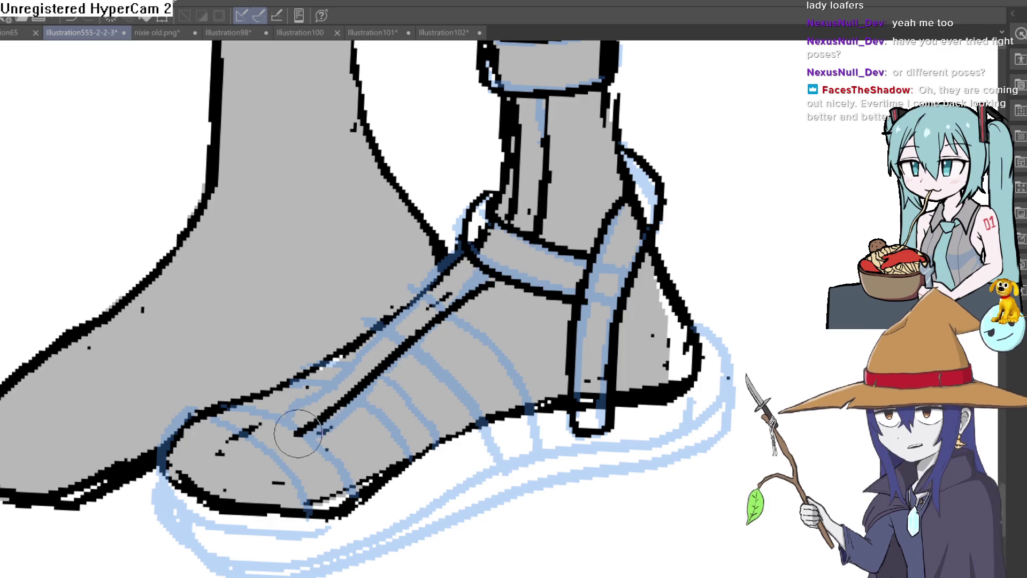
mouse_move(508, 290)
mouse_down()
mouse_move(492, 287)
mouse_move(362, 408)
mouse_move(305, 429)
mouse_move(484, 254)
mouse_up()
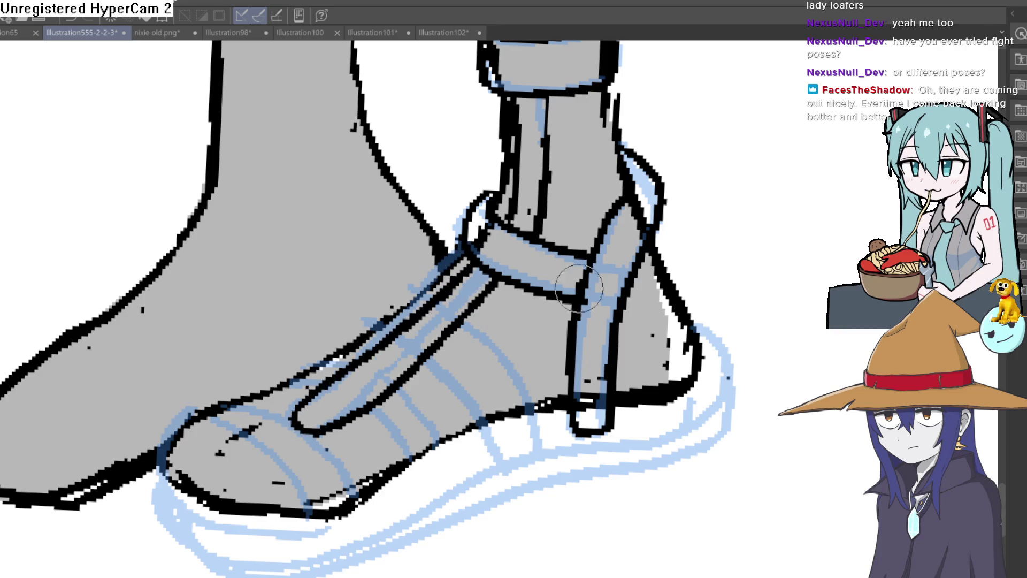
mouse_move(466, 322)
mouse_down()
mouse_move(535, 420)
mouse_move(481, 447)
mouse_move(458, 401)
mouse_move(378, 321)
mouse_move(385, 315)
mouse_up()
key(ctrl+z)
key(ctrl+z)
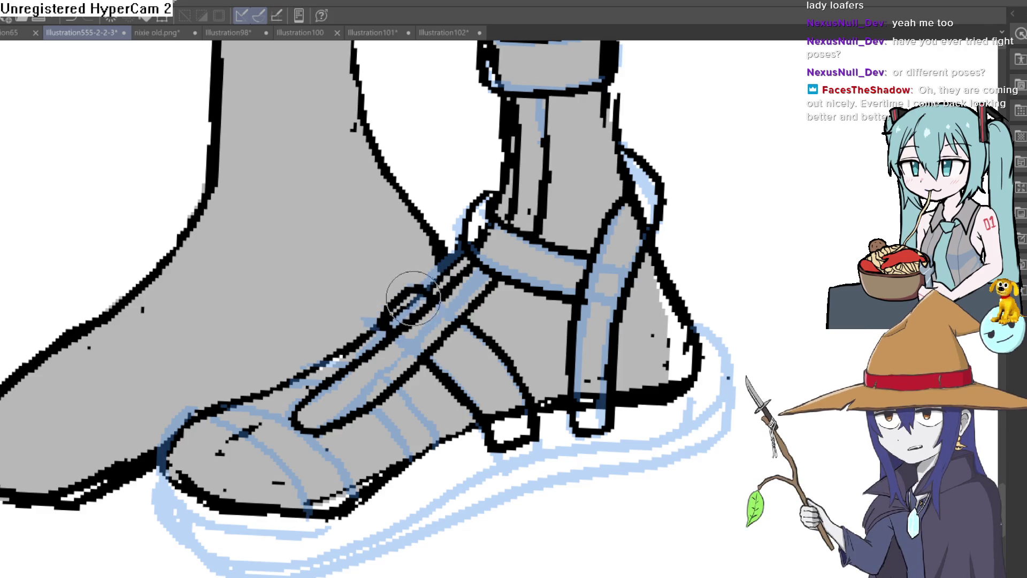
scroll(408, 303, down, 4)
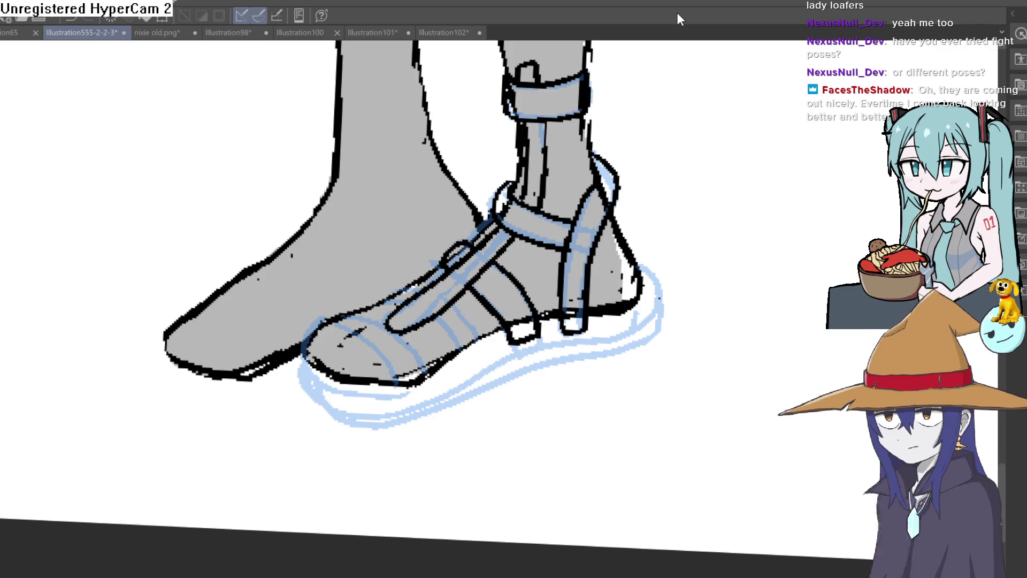
Ink the sole line from heel around the toe and the front sole edge under the toes
mouse_move(676, 12)
mouse_down()
mouse_move(644, 171)
mouse_move(605, 172)
mouse_move(564, 133)
mouse_up()
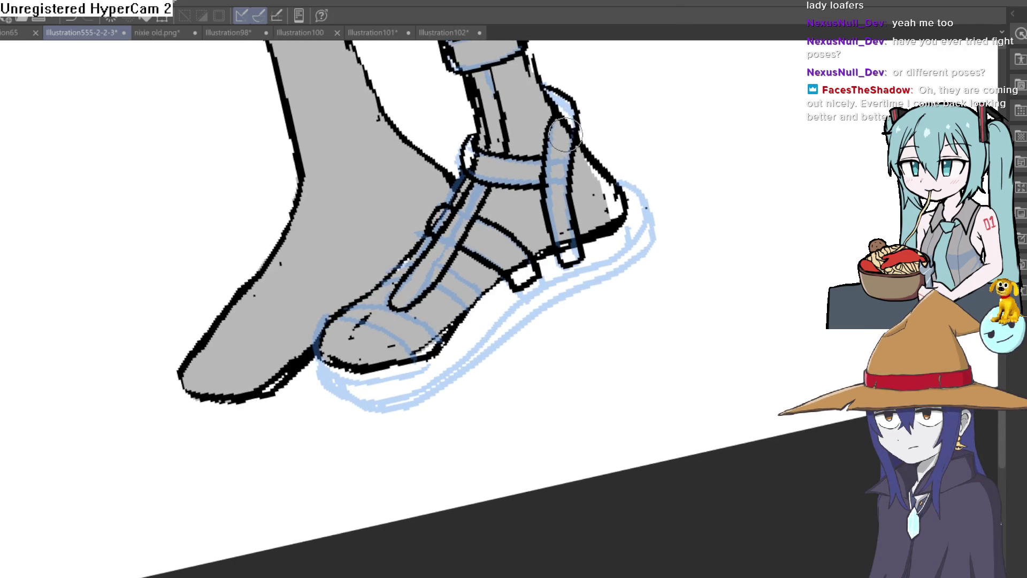
drag(686, 146, 688, 184)
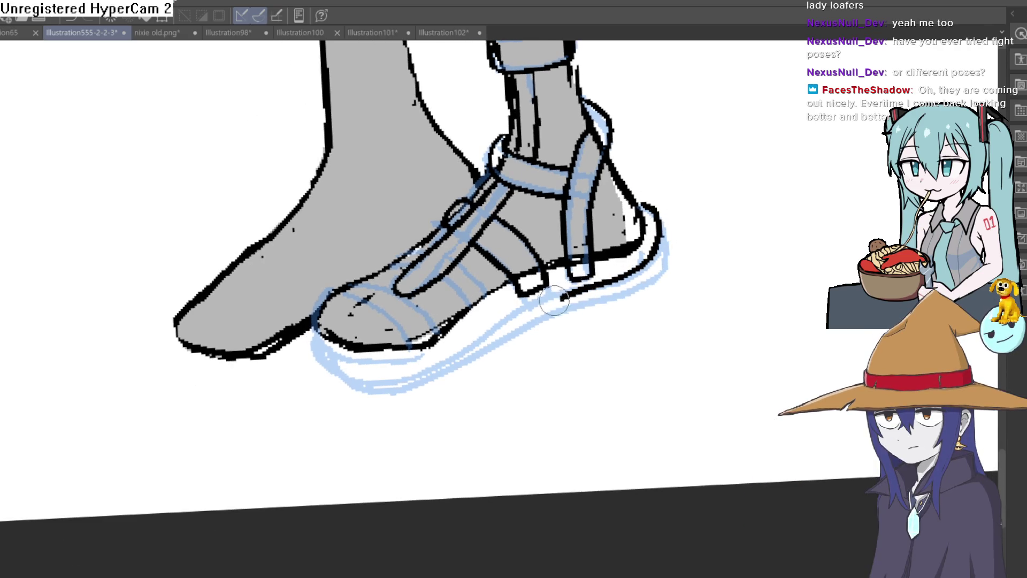
drag(555, 302, 468, 349)
mouse_move(368, 383)
mouse_down()
mouse_move(321, 353)
mouse_move(312, 317)
mouse_move(288, 301)
mouse_up()
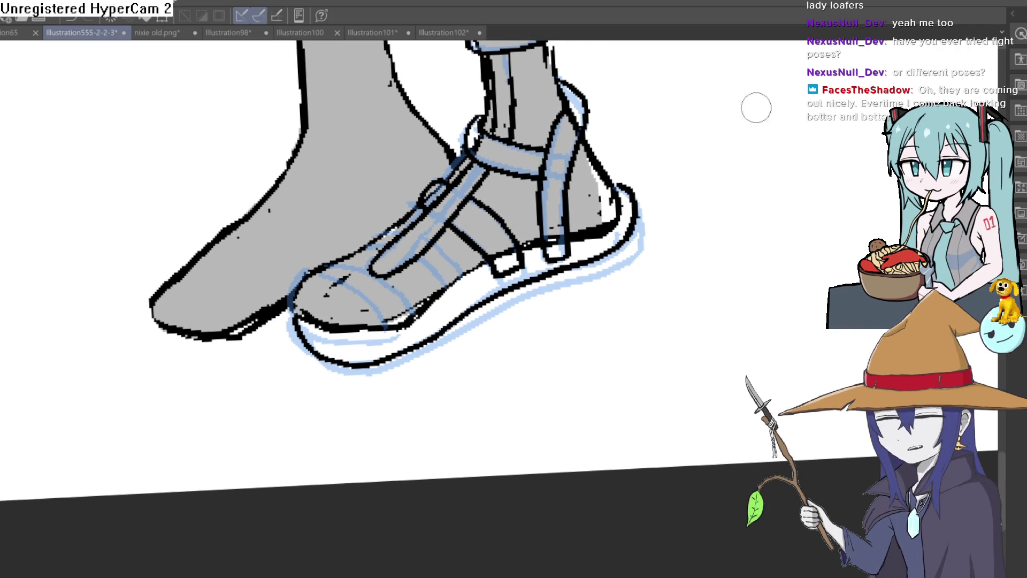
mouse_move(399, 318)
mouse_down()
mouse_move(347, 339)
mouse_move(306, 323)
mouse_up()
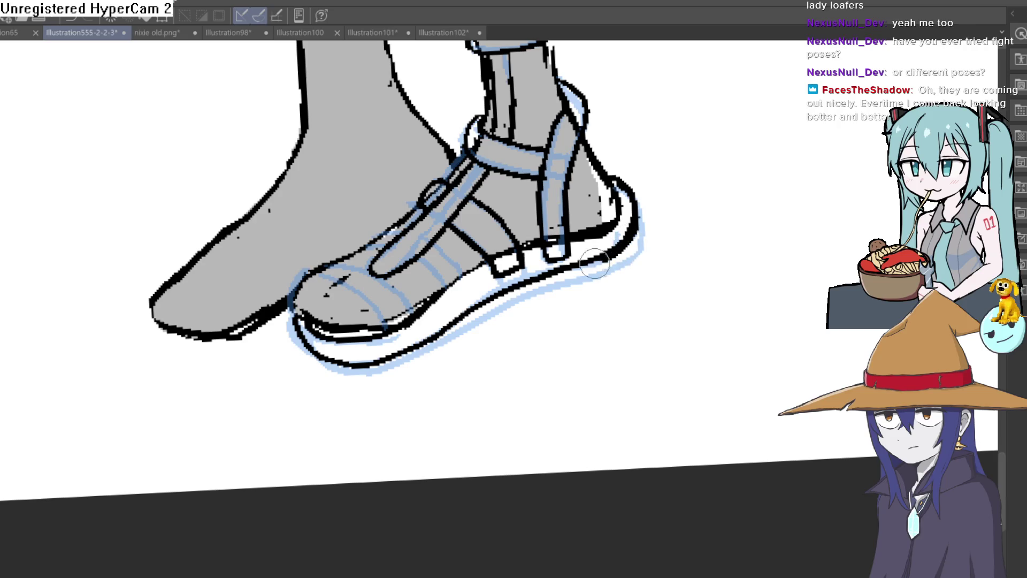
mouse_move(562, 246)
mouse_down()
mouse_move(695, 264)
mouse_move(669, 199)
mouse_move(626, 223)
mouse_up()
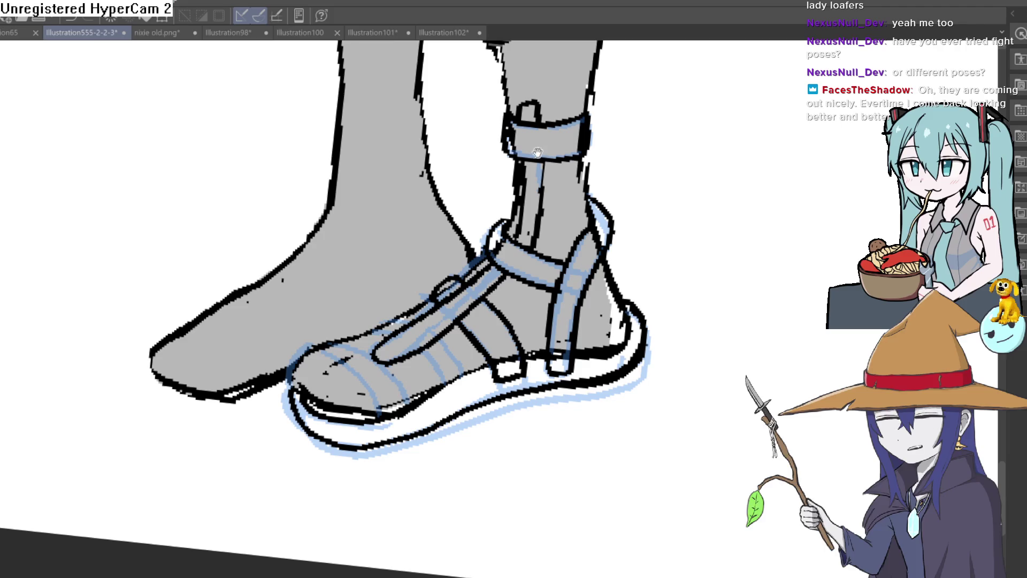
scroll(609, 177, down, 3)
drag(586, 206, 637, 176)
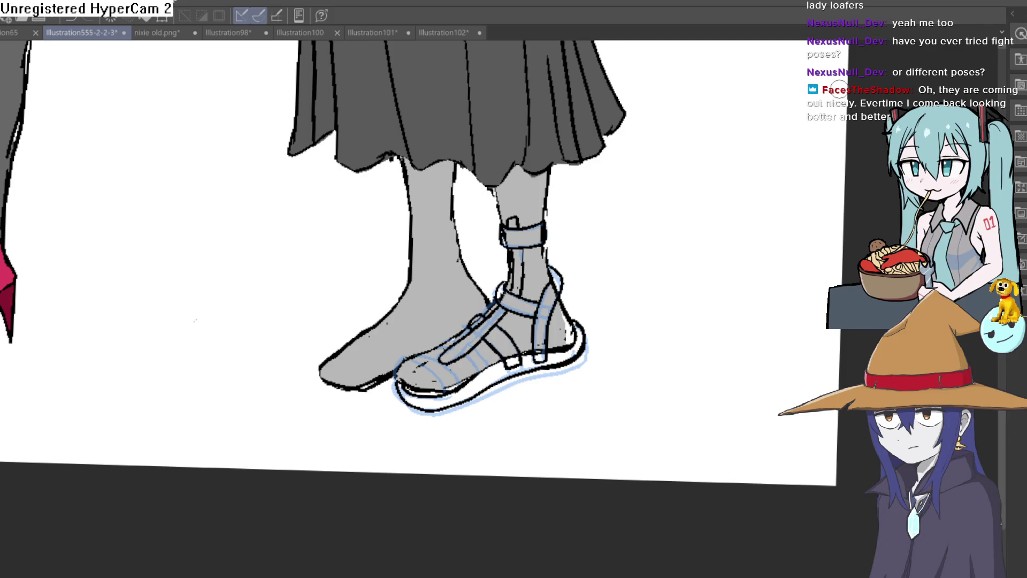
drag(653, 245, 670, 212)
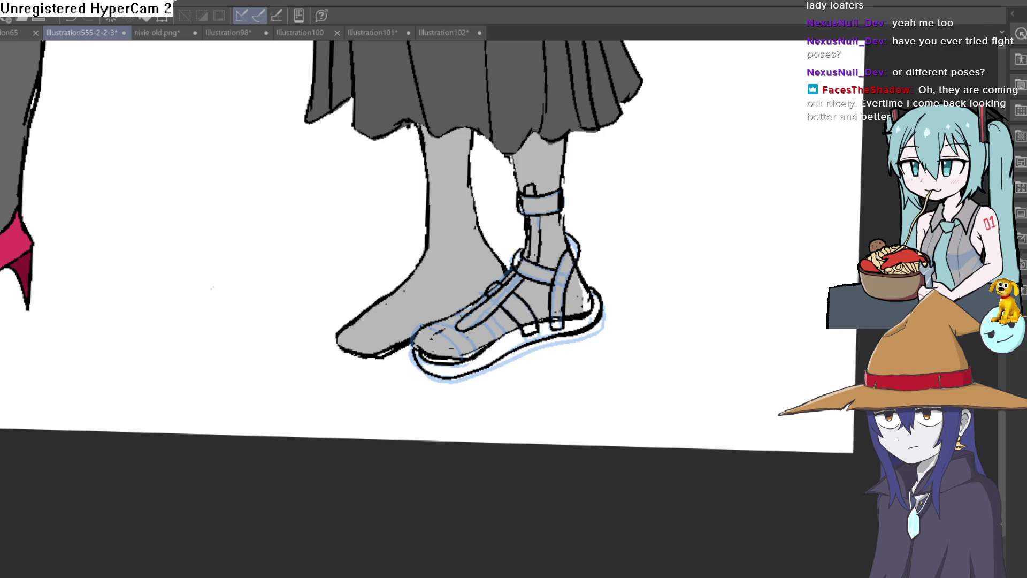
Compare the sandal against the green sneakers, then return to the grey figure's sandal
click(503, 322)
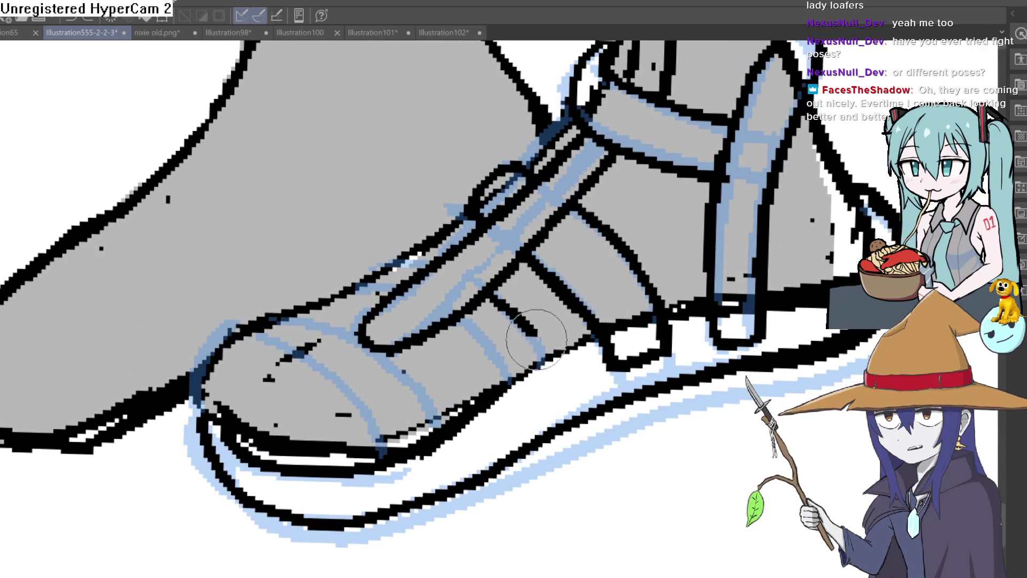
scroll(511, 381, down, 10)
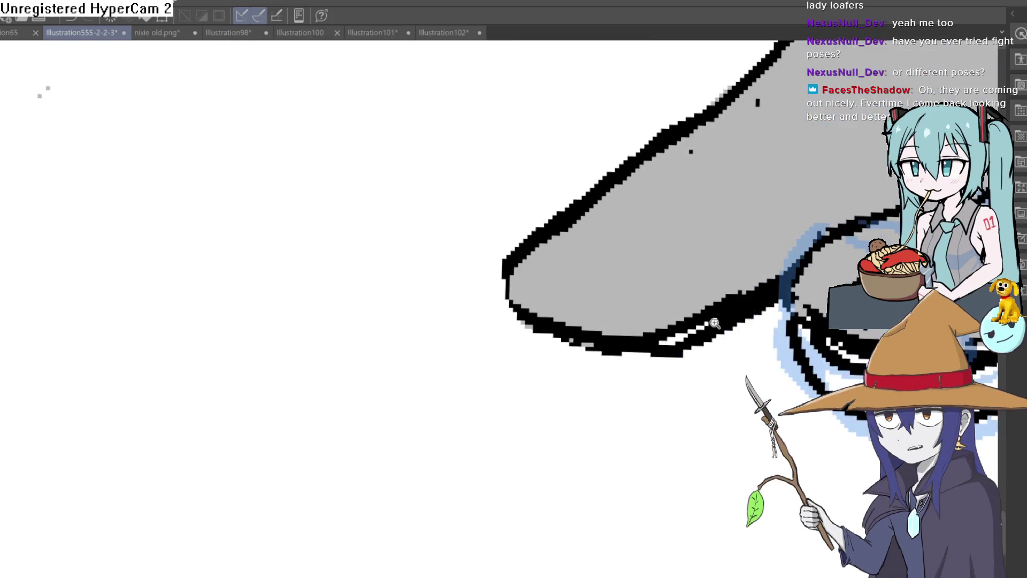
scroll(431, 374, up, 5)
scroll(647, 287, up, 1)
scroll(607, 310, down, 2)
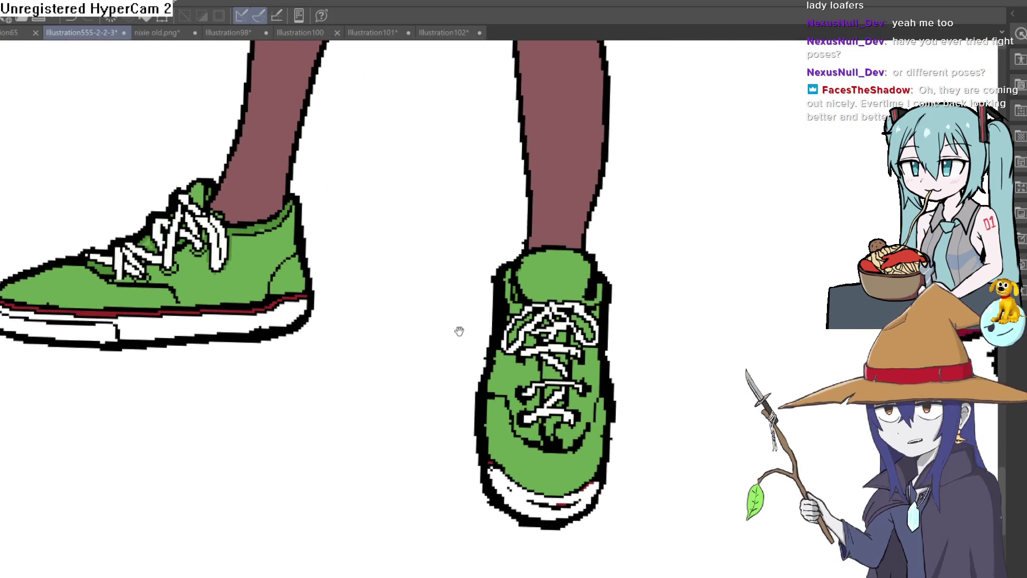
scroll(458, 335, up, 2)
mouse_move(653, 277)
mouse_down()
mouse_move(559, 264)
mouse_move(647, 257)
mouse_up()
scroll(560, 264, down, 2)
scroll(701, 270, down, 1)
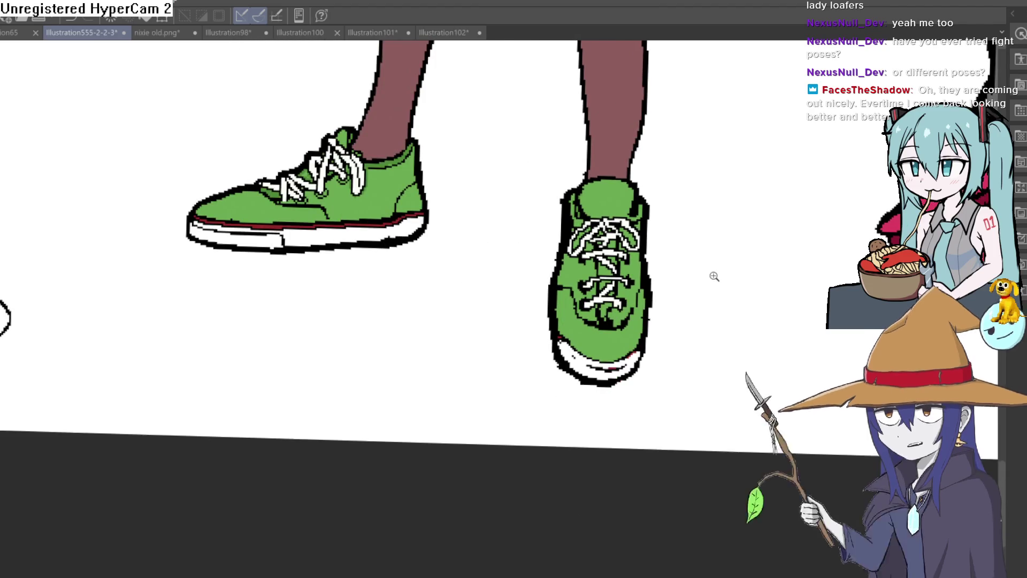
scroll(614, 279, up, 1)
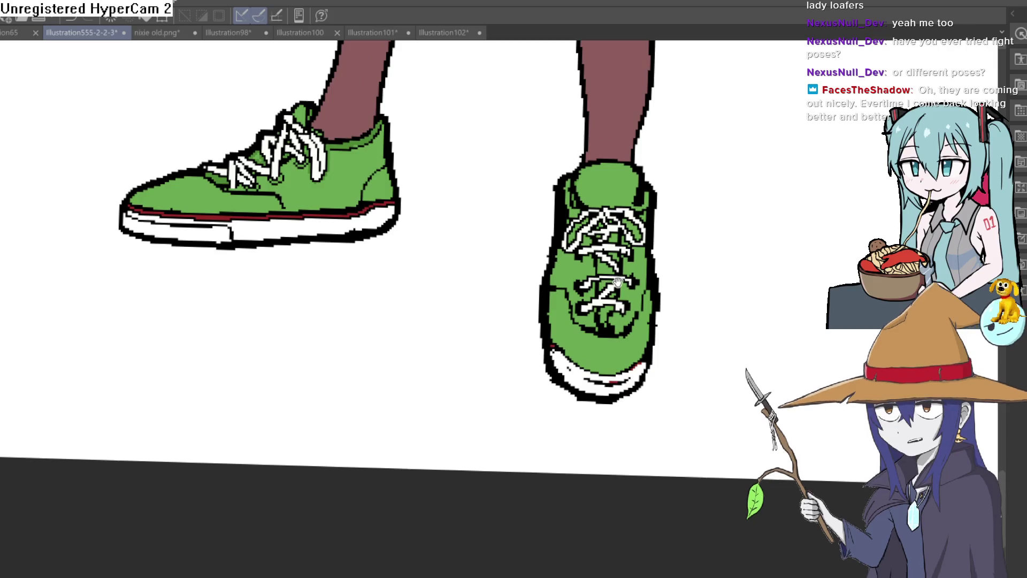
scroll(752, 323, down, 3)
mouse_move(788, 325)
mouse_down()
mouse_move(584, 319)
mouse_move(268, 280)
mouse_up()
scroll(578, 247, up, 3)
scroll(467, 299, up, 8)
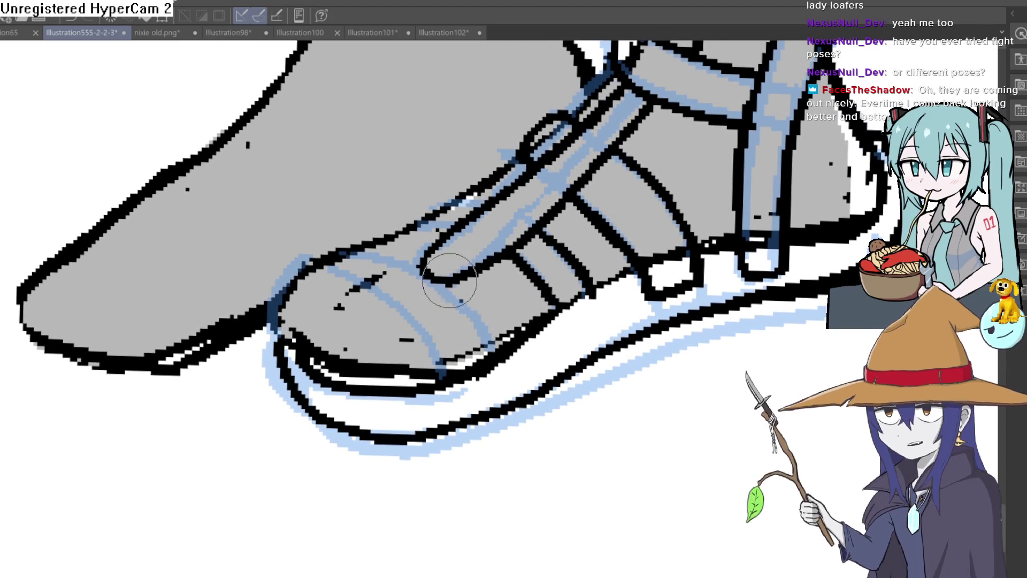
Undo the looped strap end and old edge line, then redraw the strap edge toward the toe
key(ctrl+z)
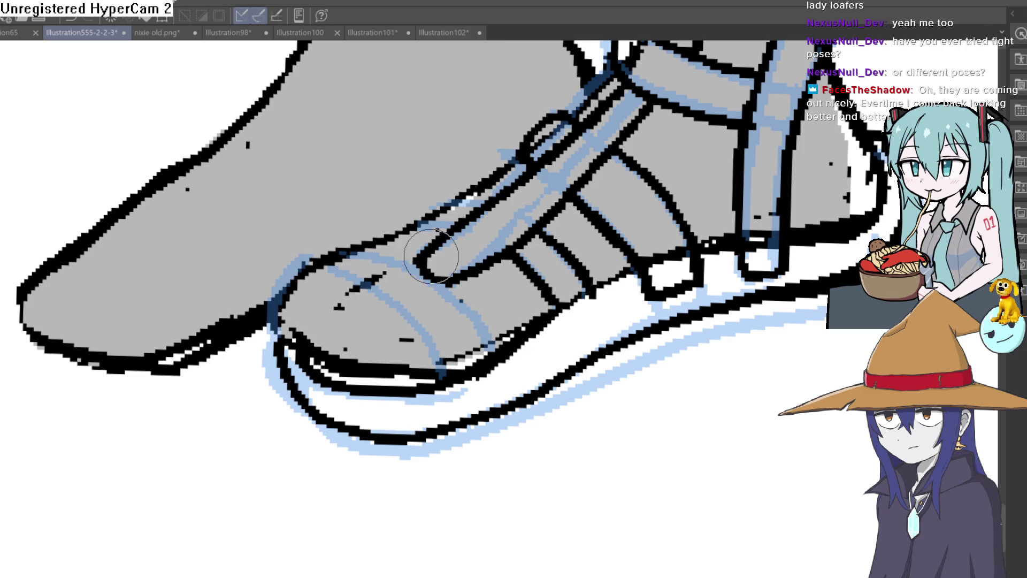
drag(447, 297, 523, 379)
key(ctrl+z)
mouse_move(482, 323)
mouse_down()
mouse_move(454, 303)
mouse_move(367, 287)
mouse_move(372, 314)
mouse_move(470, 428)
mouse_move(513, 436)
mouse_up()
scroll(617, 372, down, 3)
scroll(617, 372, down, 10)
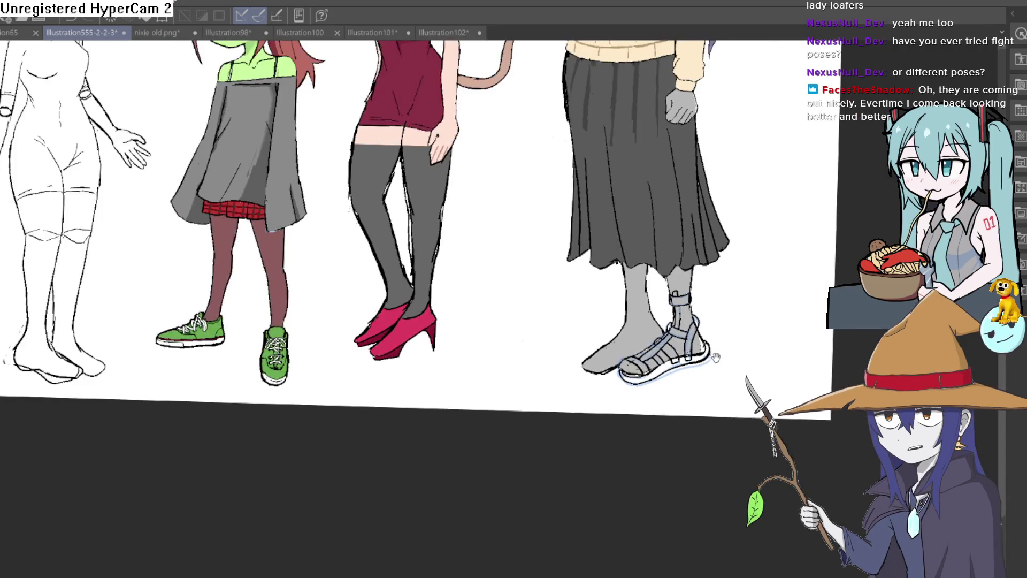
scroll(670, 362, up, 10)
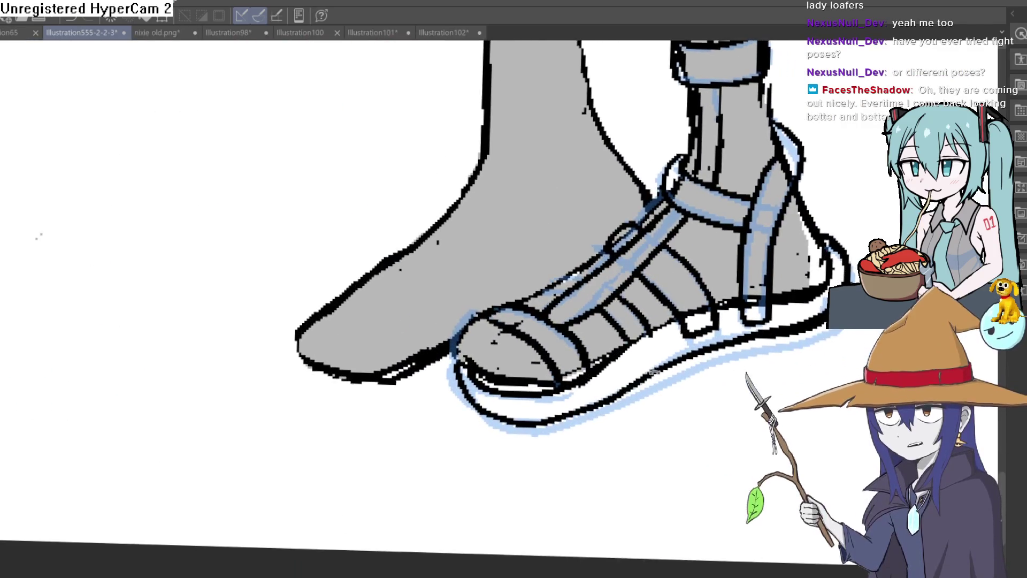
Draw a bold outline along the sole's outer edge, thinning it near the heel
drag(648, 327, 595, 294)
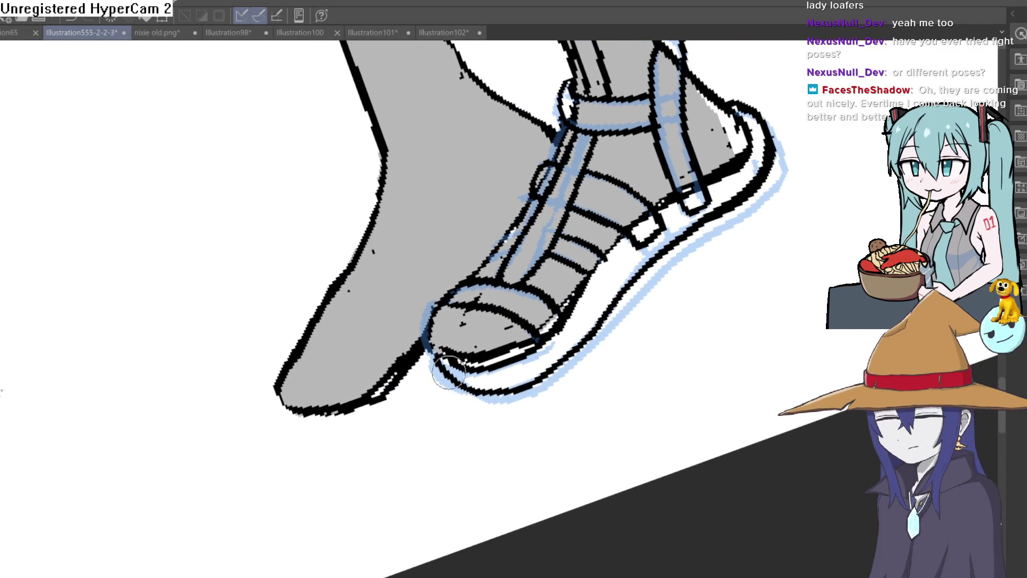
mouse_move(541, 369)
mouse_down()
mouse_move(626, 279)
mouse_move(748, 183)
mouse_move(773, 137)
mouse_move(735, 99)
mouse_move(770, 145)
mouse_move(757, 193)
mouse_up()
drag(718, 221, 745, 200)
mouse_move(631, 292)
mouse_down()
mouse_move(527, 393)
mouse_move(449, 383)
mouse_move(622, 436)
mouse_move(424, 321)
mouse_up()
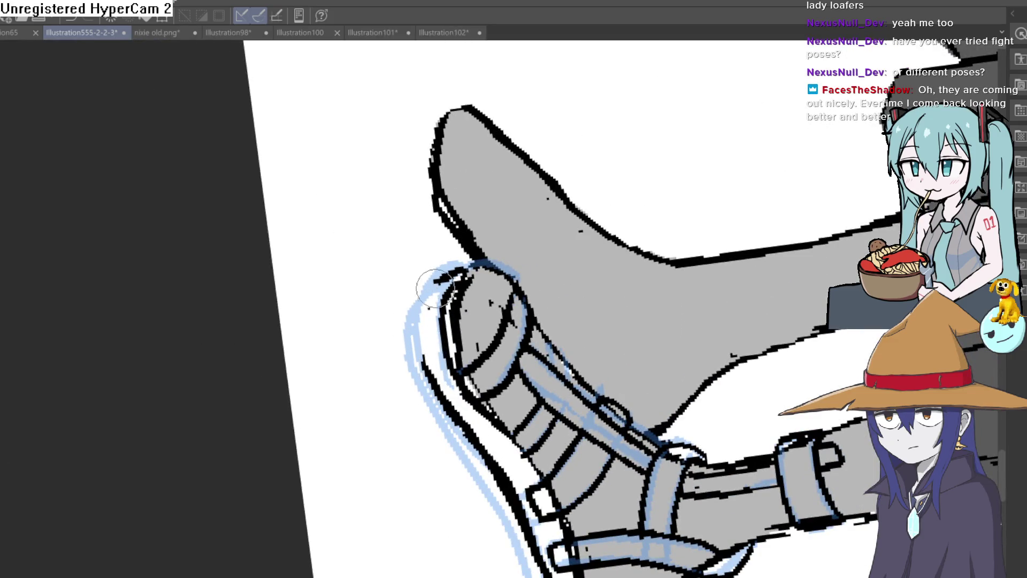
Draw the curved outline of the sandal heel and touch it up with a small dot
drag(448, 252, 622, 110)
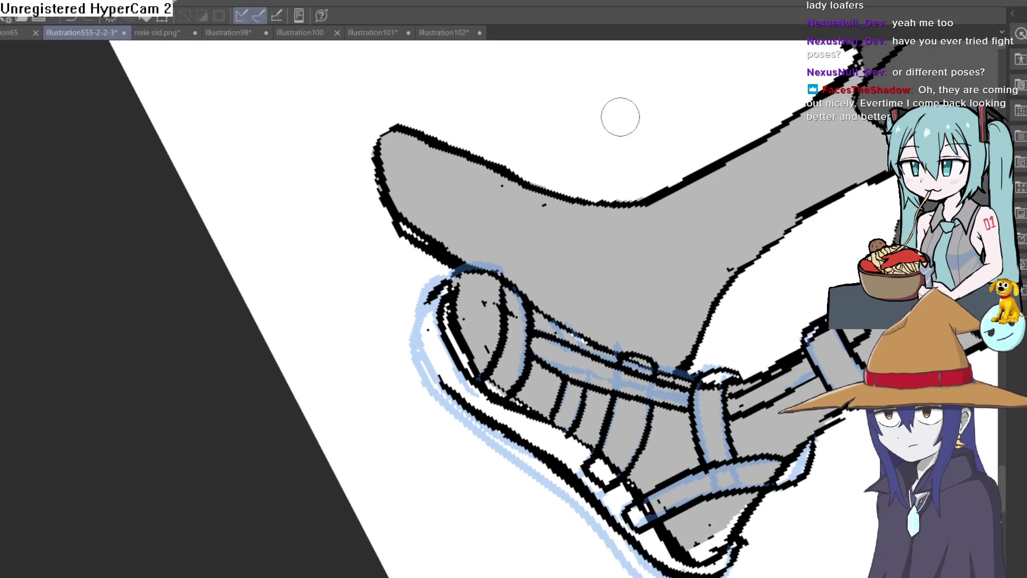
mouse_move(582, 167)
mouse_down()
mouse_move(511, 161)
mouse_move(599, 170)
mouse_up()
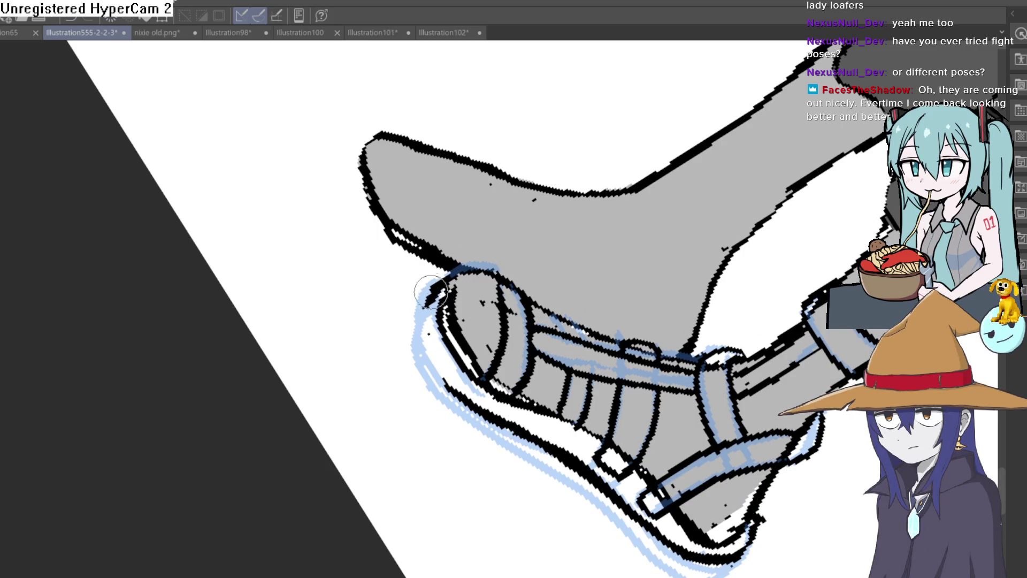
drag(431, 290, 437, 375)
drag(438, 278, 484, 378)
click(485, 379)
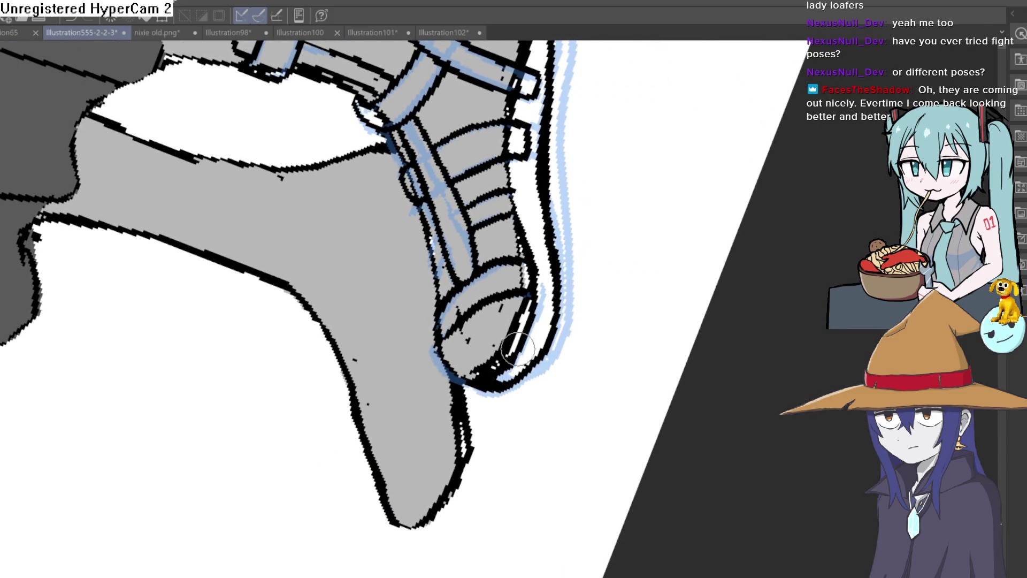
scroll(516, 348, down, 6)
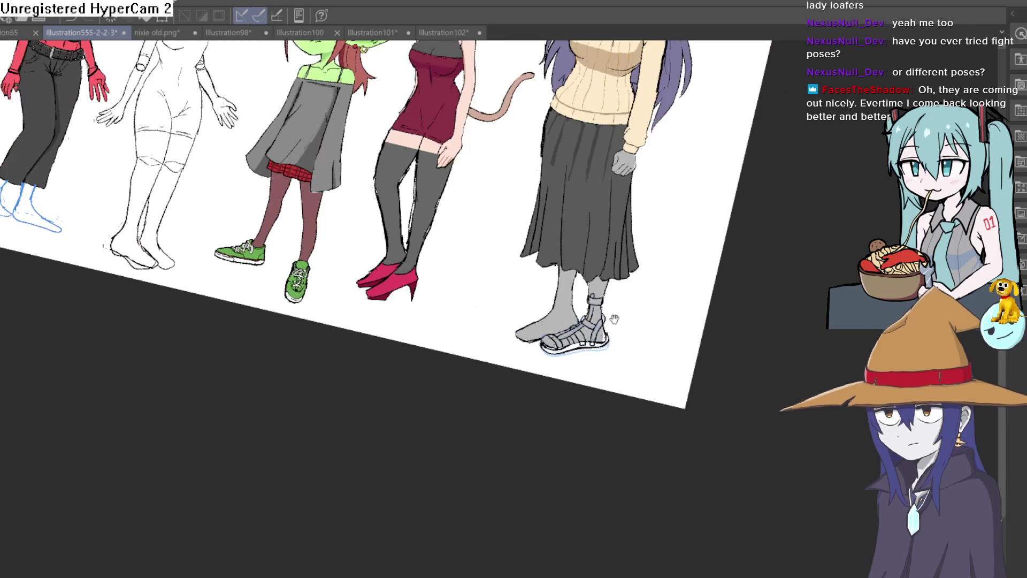
Ink a curved toe strap across the second grey foot, then level the view
scroll(605, 319, up, 5)
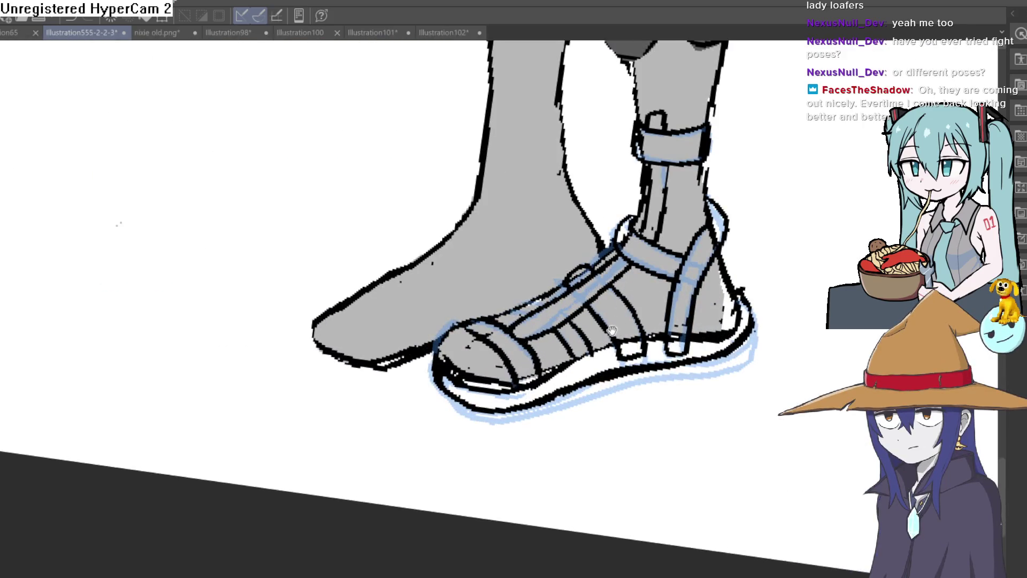
drag(611, 330, 635, 287)
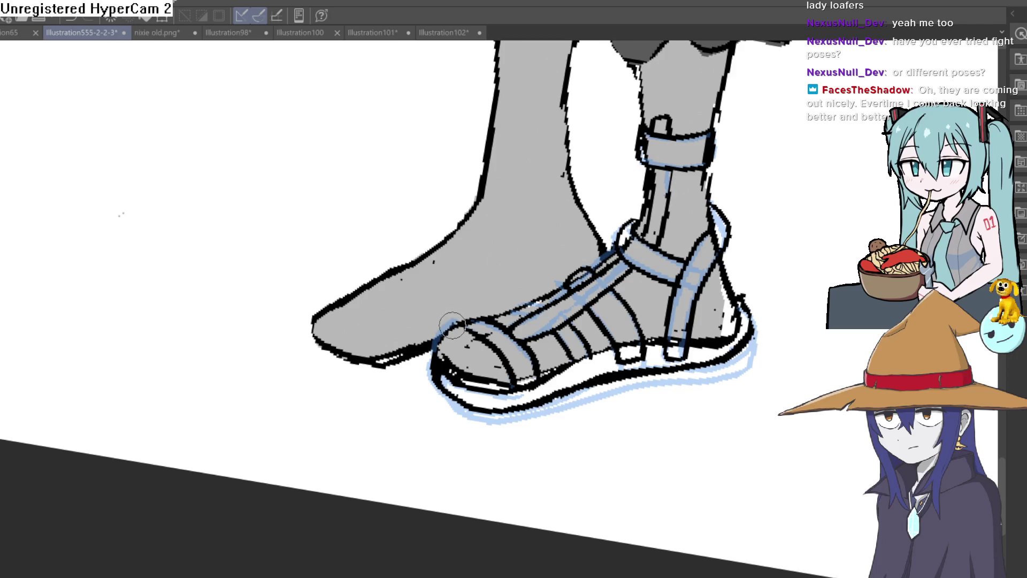
drag(453, 323, 370, 282)
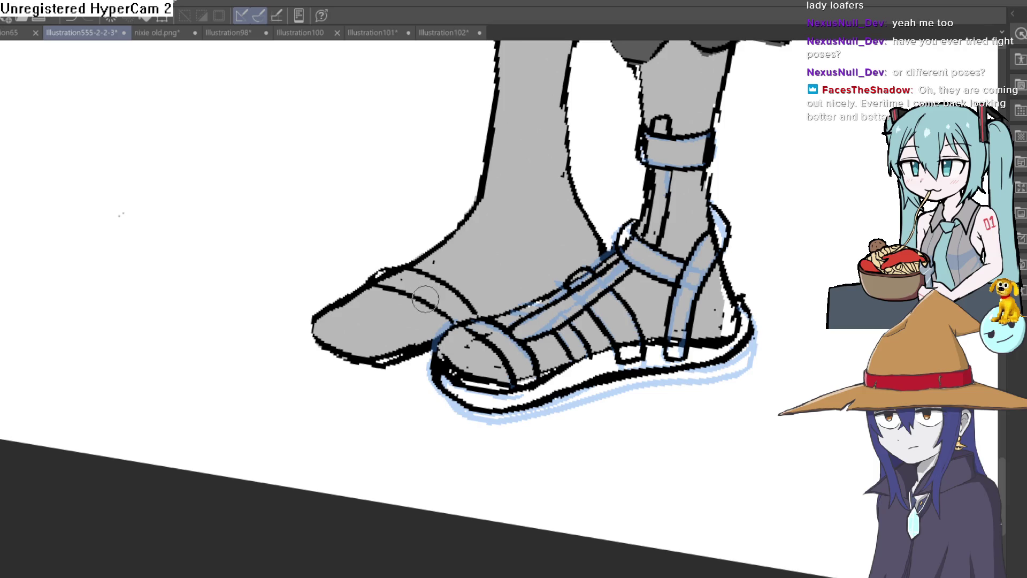
drag(574, 260, 634, 206)
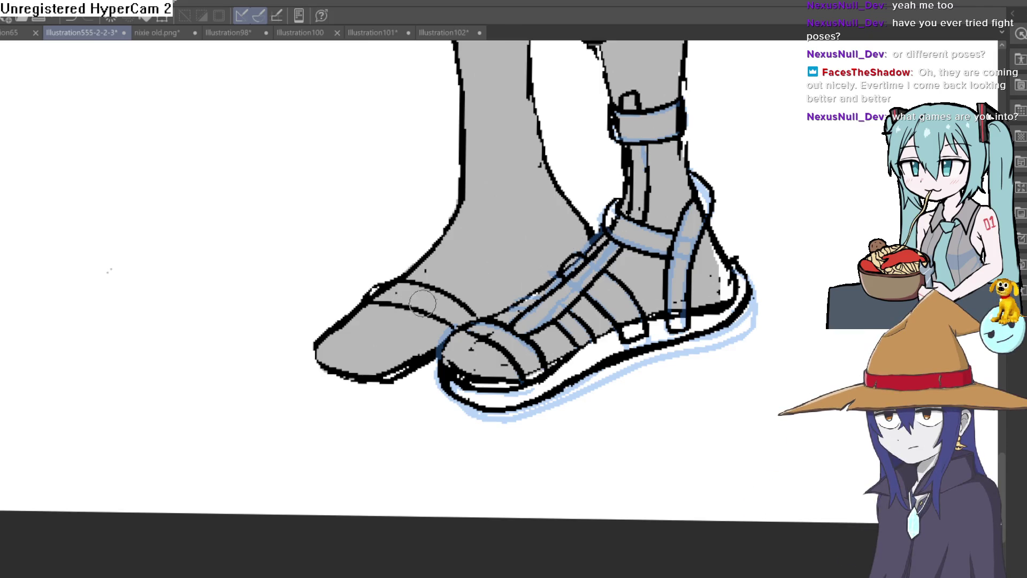
Add black hatching strokes over the strap on top of the second foot
drag(484, 241, 418, 278)
mouse_move(531, 205)
mouse_down()
mouse_move(495, 227)
mouse_move(489, 248)
mouse_up()
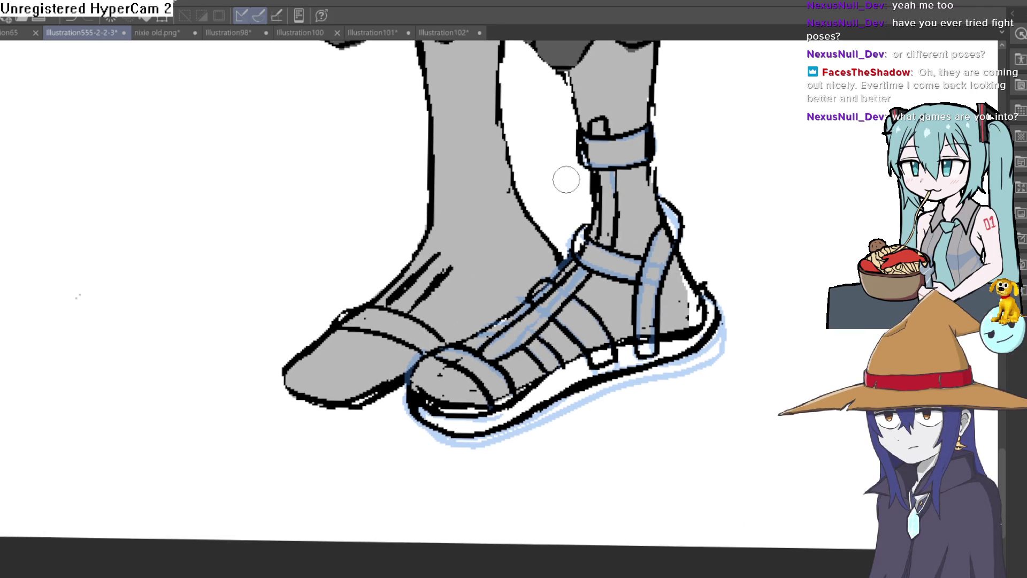
drag(460, 252, 433, 289)
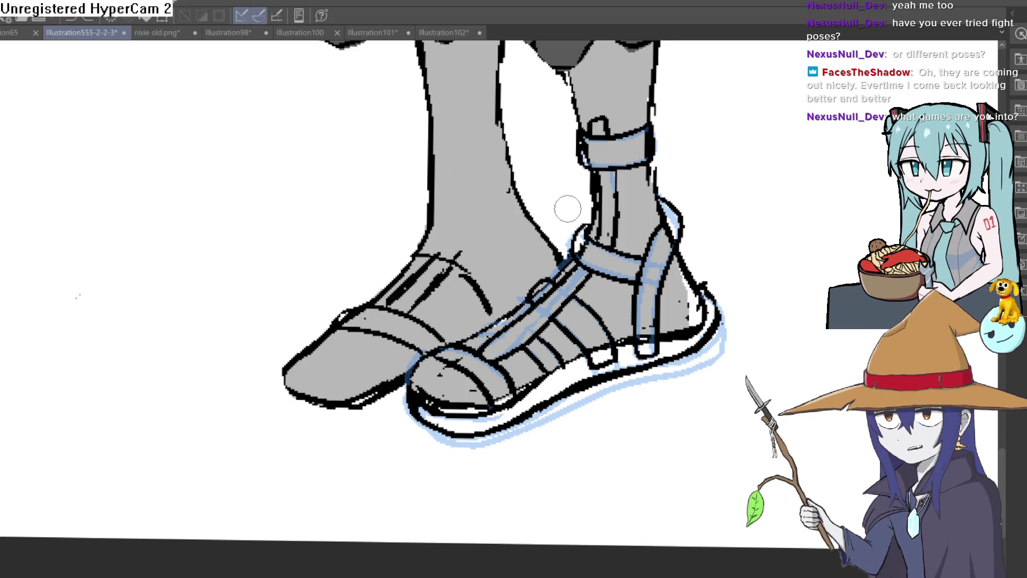
scroll(566, 210, up, 5)
drag(493, 259, 561, 282)
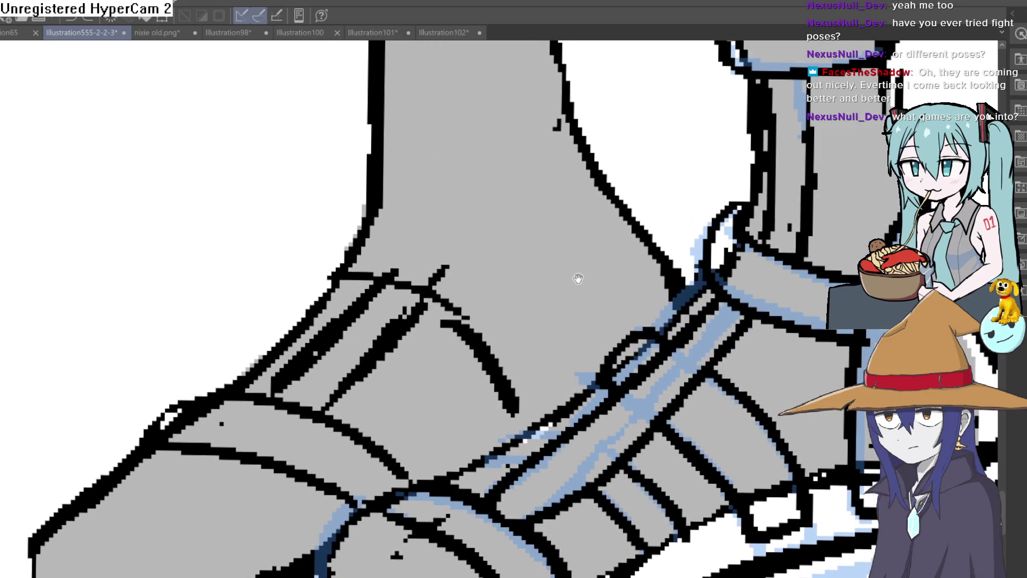
scroll(764, 283, down, 3)
scroll(585, 322, down, 3)
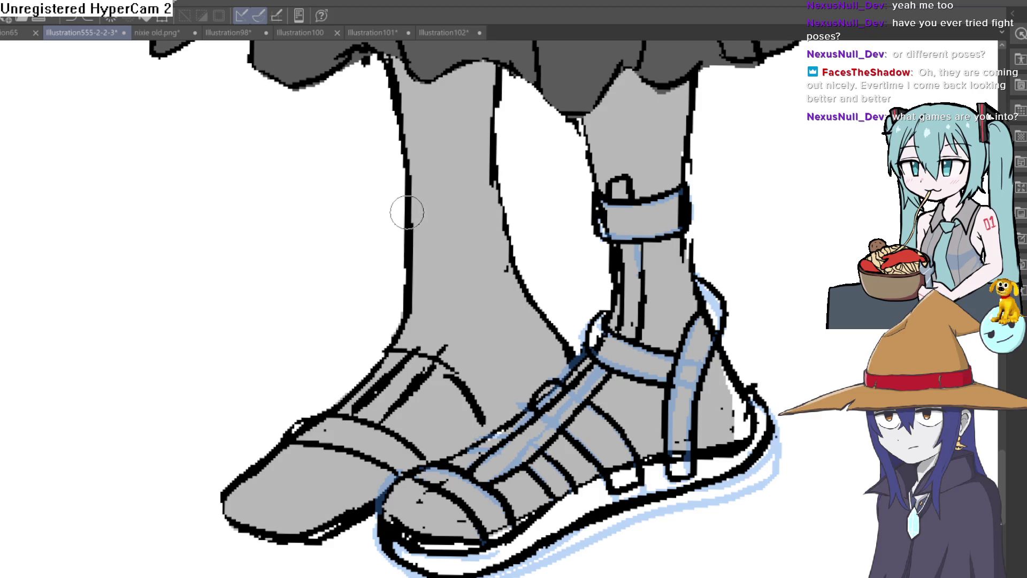
drag(704, 108, 697, 101)
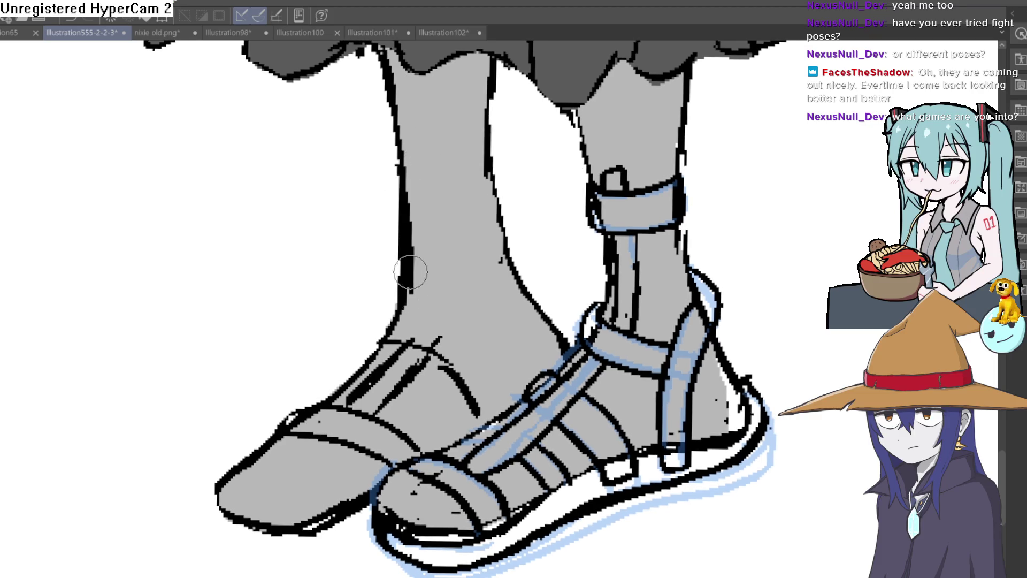
Thicken the calf outline and thin the toe's heavy underside outline with white
drag(498, 223, 523, 311)
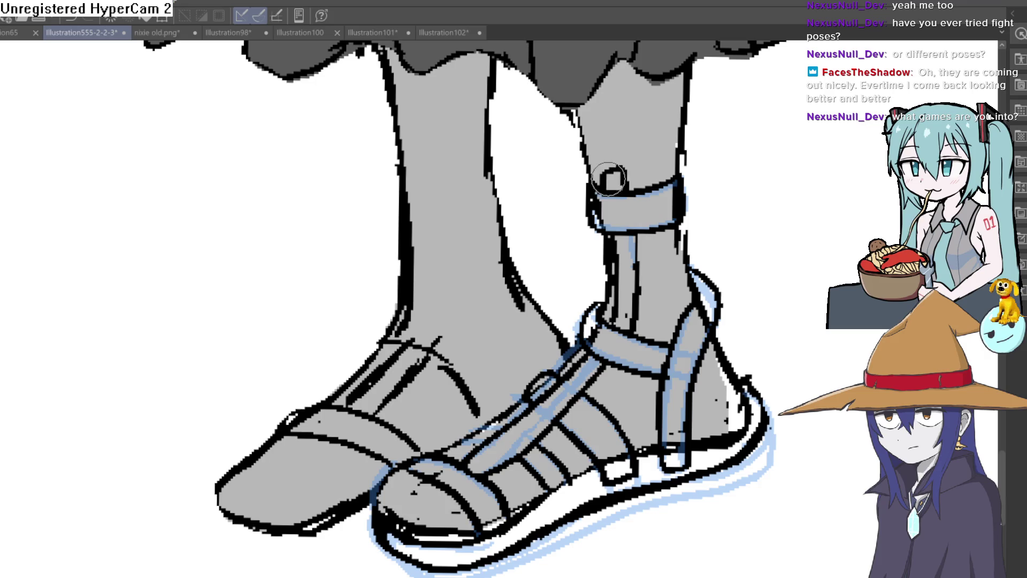
drag(559, 366, 586, 285)
mouse_move(262, 394)
mouse_down()
mouse_move(293, 425)
mouse_move(396, 417)
mouse_up()
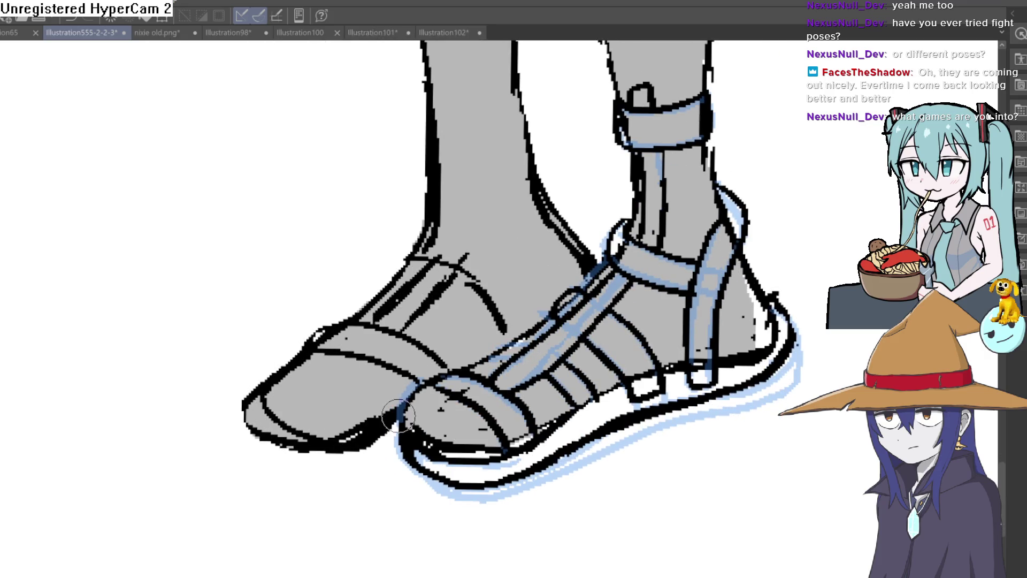
drag(335, 447, 261, 417)
mouse_move(320, 449)
mouse_down()
mouse_move(241, 401)
mouse_move(254, 417)
mouse_up()
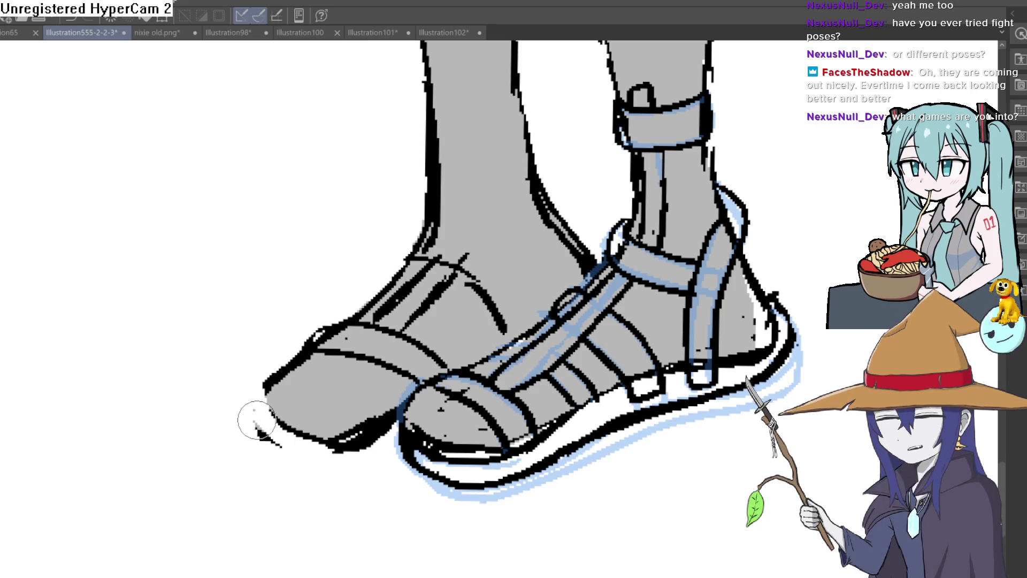
key(asciicircum)
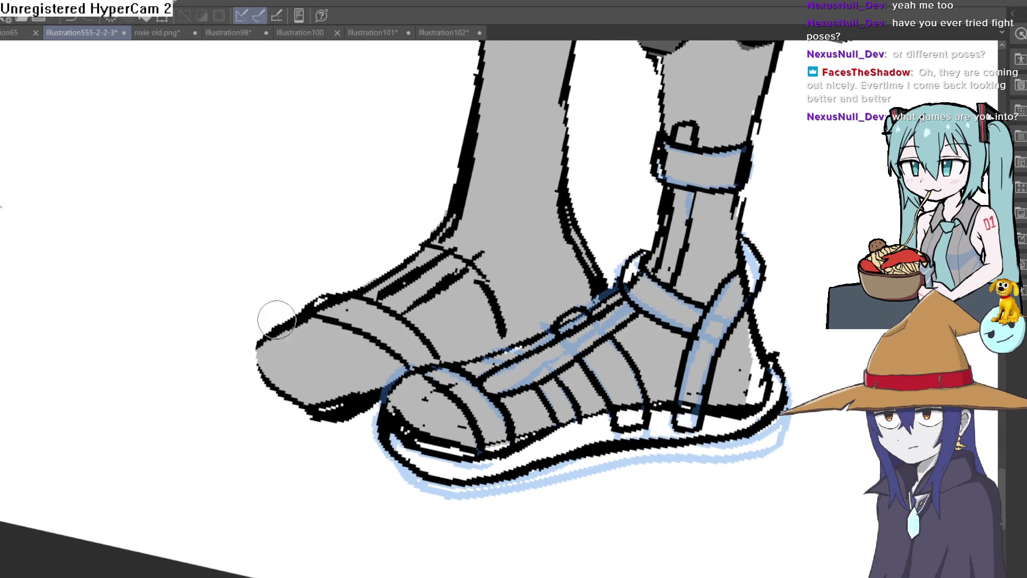
key(minus)
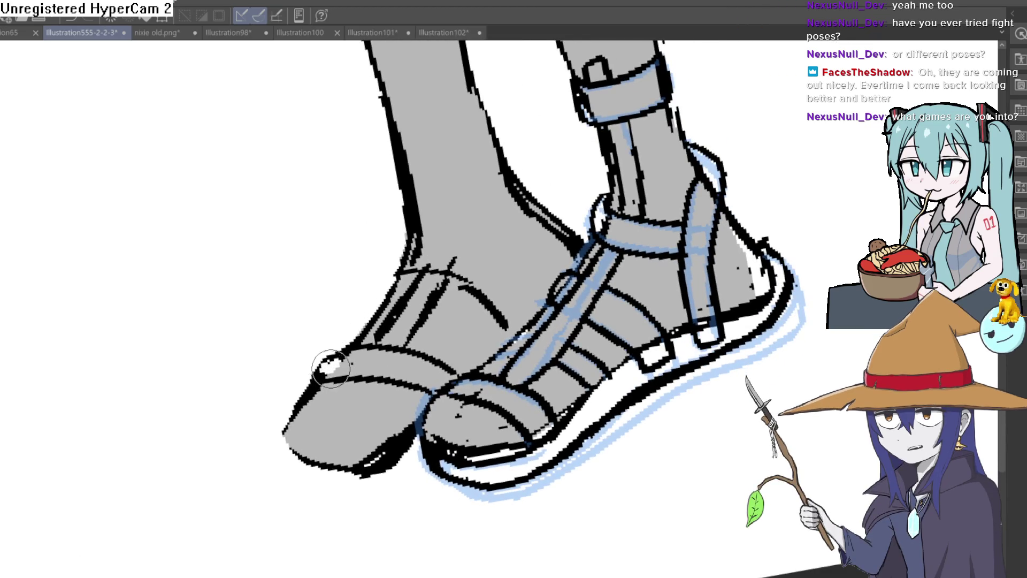
key(minus)
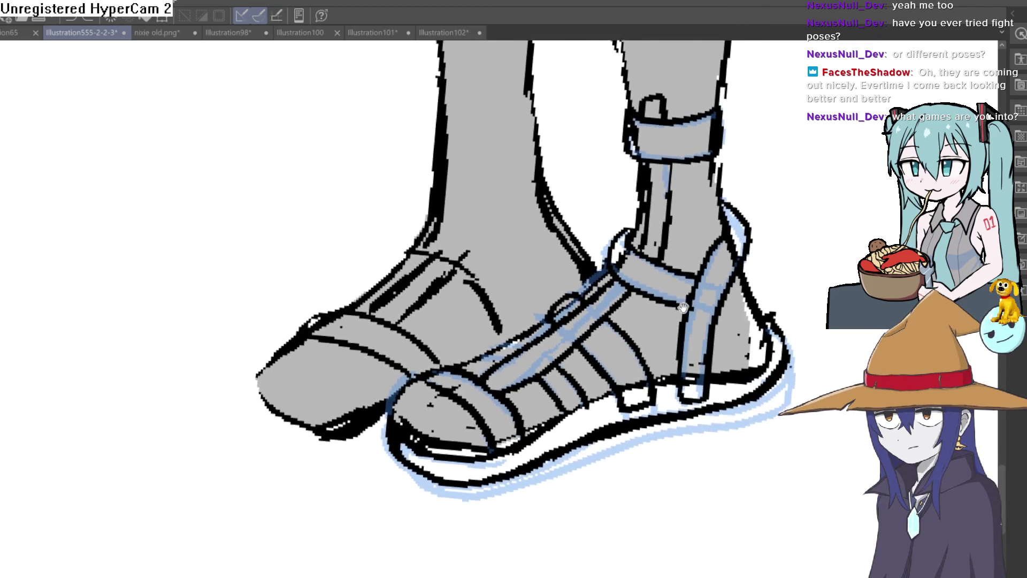
drag(687, 309, 641, 292)
scroll(467, 260, down, 3)
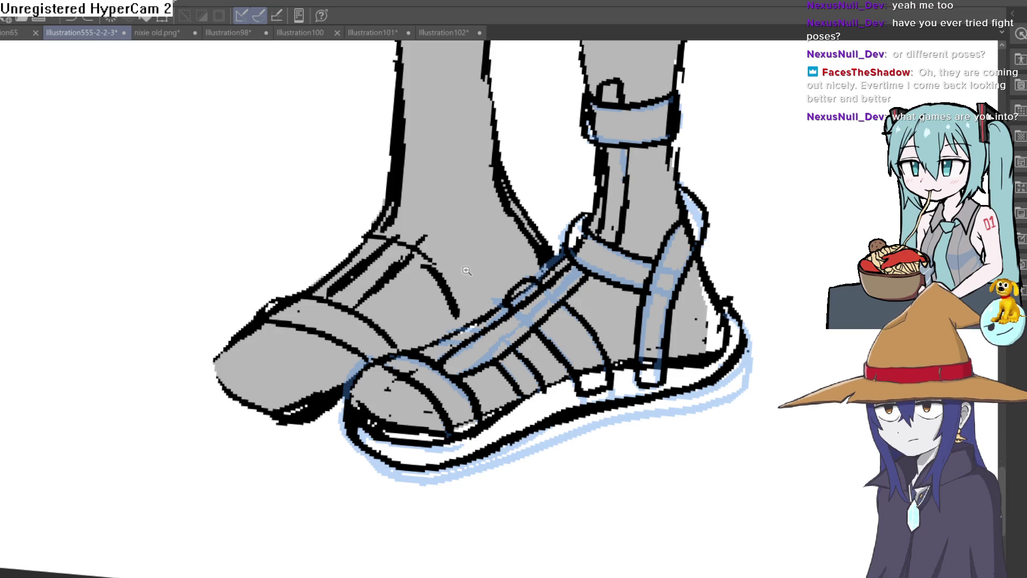
scroll(467, 260, up, 5)
mouse_move(467, 260)
mouse_down()
mouse_move(417, 295)
mouse_move(624, 348)
mouse_move(619, 257)
mouse_move(651, 206)
mouse_move(615, 268)
mouse_move(591, 390)
mouse_move(592, 291)
mouse_move(621, 233)
mouse_move(641, 250)
mouse_move(628, 232)
mouse_move(626, 252)
mouse_move(692, 202)
mouse_up()
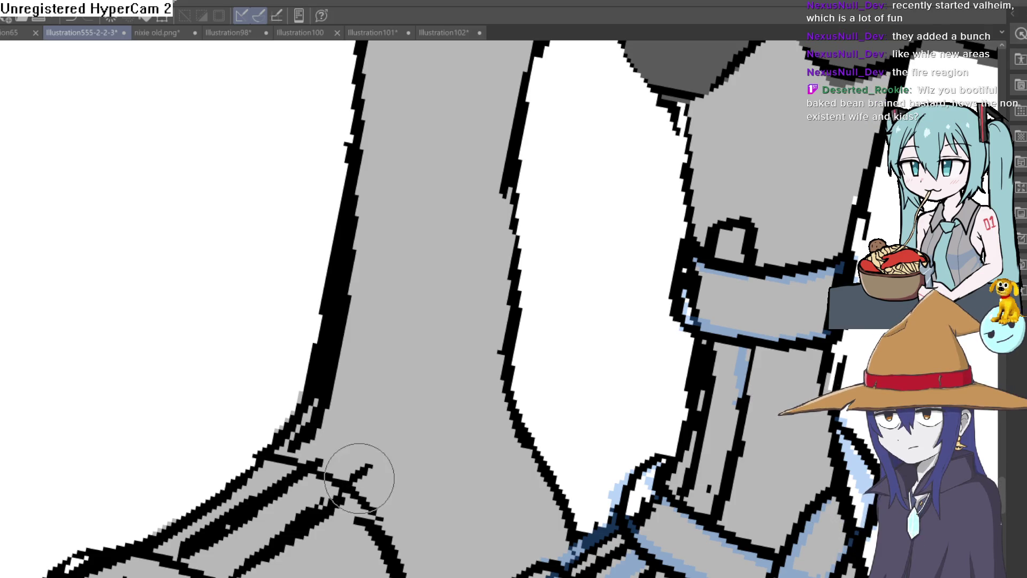
Clean up the grey lower-leg outline with white paint, undoing the strokes on its right edge
drag(370, 459, 395, 418)
mouse_move(431, 385)
mouse_down()
mouse_move(477, 234)
mouse_move(375, 183)
mouse_up()
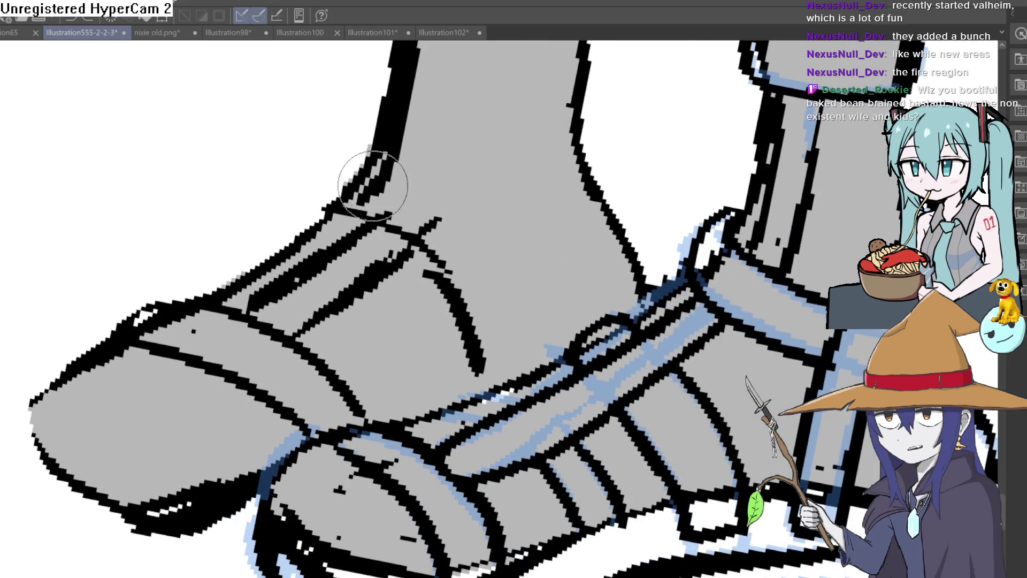
scroll(368, 128, up, 3)
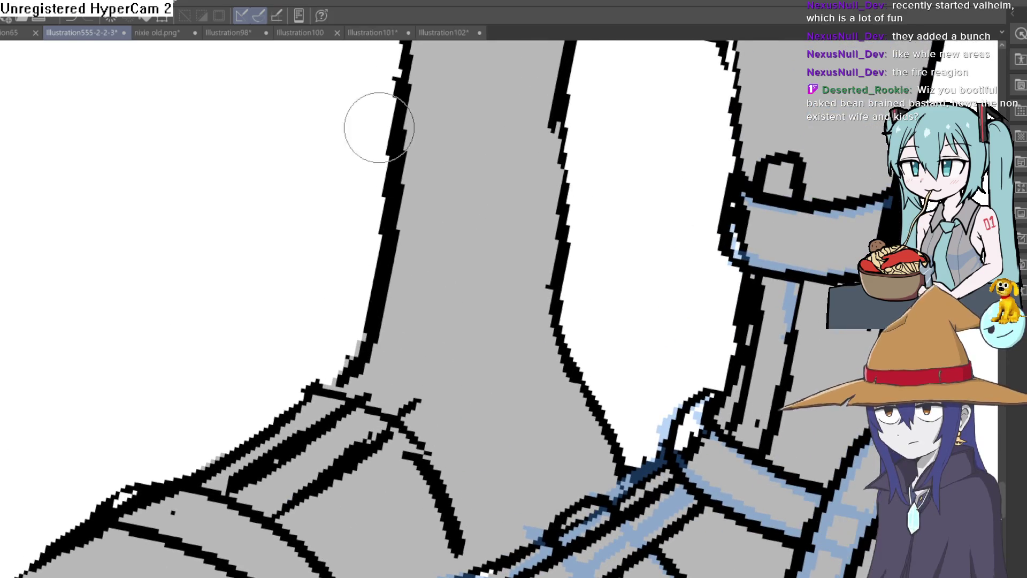
mouse_move(384, 115)
mouse_down()
mouse_move(424, 280)
mouse_move(589, 195)
mouse_move(557, 230)
mouse_move(546, 211)
mouse_move(532, 366)
mouse_up()
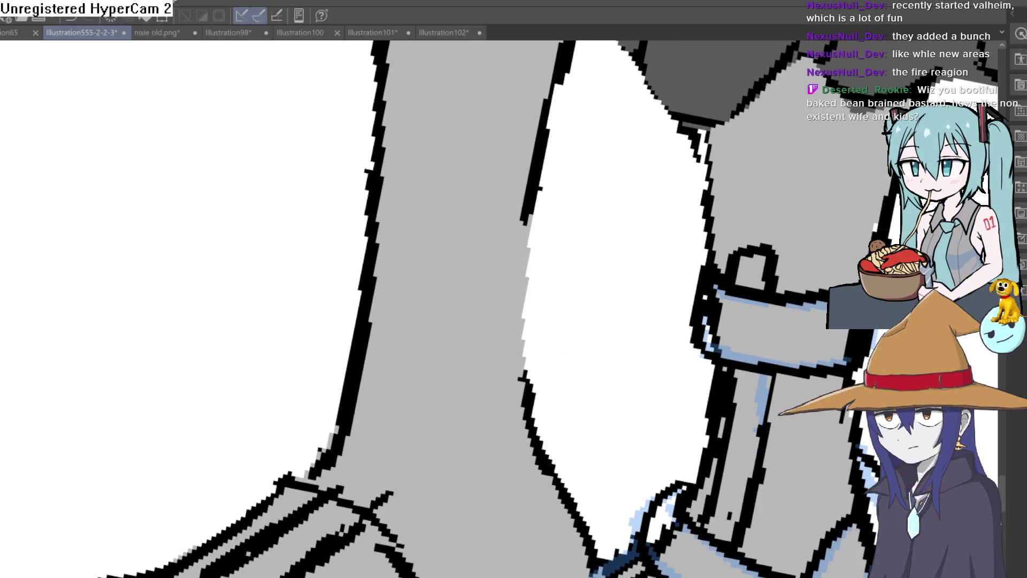
key(ctrl+z)
key(ctrl+z)
scroll(555, 275, down, 3)
scroll(639, 261, up, 3)
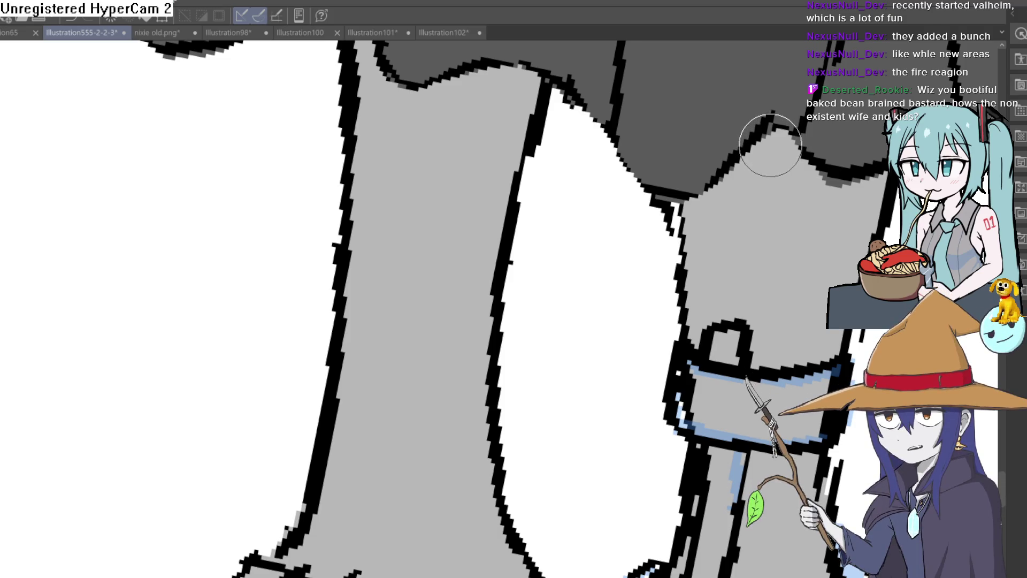
mouse_move(730, 280)
mouse_down()
mouse_move(692, 247)
mouse_move(734, 236)
mouse_up()
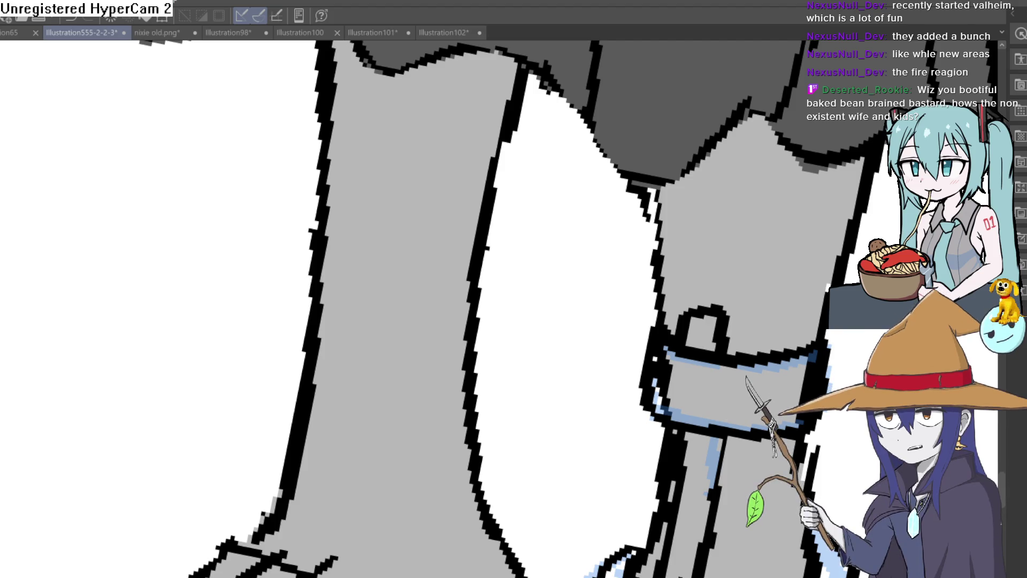
scroll(574, 229, down, 6)
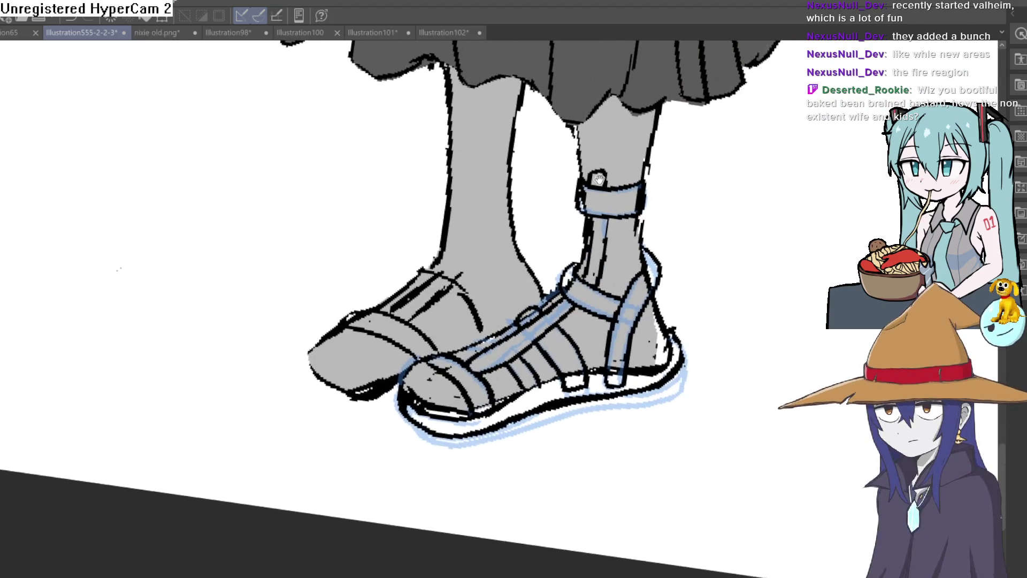
Tilt the canvas slightly clockwise and zoom in on the feet
key(asciicircum)
key(asciicircum)
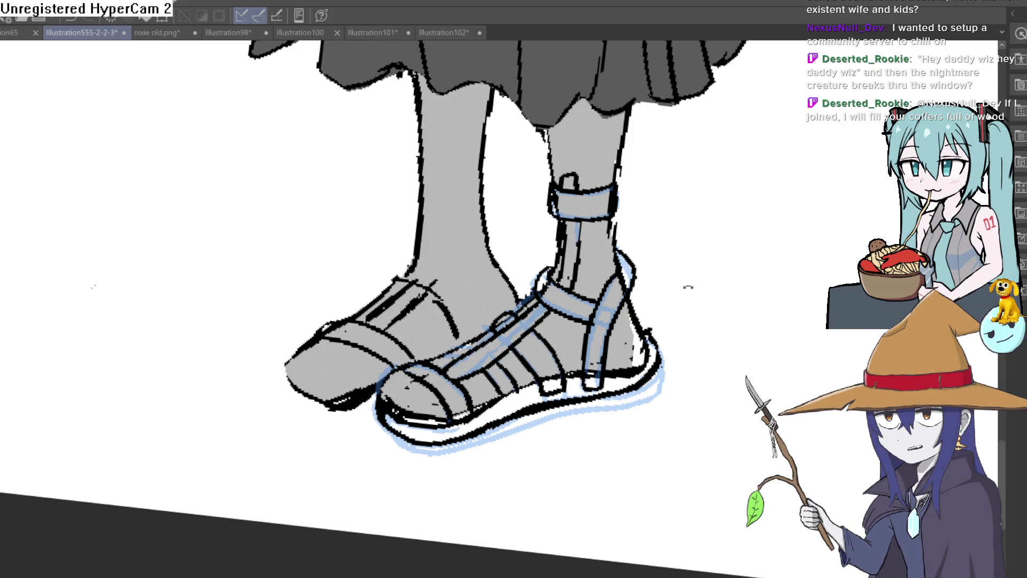
scroll(674, 286, up, 1)
scroll(484, 324, up, 3)
Redraw a misplaced strap line on the sandal and centre the left foot in view
drag(380, 304, 463, 390)
key(ctrl+z)
drag(390, 294, 452, 390)
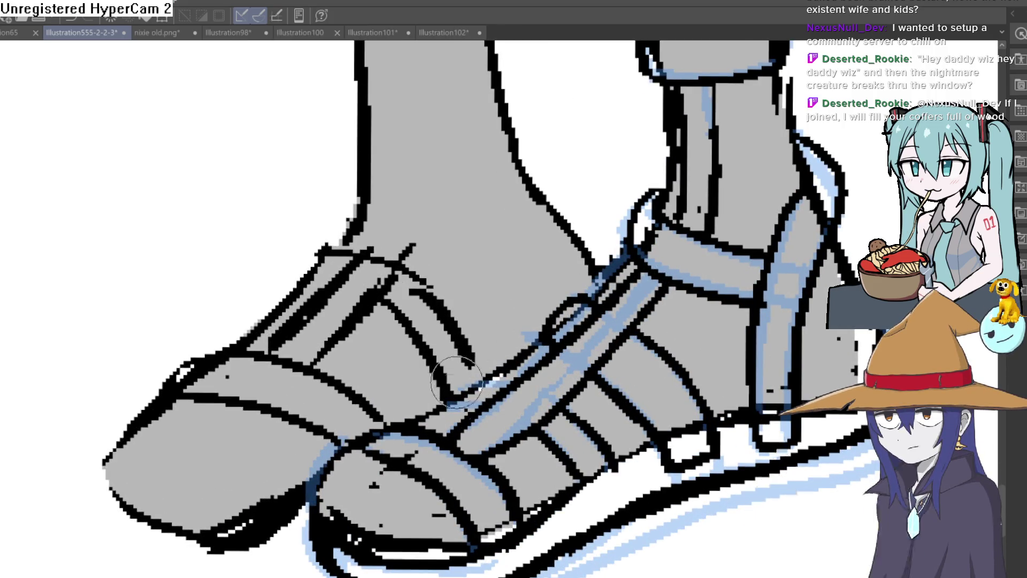
drag(471, 263, 437, 297)
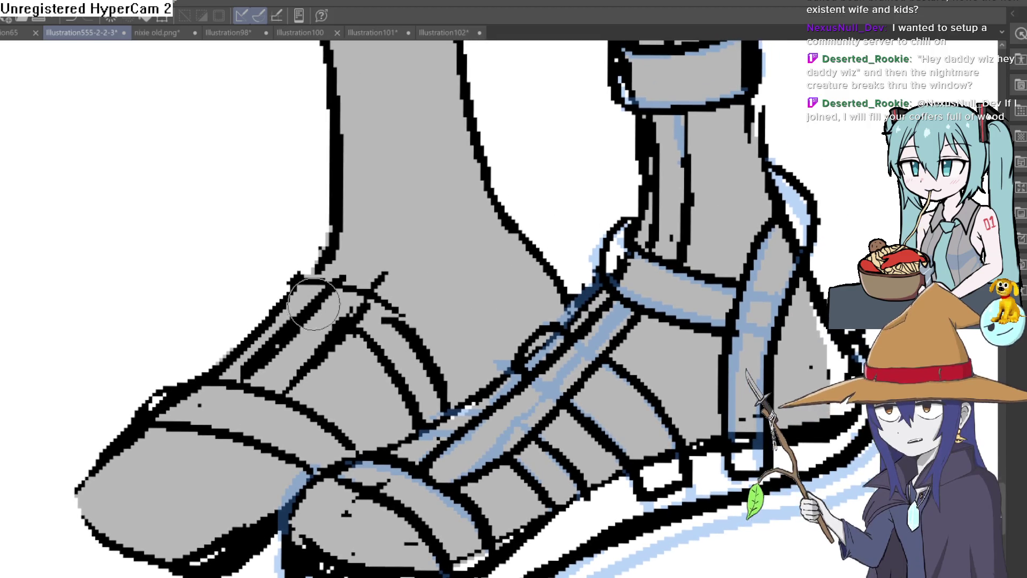
mouse_move(452, 252)
mouse_down()
mouse_move(726, 218)
mouse_move(707, 223)
mouse_up()
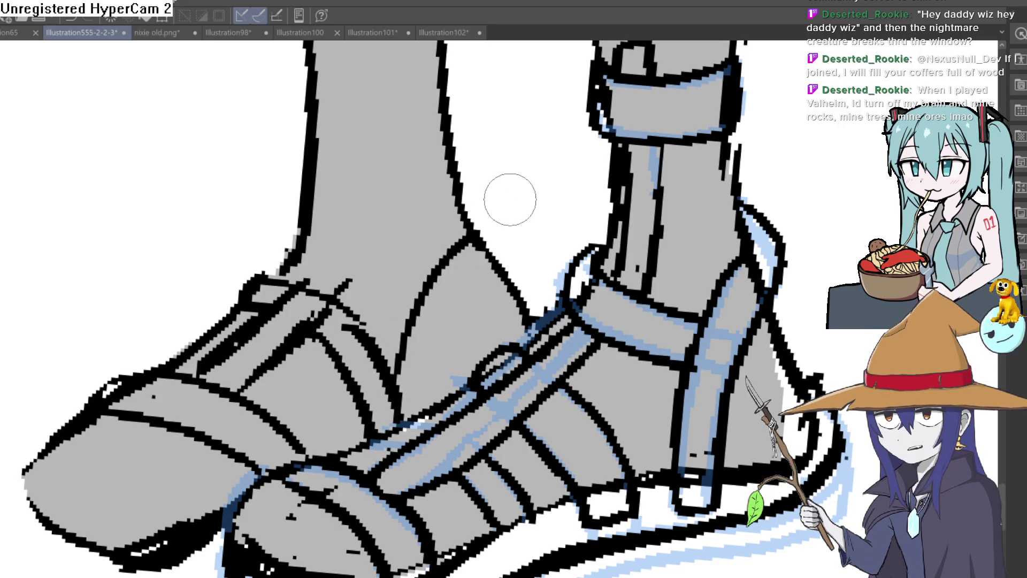
Ink the left foot's outline, its ankle outlines and an ankle strap placed higher up
drag(459, 210, 395, 404)
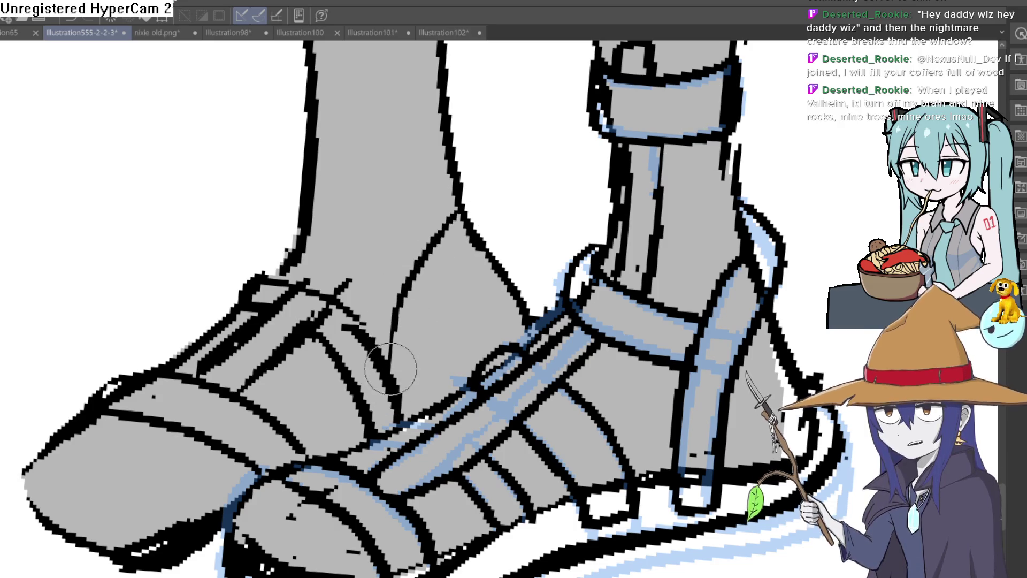
drag(470, 183, 453, 144)
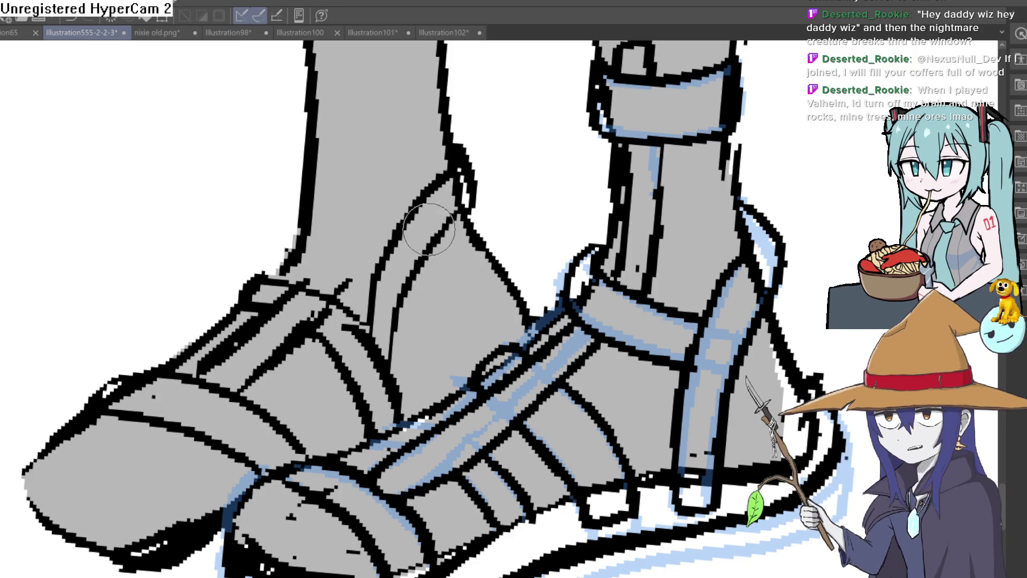
mouse_move(392, 238)
mouse_down()
mouse_move(316, 212)
mouse_move(290, 241)
mouse_move(378, 275)
mouse_up()
key(ctrl+z)
key(ctrl+z)
key(ctrl+z)
mouse_move(401, 220)
mouse_down()
mouse_move(320, 188)
mouse_move(292, 219)
mouse_up()
mouse_move(302, 233)
mouse_down()
mouse_move(393, 246)
mouse_move(315, 281)
mouse_up()
Rework the lower and diagonal straps below the ankle strap, adding a short crossing line
drag(352, 249, 346, 297)
key(ctrl+z)
mouse_move(363, 252)
mouse_down()
mouse_move(344, 292)
mouse_move(268, 313)
mouse_up()
key(ctrl+z)
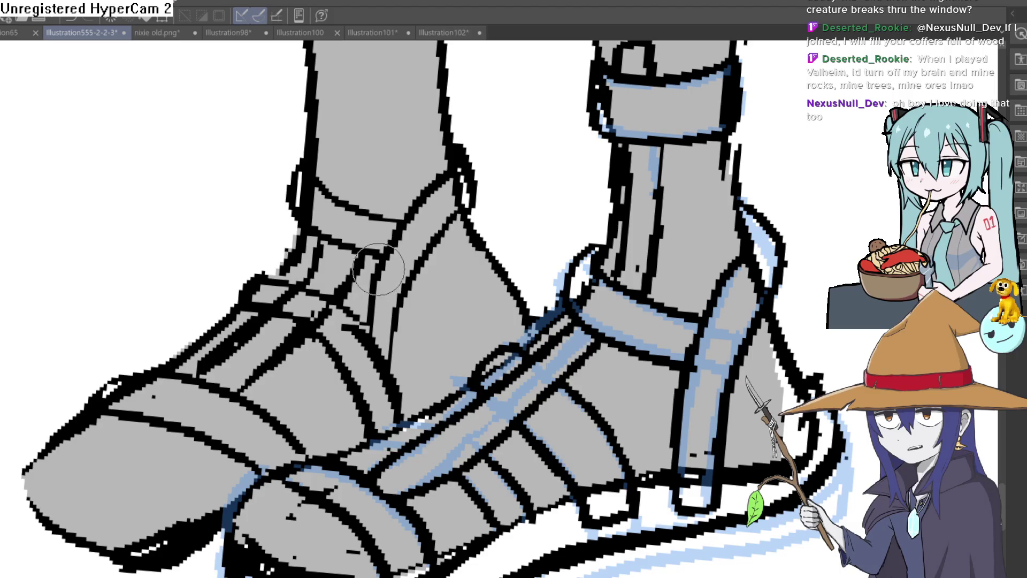
drag(369, 215, 401, 222)
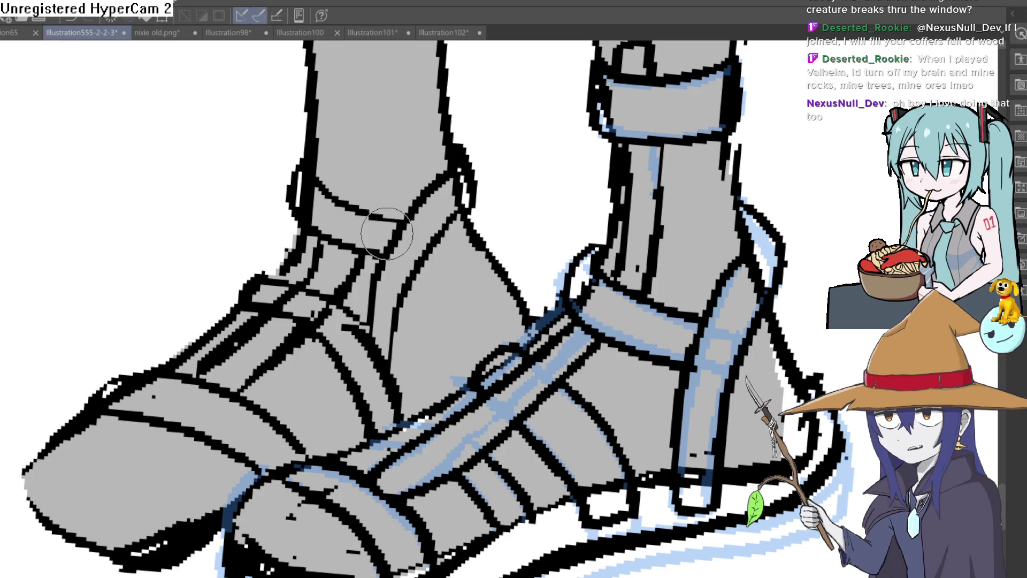
drag(363, 196, 371, 254)
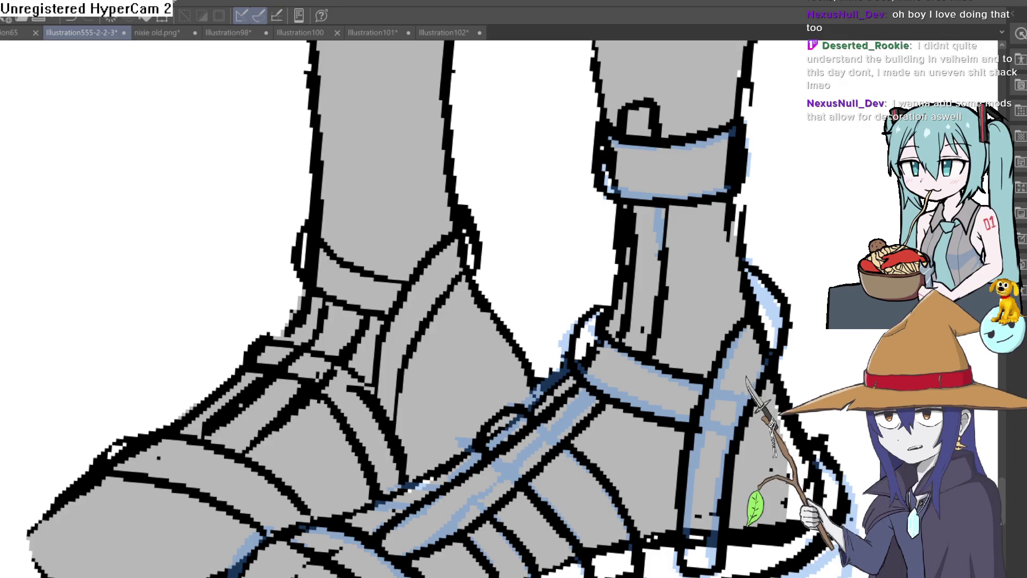
Zoom out and centre the whole character lineup
scroll(650, 255, down, 5)
scroll(667, 351, up, 2)
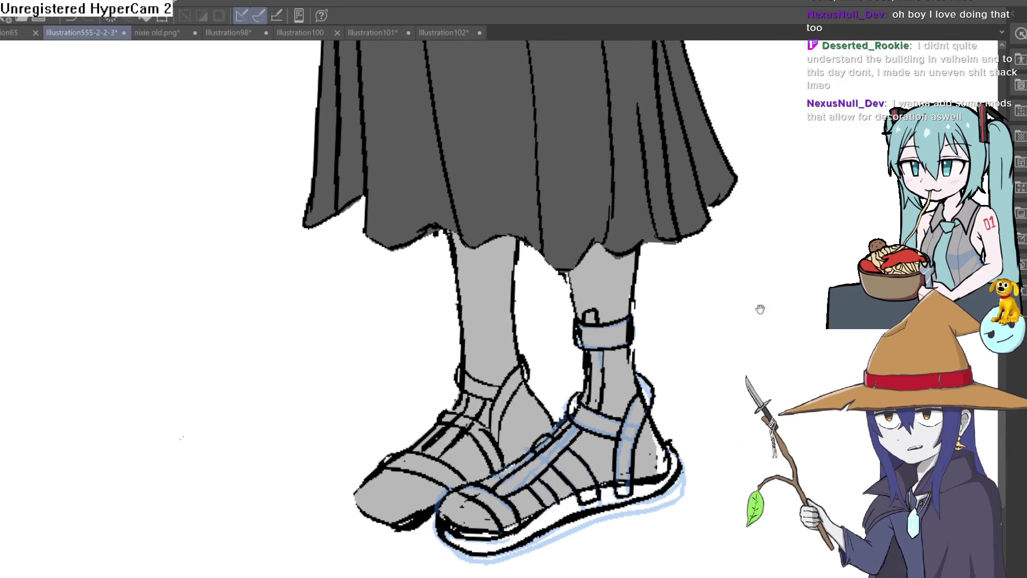
scroll(761, 308, down, 5)
scroll(729, 346, up, 2)
drag(729, 346, 633, 460)
scroll(631, 465, up, 1)
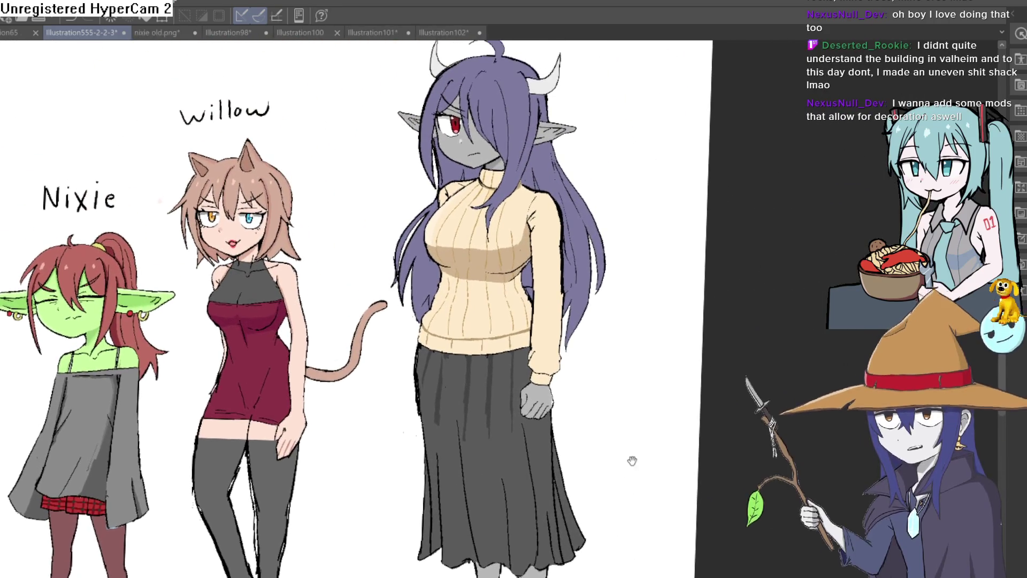
scroll(615, 420, down, 3)
scroll(615, 419, up, 5)
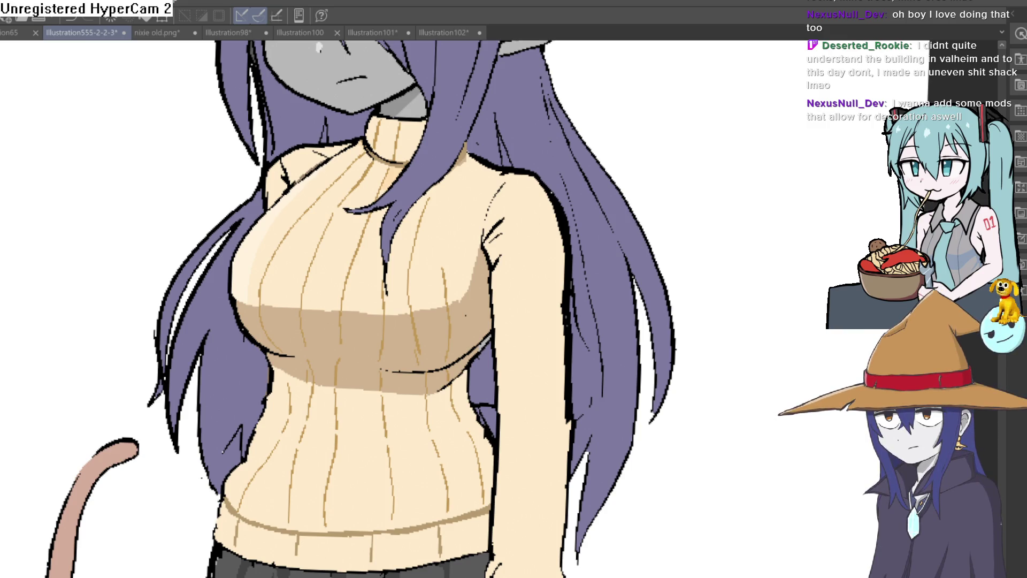
Zoom into Raven and mirror the canvas horizontally with H to check her face
scroll(535, 327, down, 1)
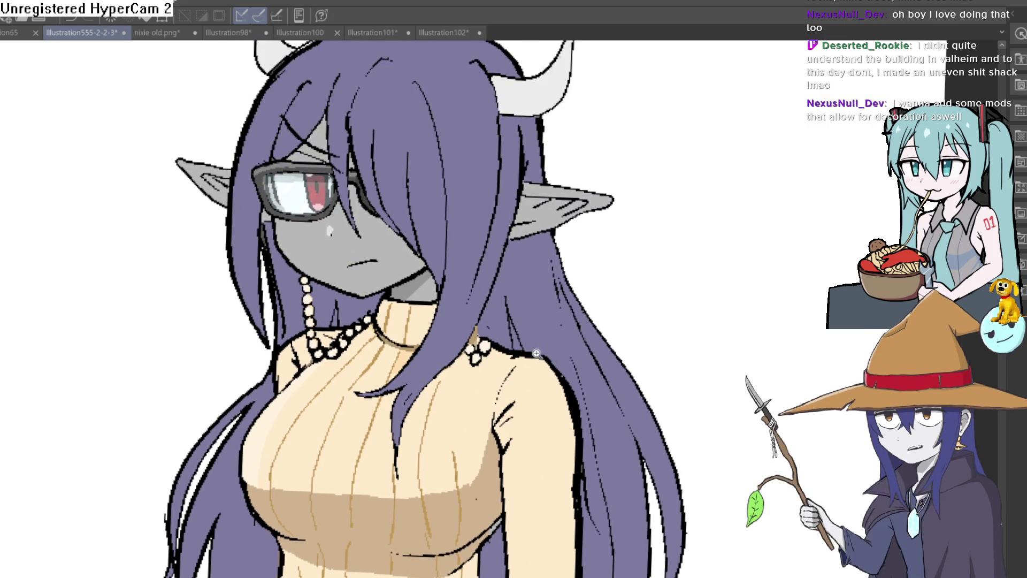
scroll(535, 327, up, 2)
scroll(535, 327, down, 1)
scroll(536, 348, up, 2)
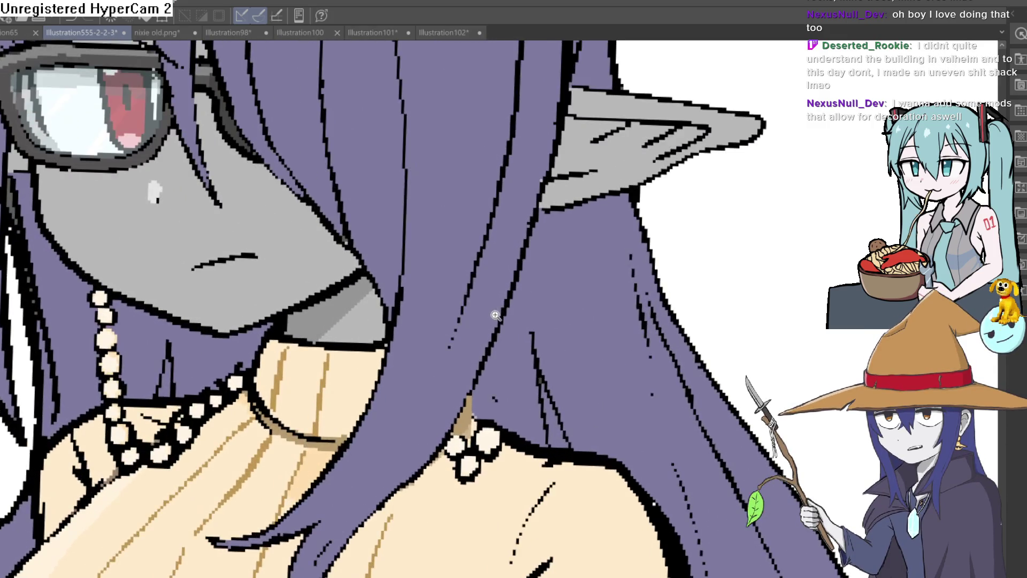
scroll(489, 323, down, 2)
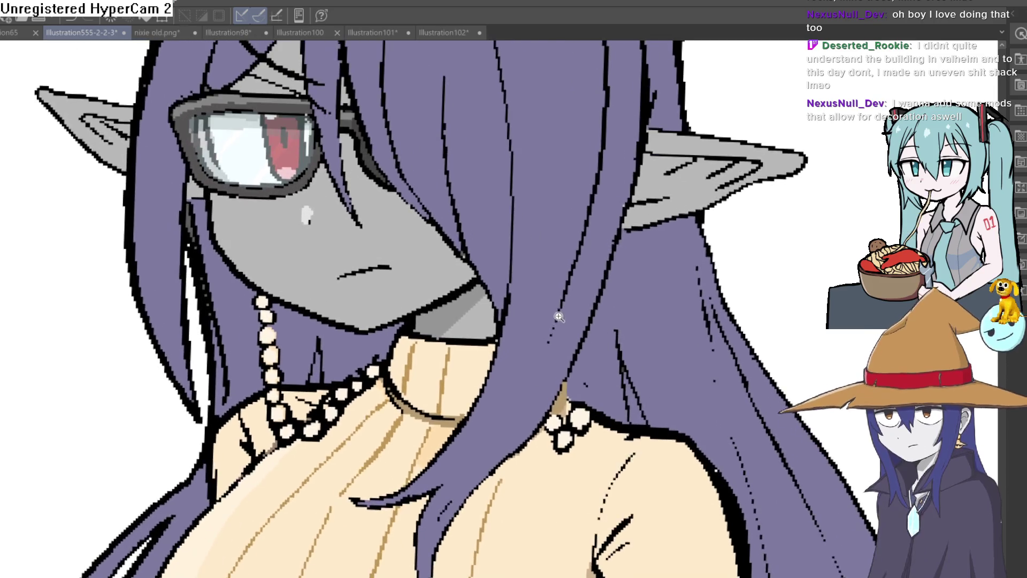
scroll(528, 376, up, 2)
scroll(528, 377, down, 2)
scroll(528, 377, up, 1)
scroll(528, 376, up, 1)
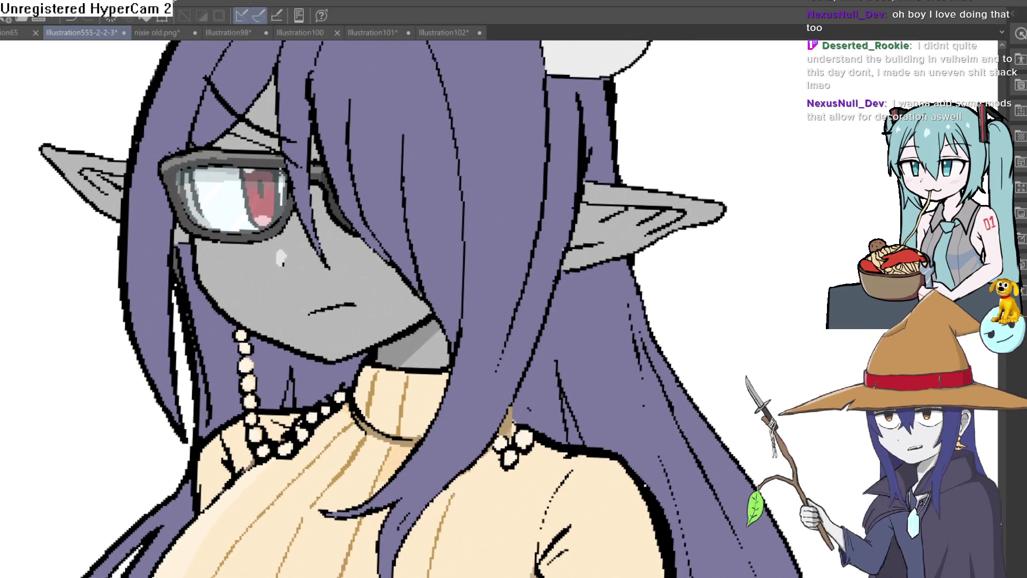
scroll(577, 281, down, 3)
key(h)
key(h)
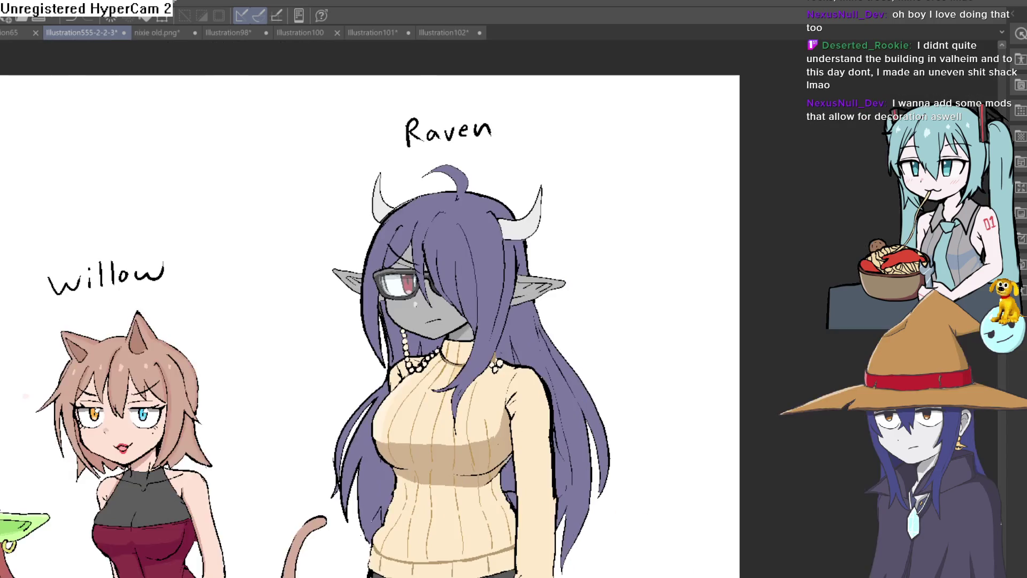
scroll(578, 281, up, 1)
scroll(537, 247, up, 1)
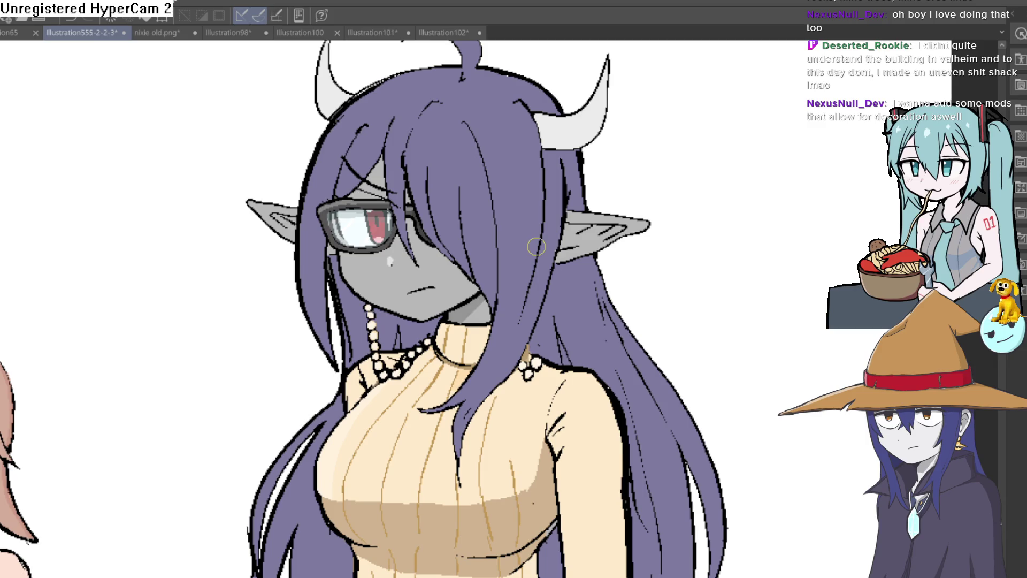
Toggle Raven's glasses and necklace off and on repeatedly to compare her bare face
key(ctrl+z)
key(ctrl+y)
key(ctrl+z)
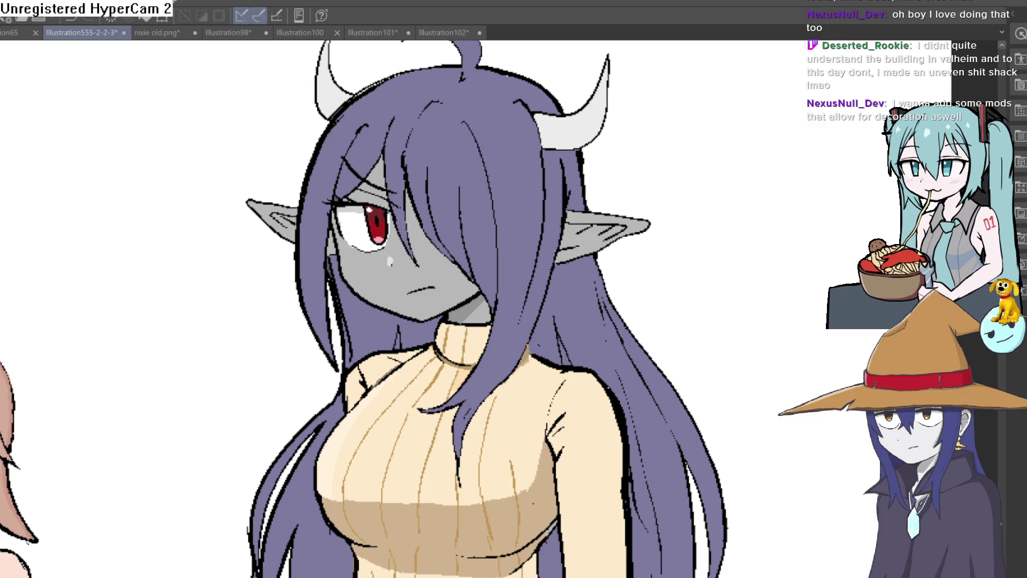
key(ctrl+y)
key(ctrl+z)
key(ctrl+y)
key(ctrl+z)
key(ctrl+y)
key(ctrl+z)
key(ctrl+y)
Keep the glasses and necklace on Raven and save the illustration
key(ctrl+z)
key(ctrl+y)
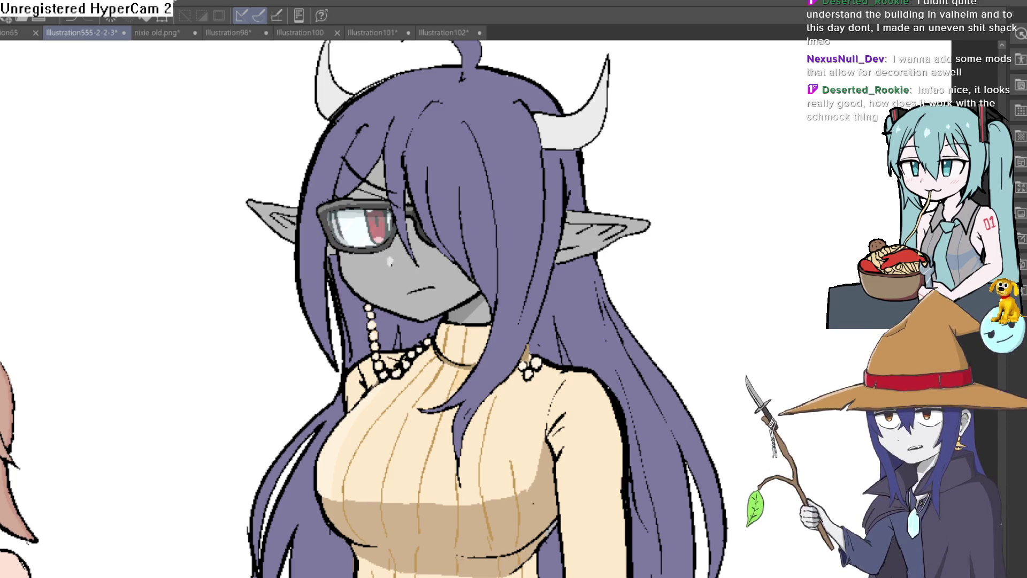
key(ctrl+s)
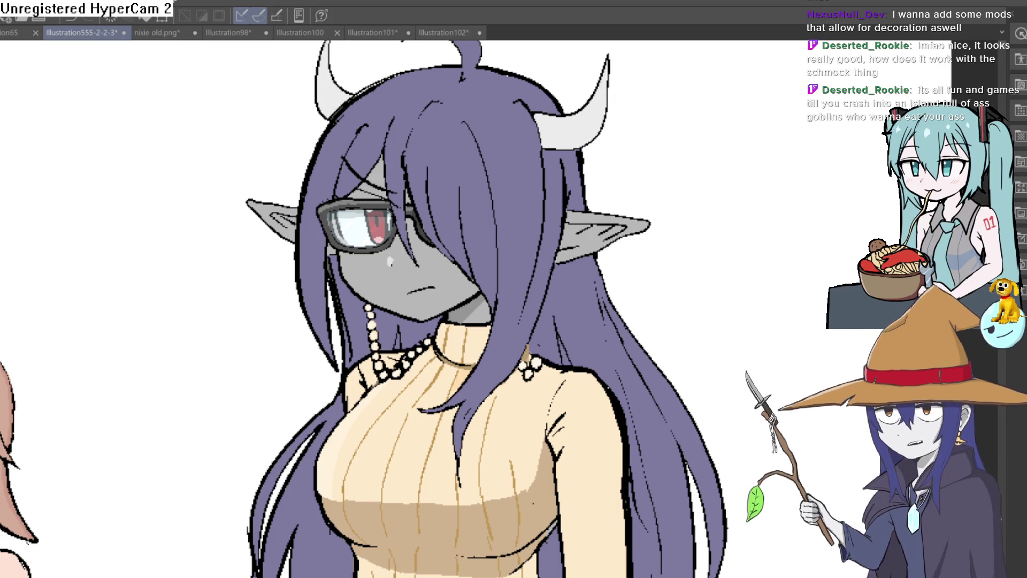
scroll(630, 315, down, 3)
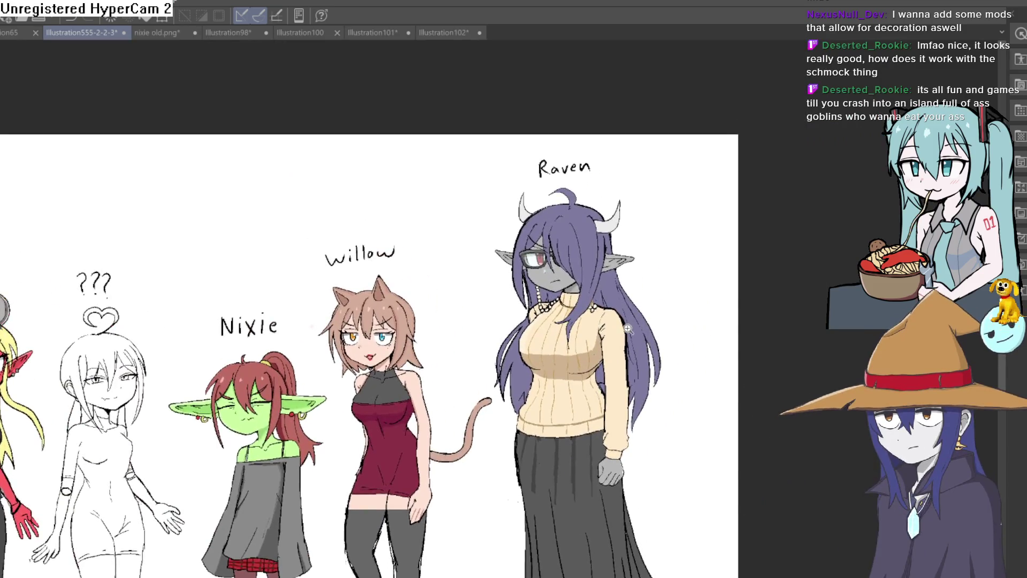
Zoom out to the full lineup and compare Raven with and without the brown shrug fill
scroll(614, 386, up, 3)
scroll(614, 386, up, 2)
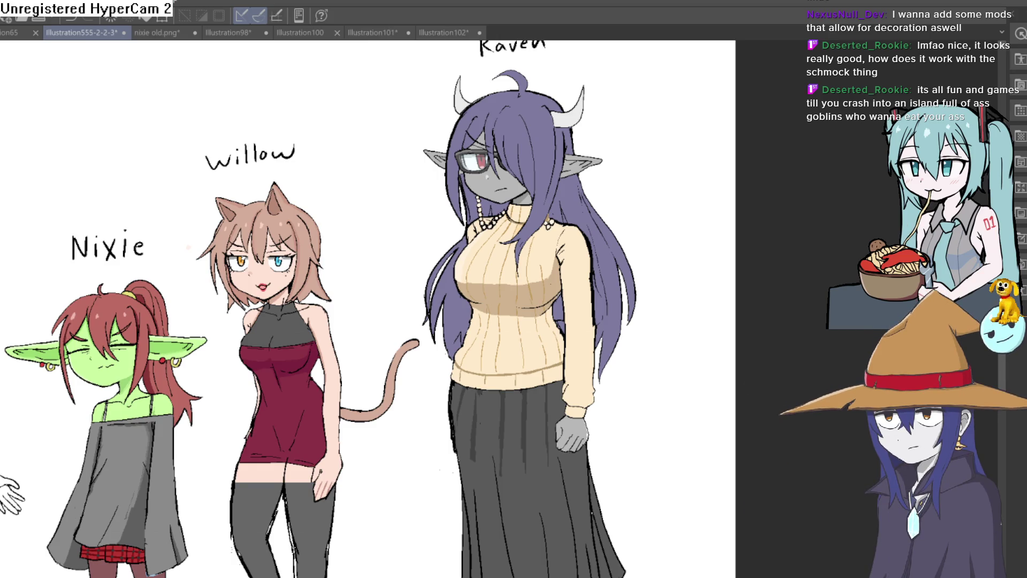
scroll(486, 401, down, 5)
scroll(487, 401, up, 4)
scroll(487, 401, down, 1)
scroll(514, 372, up, 1)
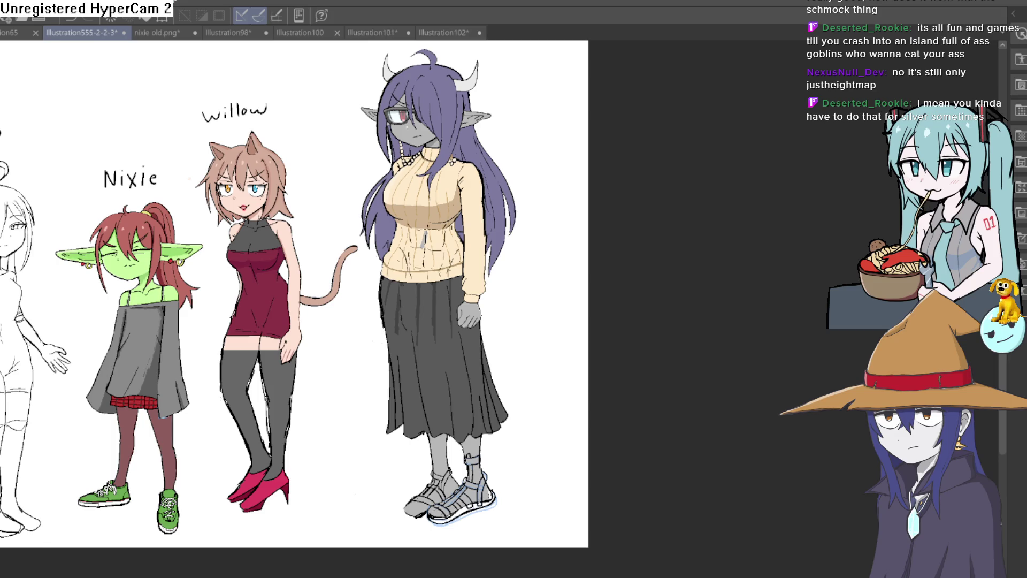
key(ctrl+y)
key(ctrl+z)
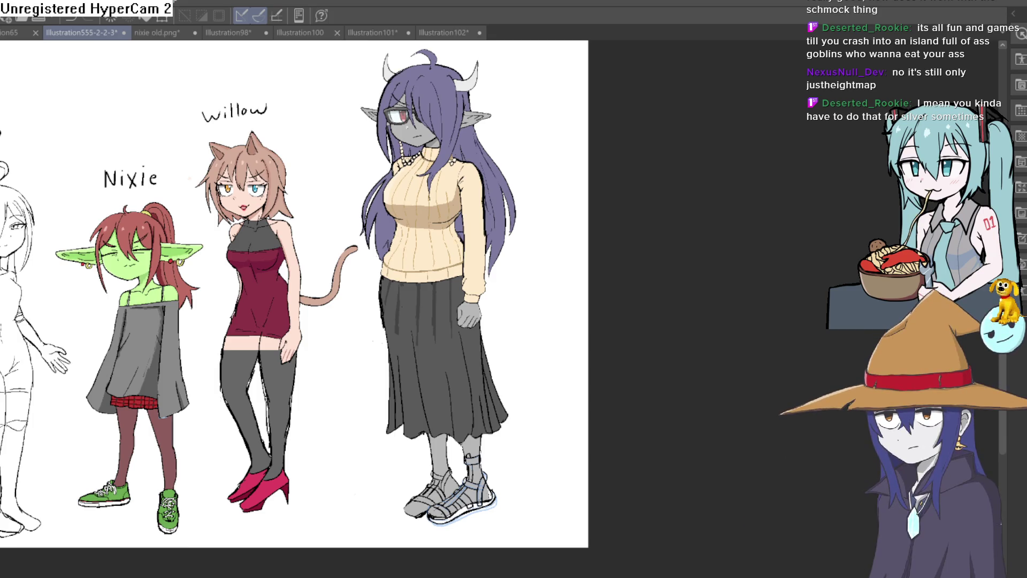
Step back and forth through recent edits, finishing on the brown shrug over Raven's sleeves
key(ctrl+z)
key(ctrl+y)
key(ctrl+z)
key(ctrl+y)
key(ctrl+z)
key(ctrl+y)
key(ctrl+z)
key(ctrl+y)
key(ctrl+z)
key(ctrl+y)
key(ctrl+z)
scroll(428, 133, up, 5)
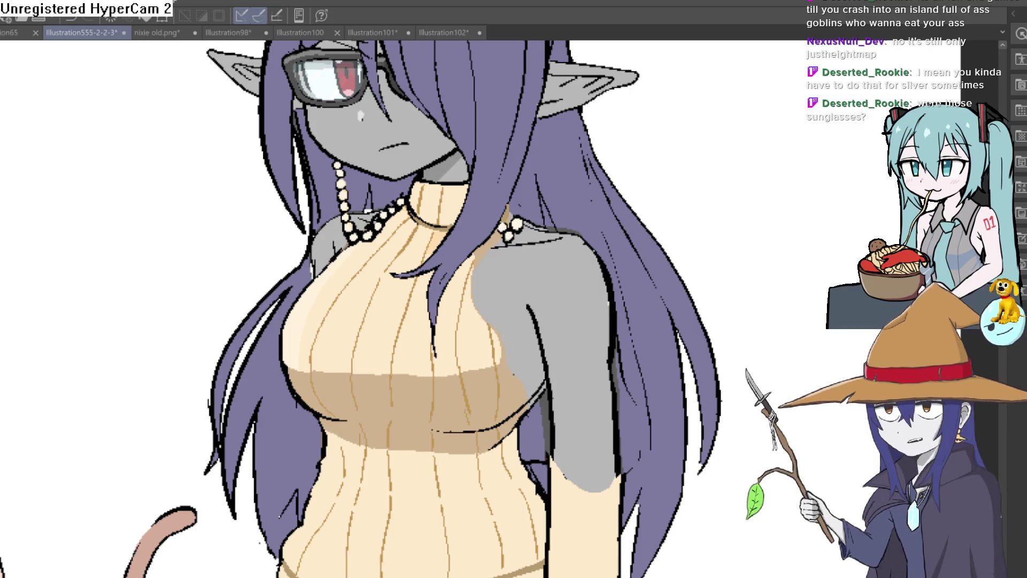
Zoom in on Raven's brown sleeve, then zoom out to frame Nixie, Willow and Raven together
scroll(589, 289, up, 1)
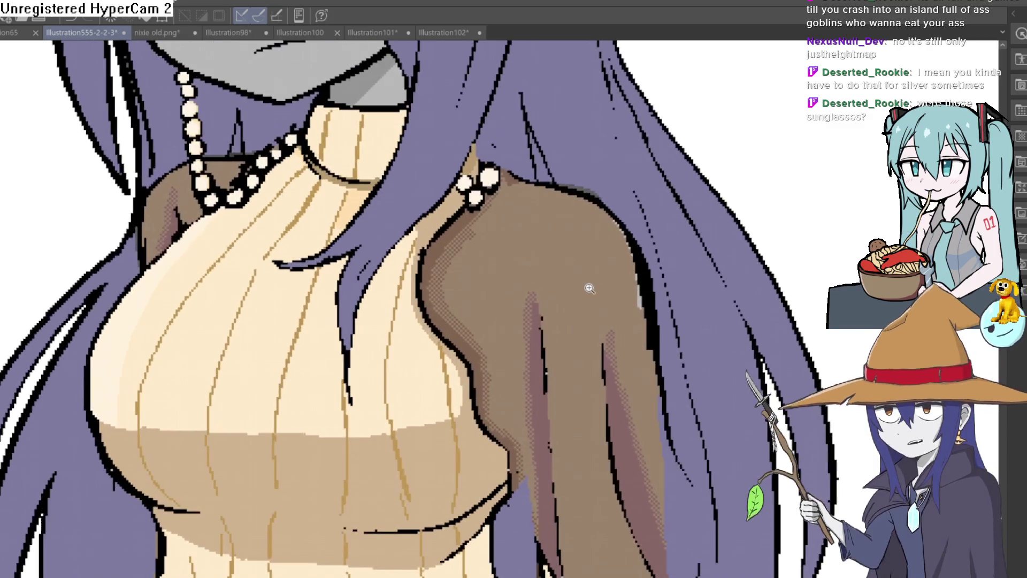
scroll(624, 336, up, 1)
drag(625, 335, 607, 320)
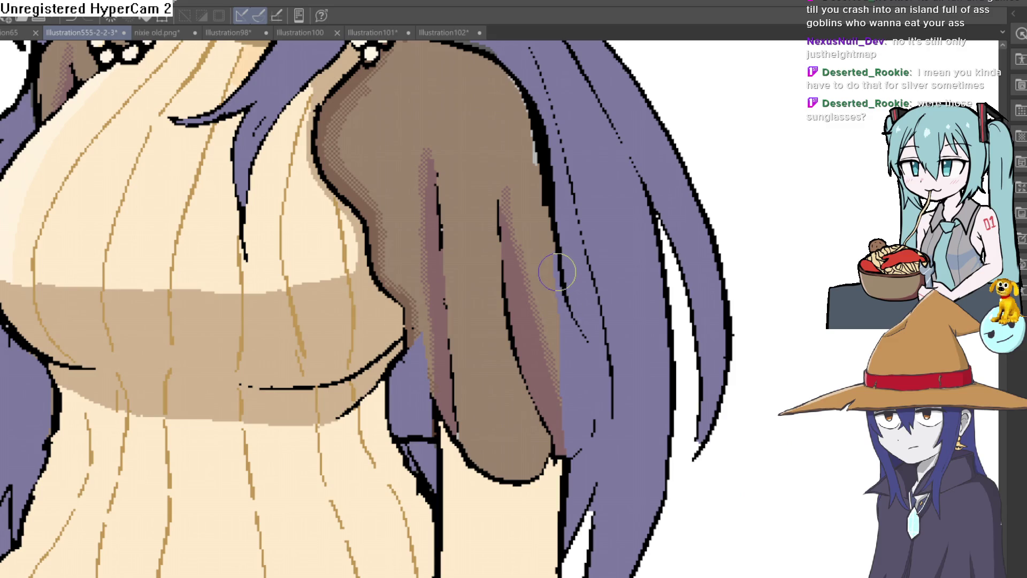
scroll(556, 273, down, 3)
scroll(726, 327, up, 1)
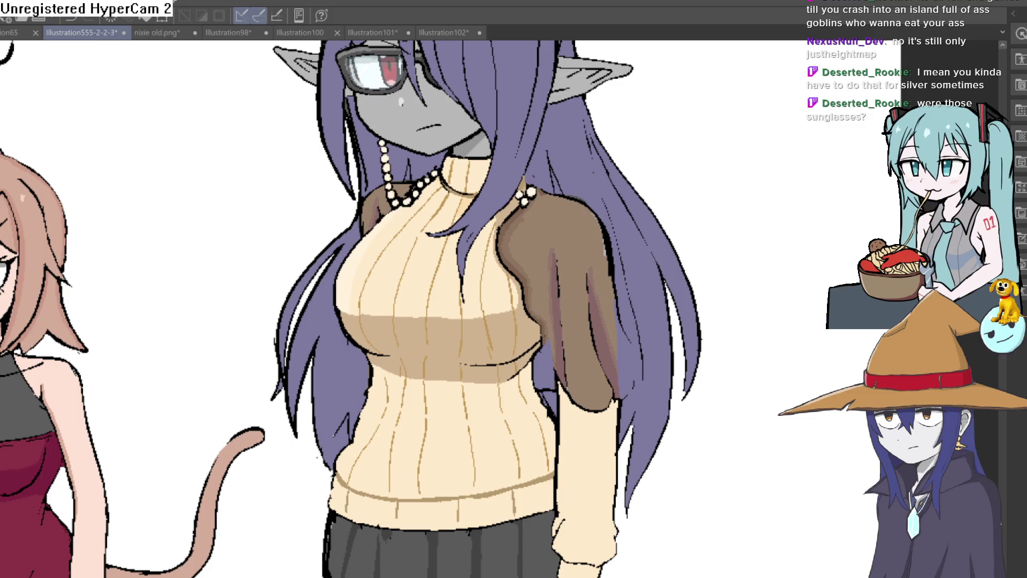
scroll(755, 426, down, 3)
mouse_move(758, 461)
mouse_down()
mouse_move(722, 351)
mouse_move(725, 445)
mouse_up()
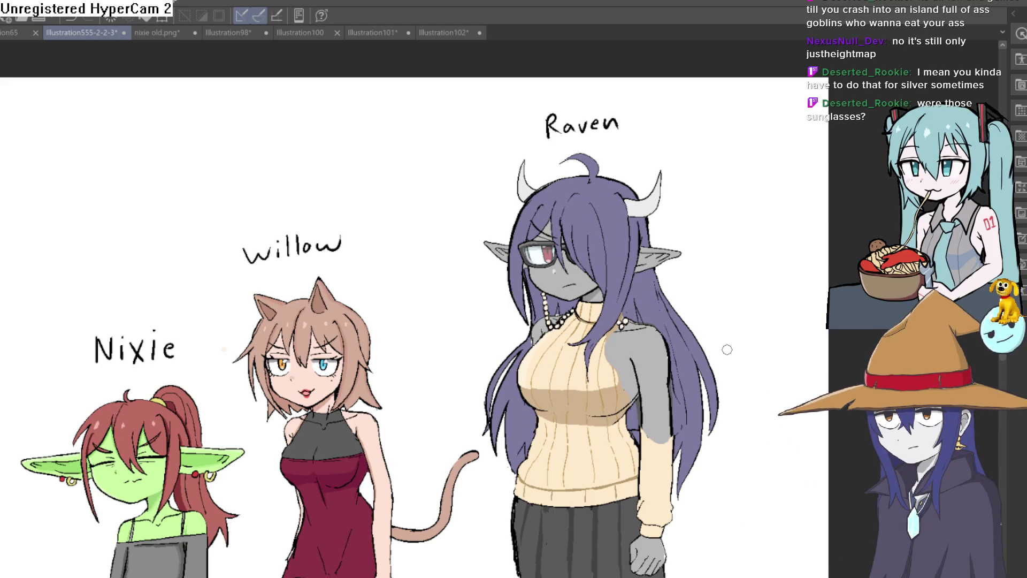
scroll(690, 357, down, 2)
scroll(695, 369, up, 1)
mouse_move(696, 381)
mouse_down()
mouse_move(692, 262)
mouse_move(681, 300)
mouse_move(674, 259)
mouse_up()
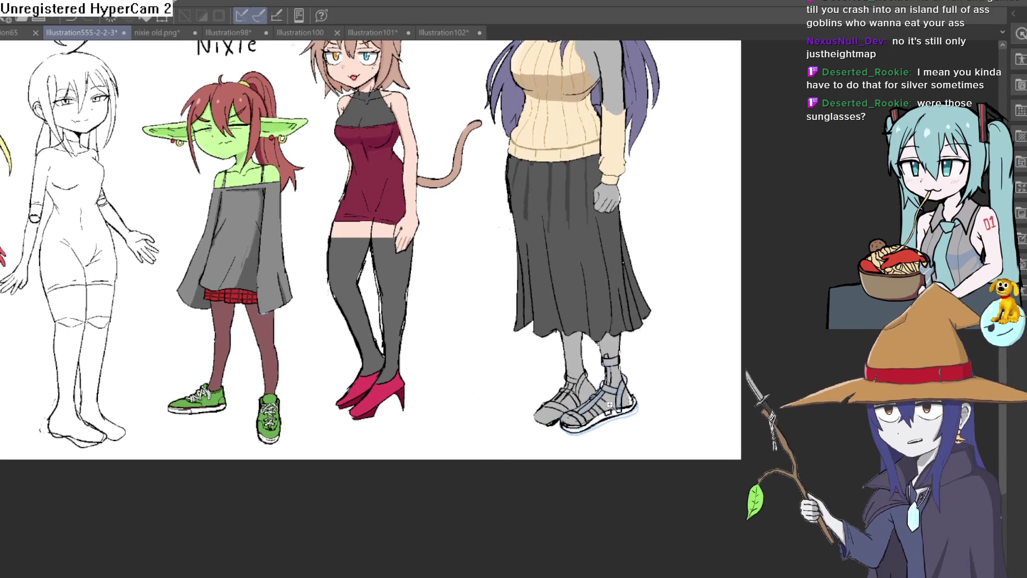
scroll(637, 359, up, 4)
drag(637, 359, 637, 352)
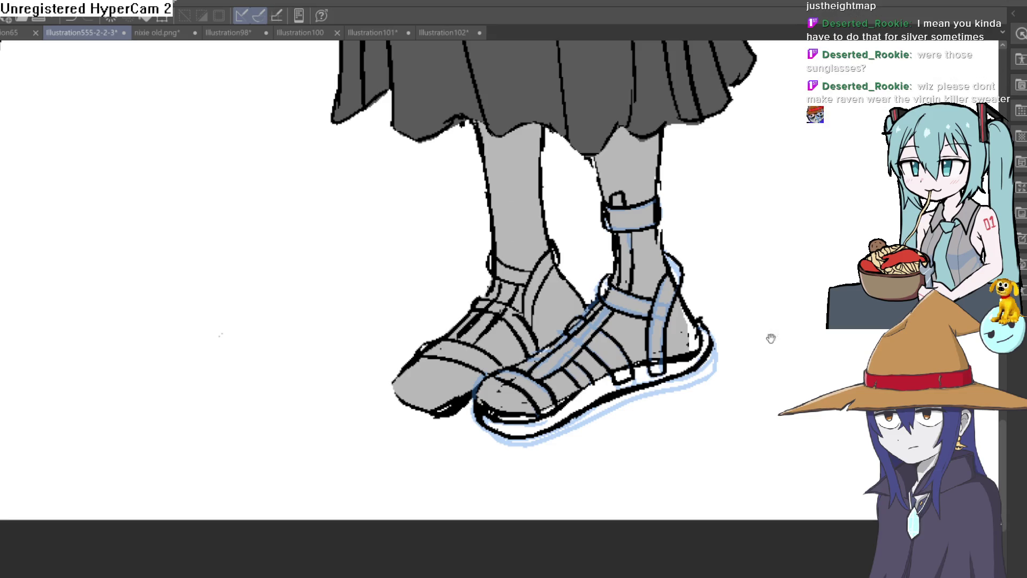
scroll(718, 340, up, 2)
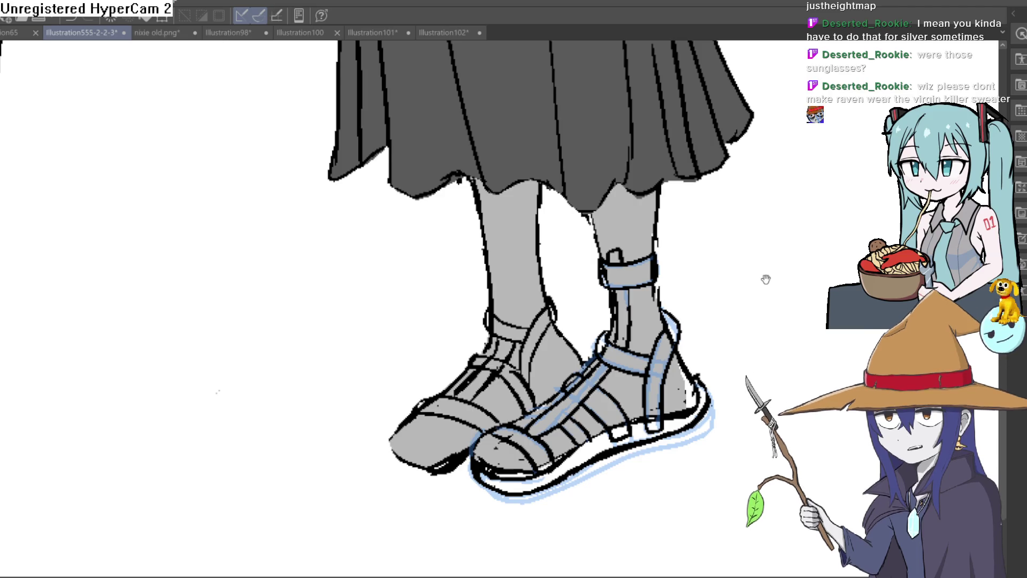
scroll(765, 278, up, 10)
scroll(628, 224, down, 5)
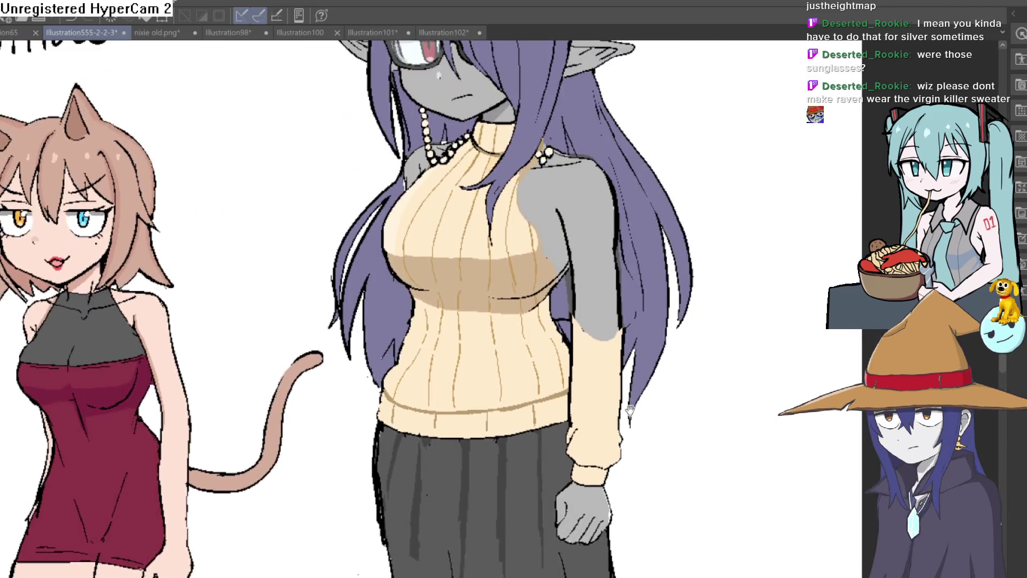
Compare tinted and clear lenses on Raven's glasses, keeping the clear lenses
scroll(642, 267, up, 2)
scroll(652, 312, up, 2)
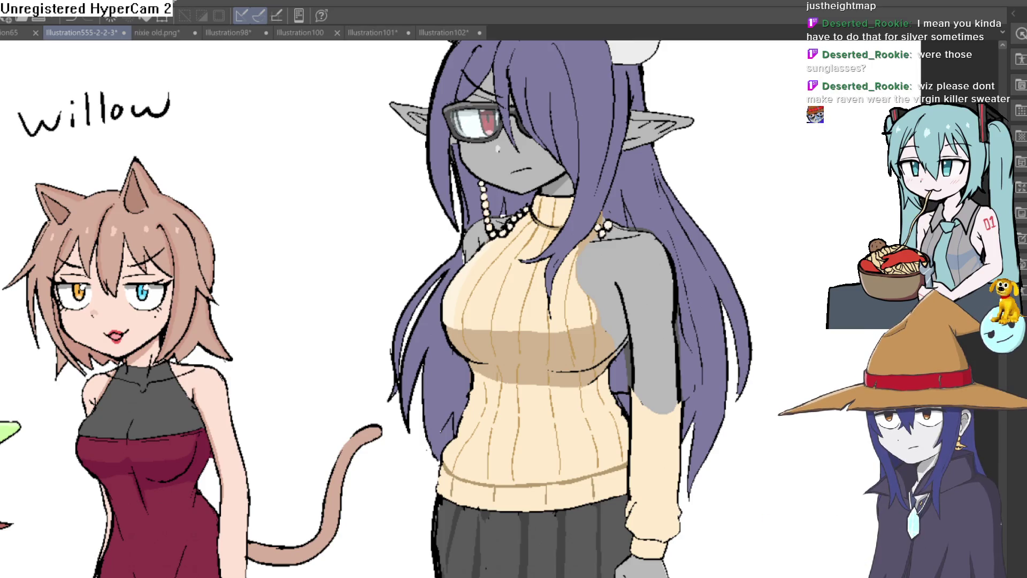
key(ctrl+z)
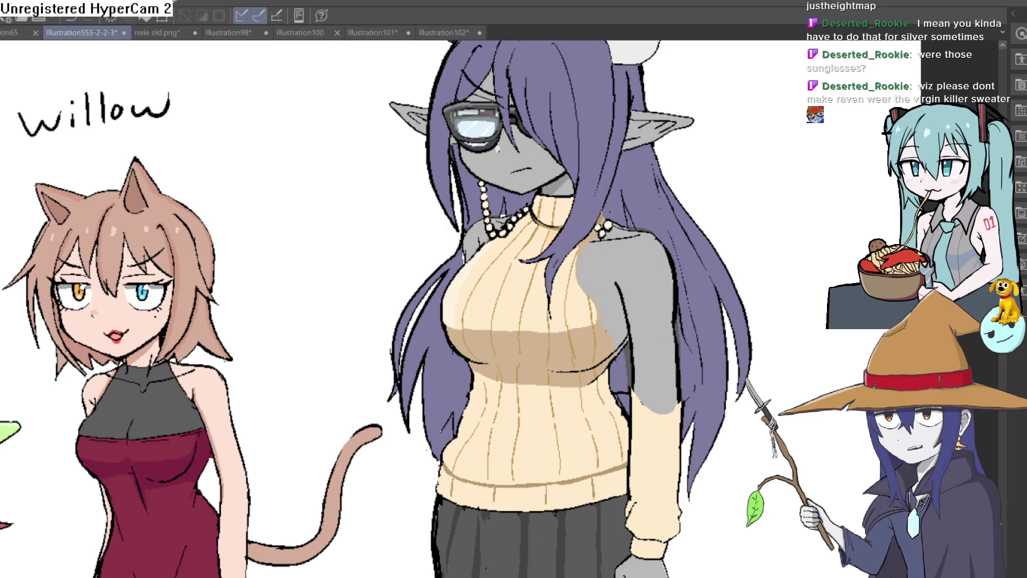
key(ctrl+y)
key(ctrl+z)
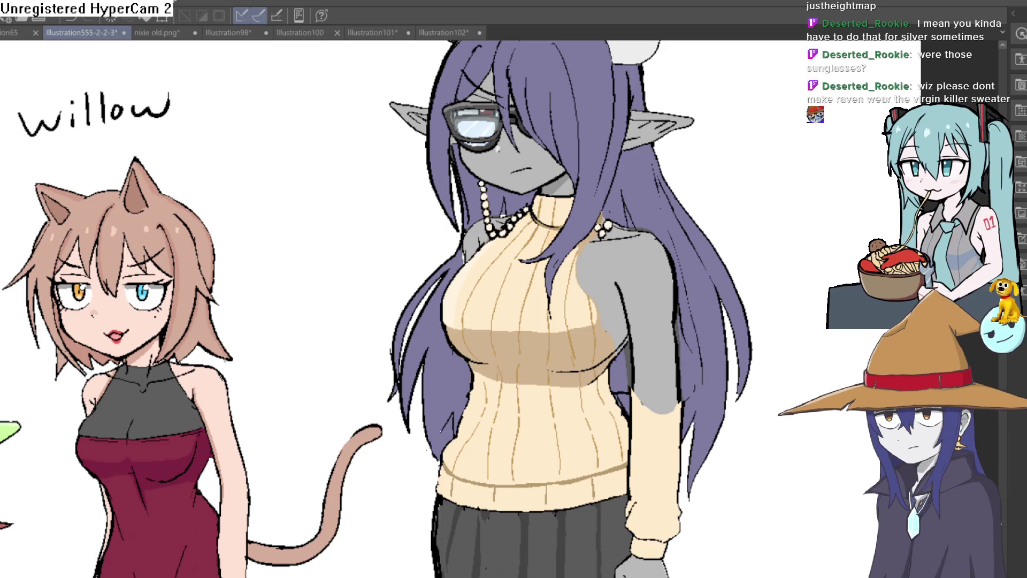
key(ctrl+y)
Try large black-framed glasses on Raven, then drop them to keep her thin glasses
key(ctrl+z)
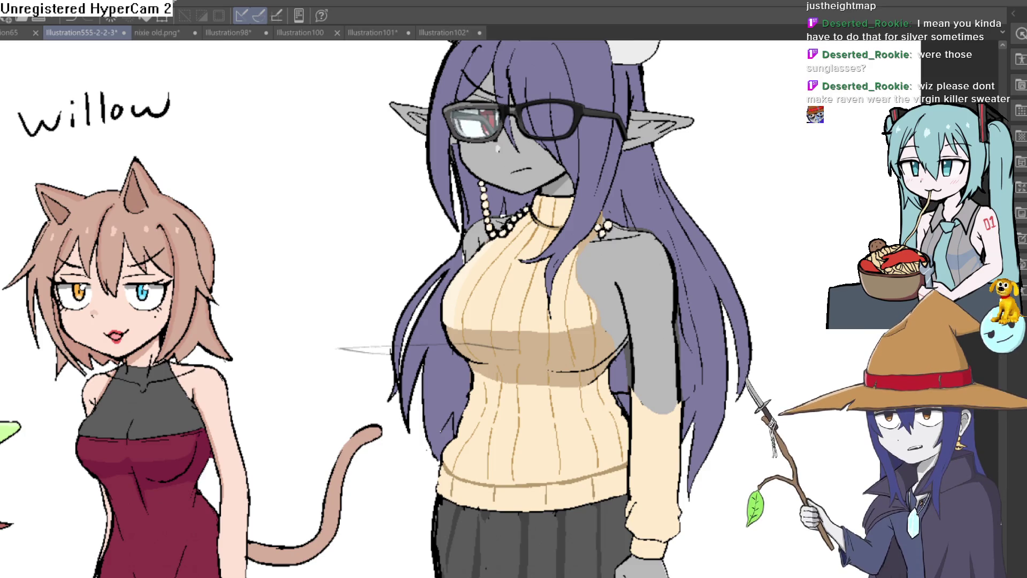
key(ctrl+z)
key(ctrl+y)
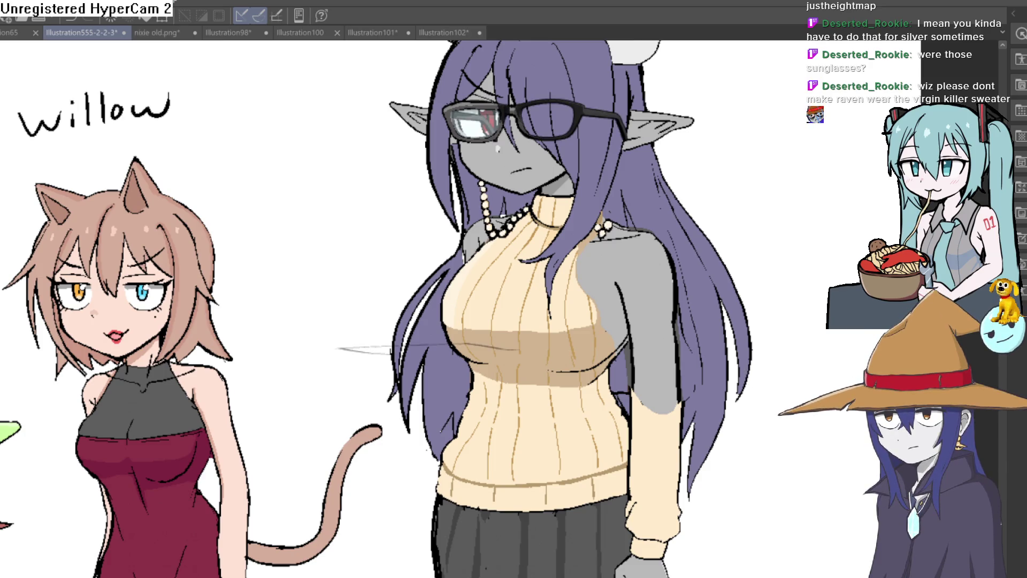
key(ctrl+z)
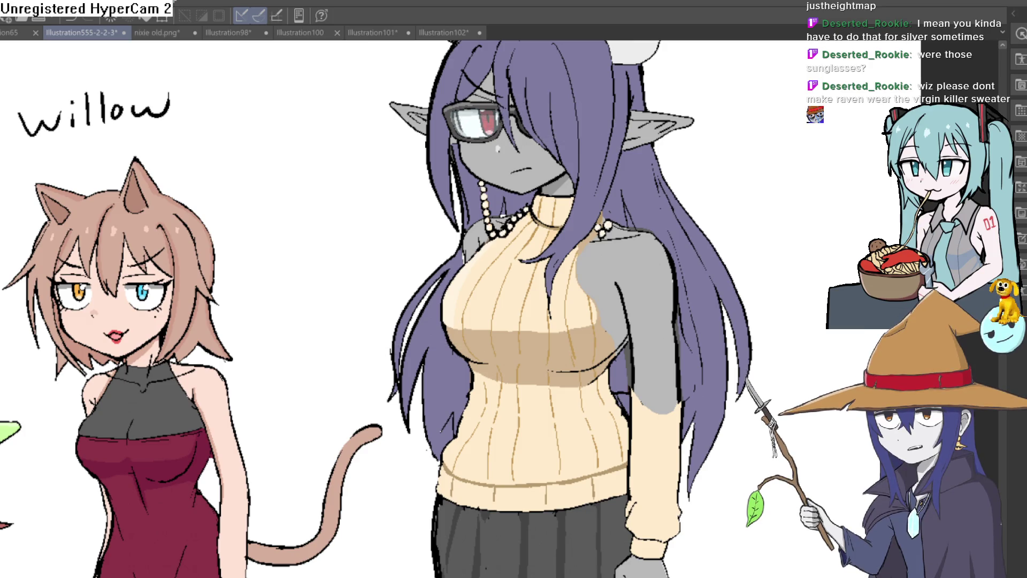
key(ctrl+y)
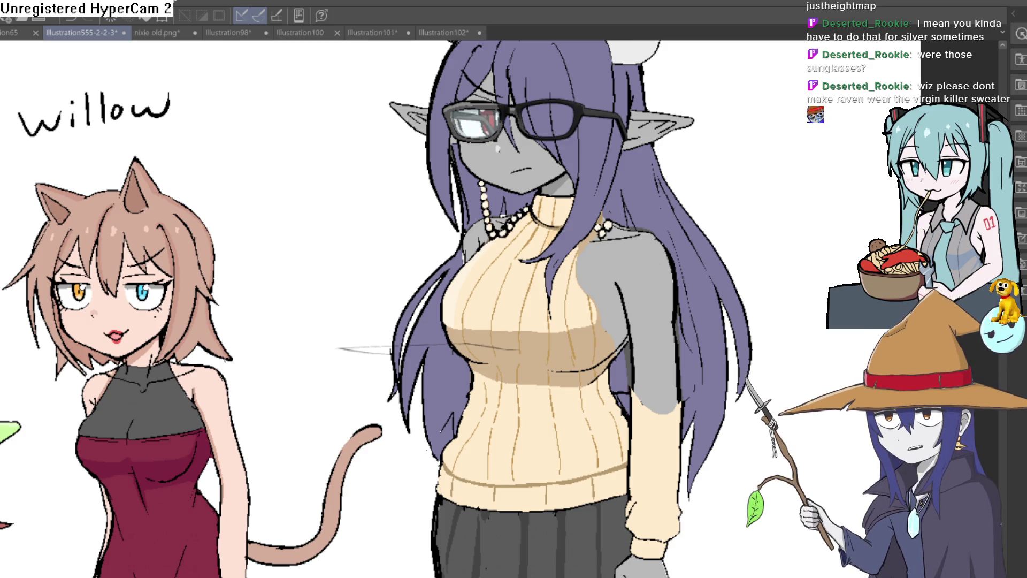
key(ctrl+z)
key(ctrl+y)
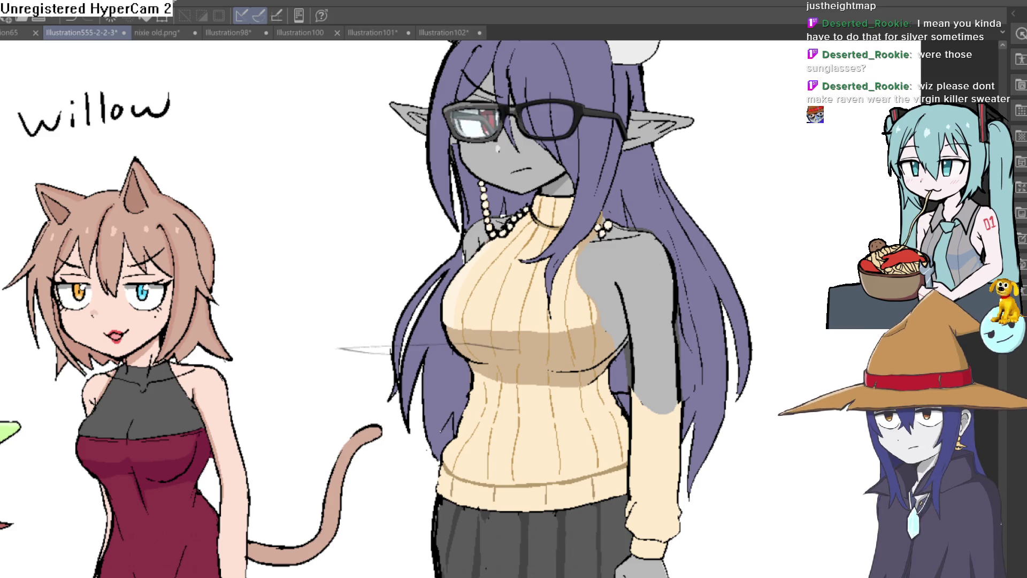
key(ctrl+z)
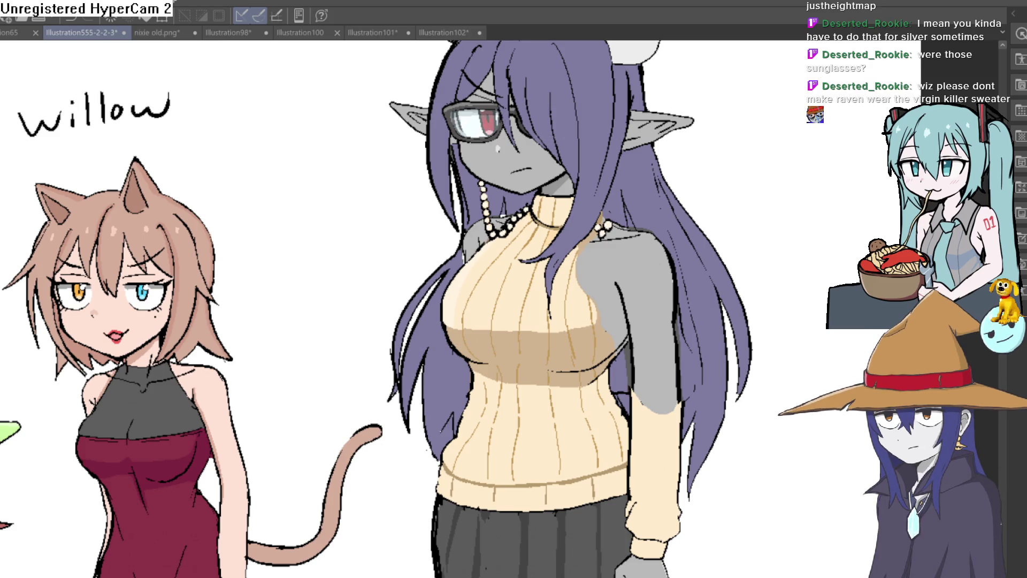
Compare Raven's sweater fill and grey arms against cream sleeves, keeping the cream sleeves
key(ctrl+z)
key(ctrl+y)
key(ctrl+z)
key(ctrl+z)
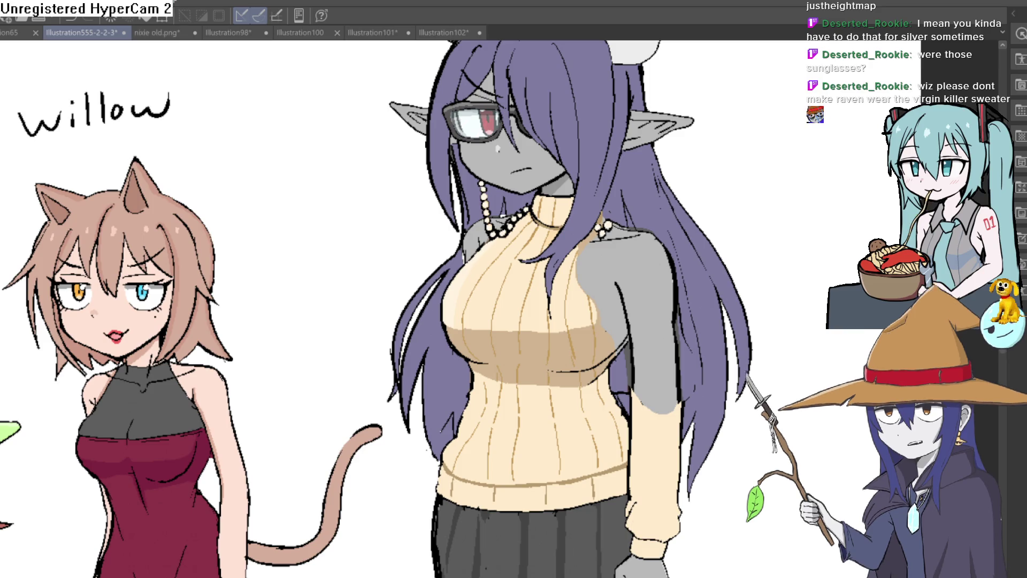
key(ctrl+y)
key(ctrl+z)
key(ctrl+y)
Keep the current glasses and cream sleeve, and restore the brown shrug on both shoulders
key(ctrl+z)
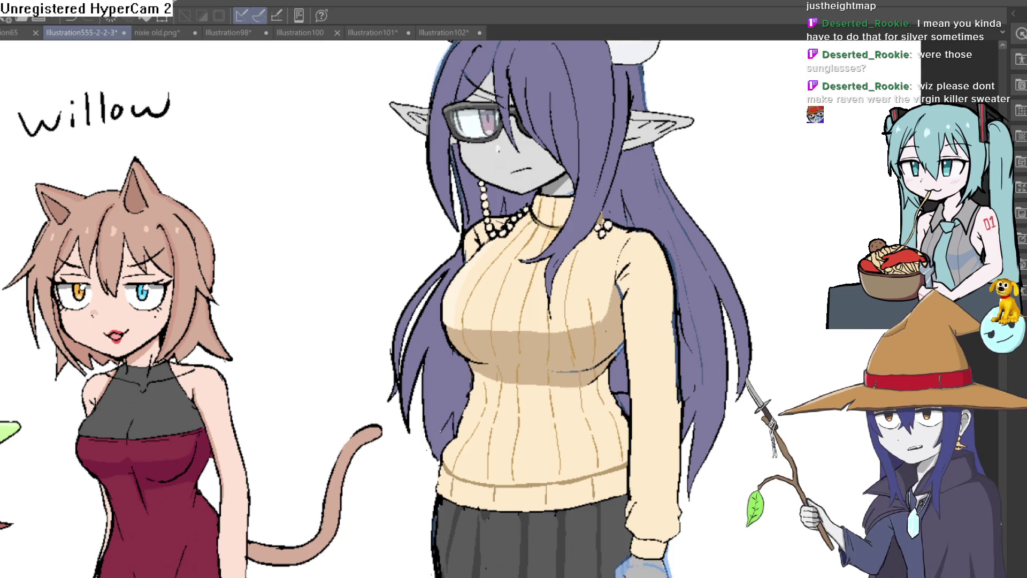
key(ctrl+y)
key(ctrl+z)
key(ctrl+y)
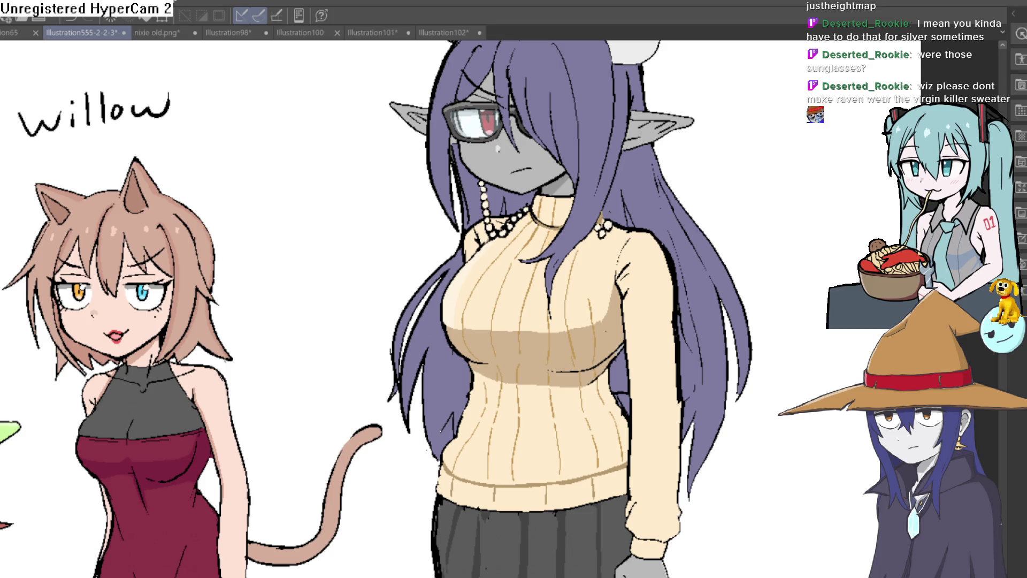
key(ctrl+z)
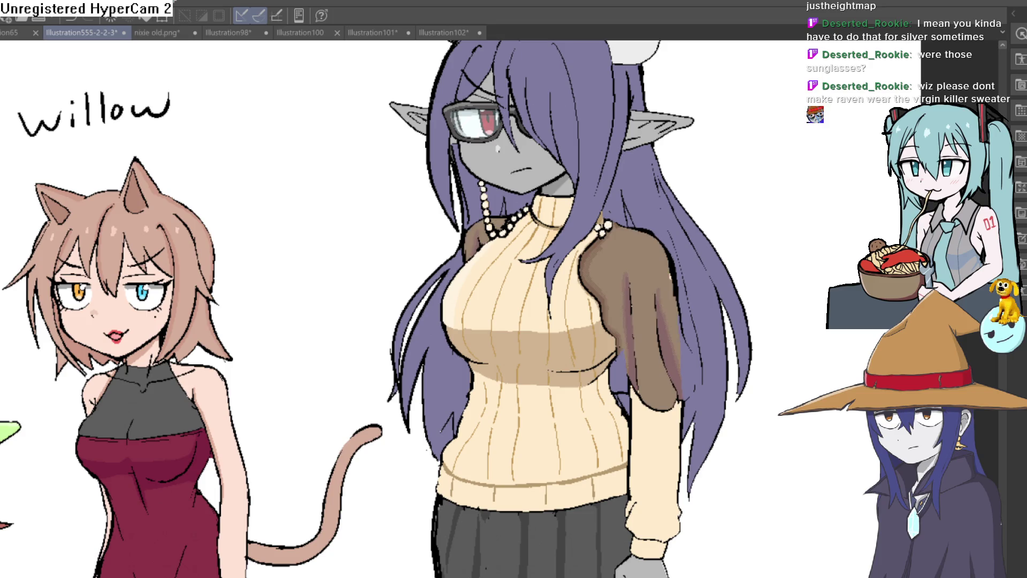
key(ctrl+y)
key(ctrl+z)
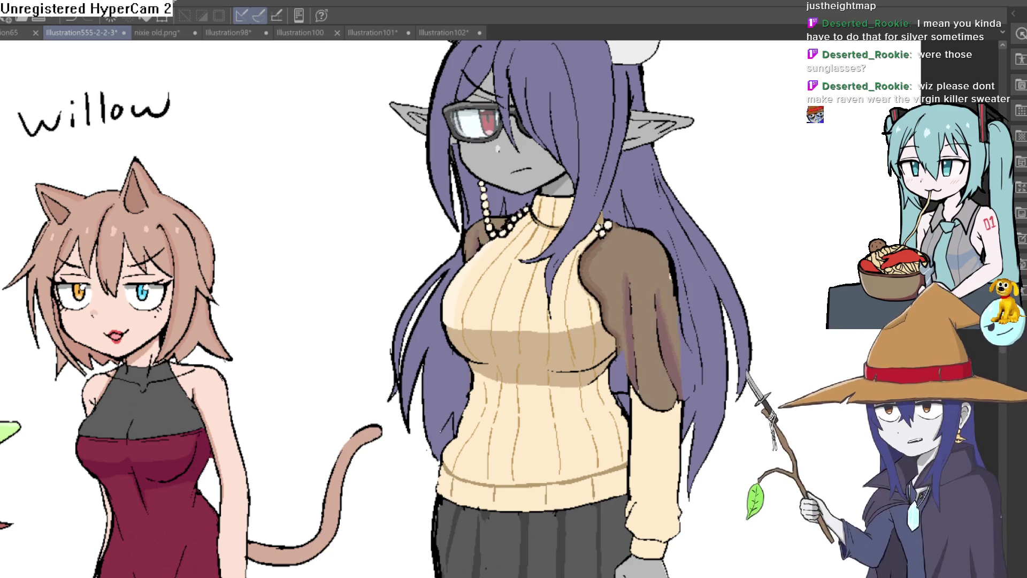
Centre the sweater and shrug in view and recolour Raven's hair from purple to dark charcoal grey
scroll(698, 287, up, 5)
scroll(697, 288, down, 3)
scroll(698, 287, down, 3)
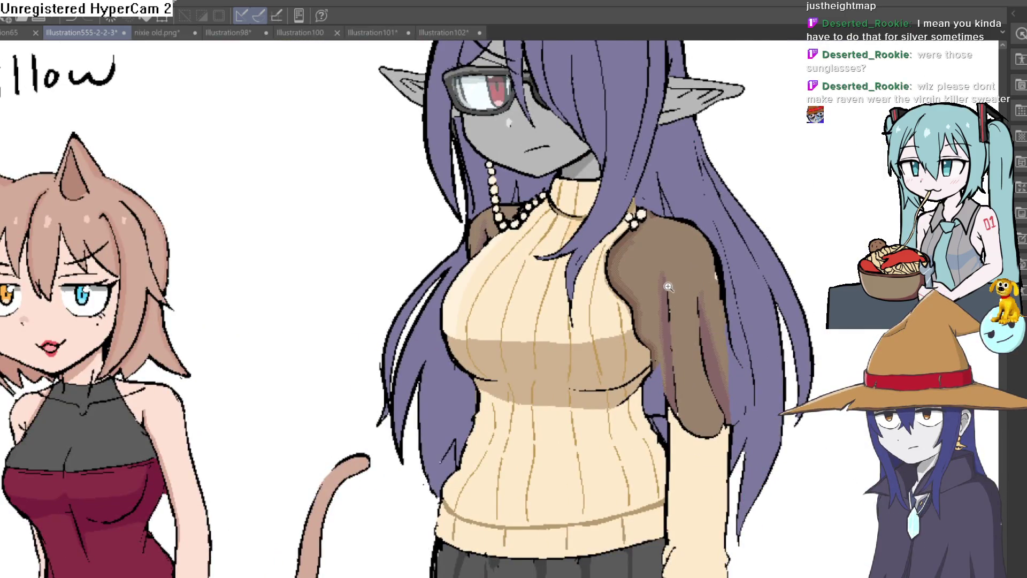
scroll(674, 300, up, 4)
scroll(653, 311, down, 4)
scroll(636, 320, up, 2)
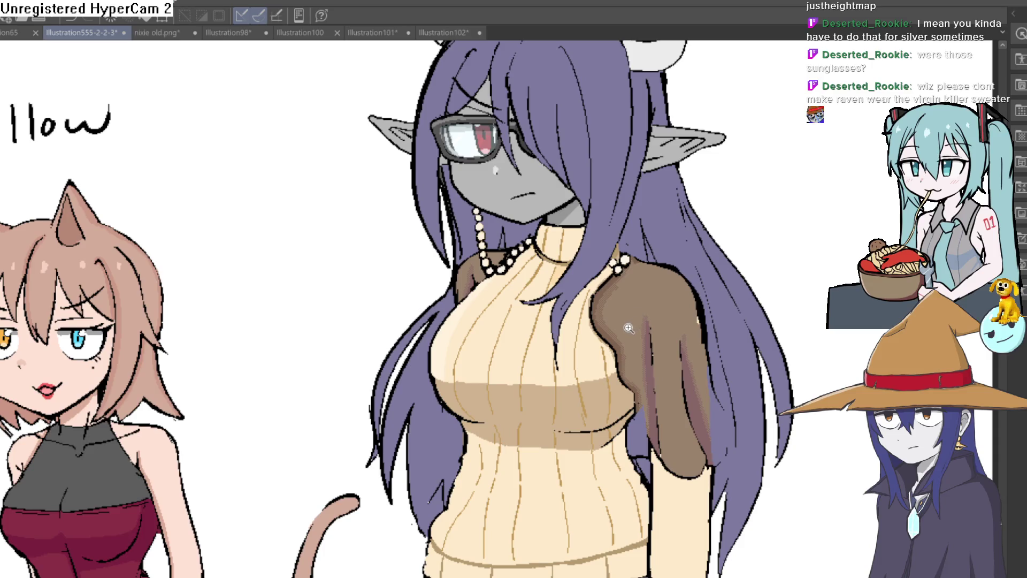
scroll(629, 327, up, 3)
scroll(669, 327, down, 3)
scroll(712, 323, up, 2)
scroll(754, 322, up, 2)
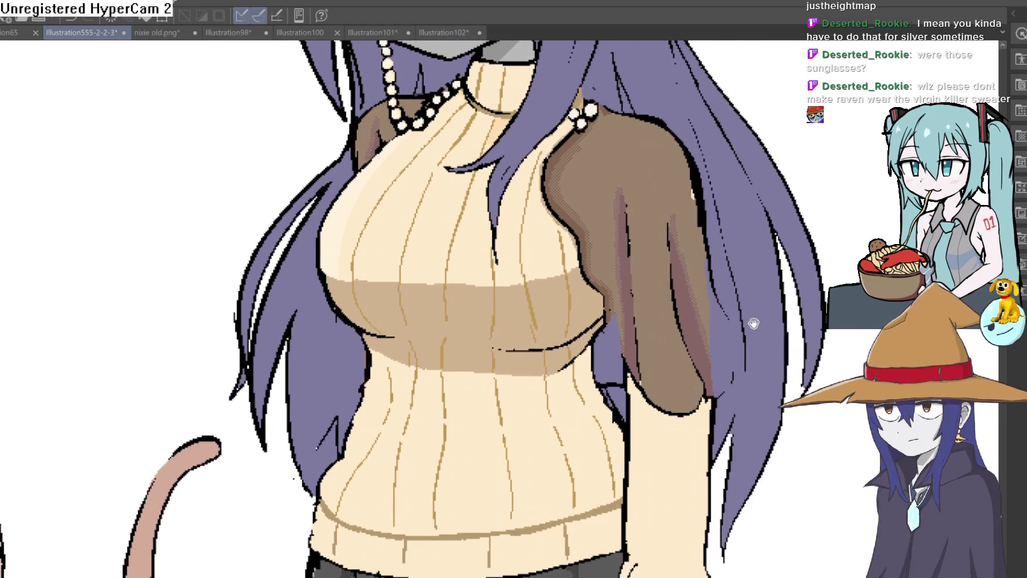
drag(754, 323, 776, 340)
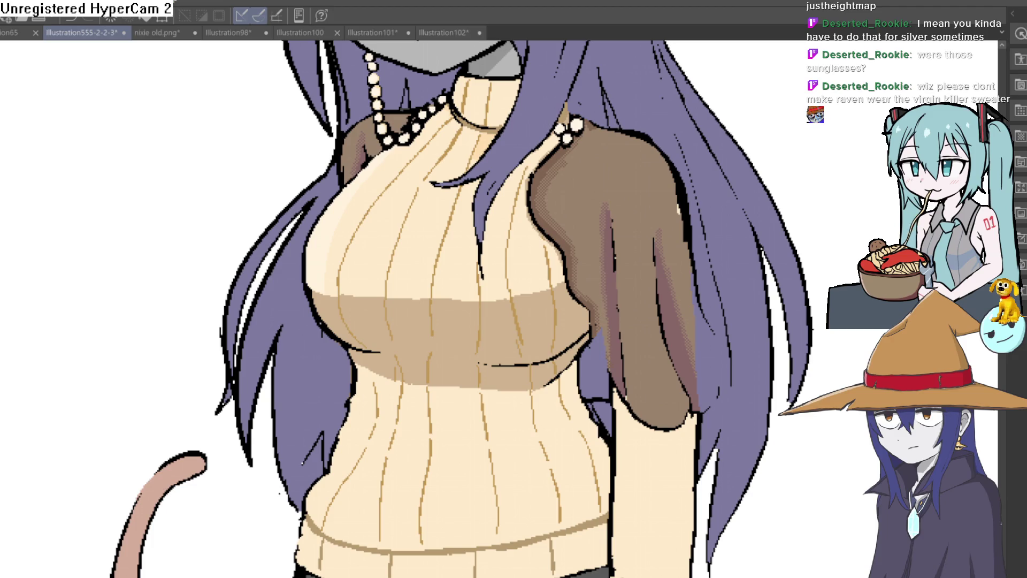
key(ctrl+z)
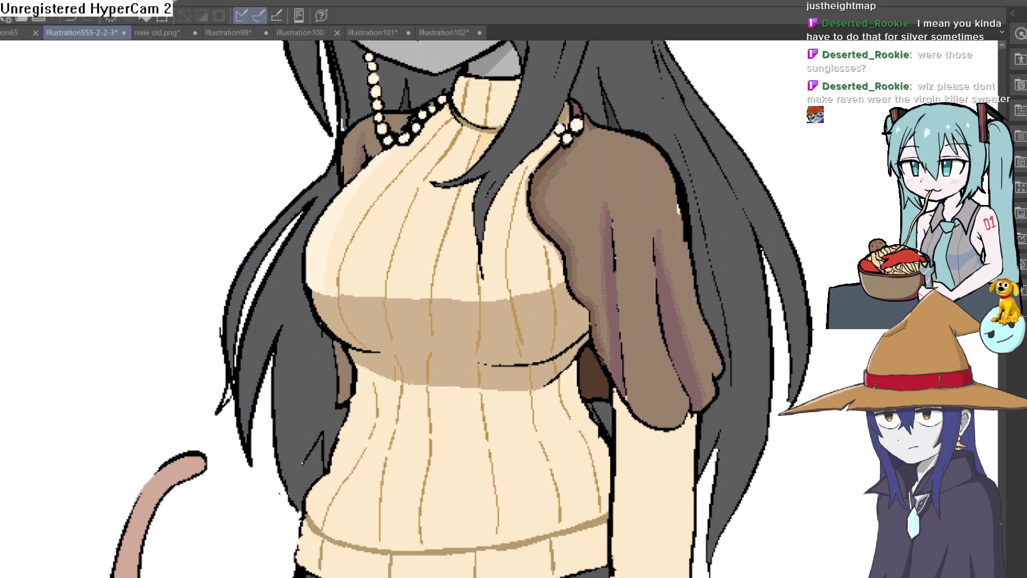
scroll(733, 433, down, 5)
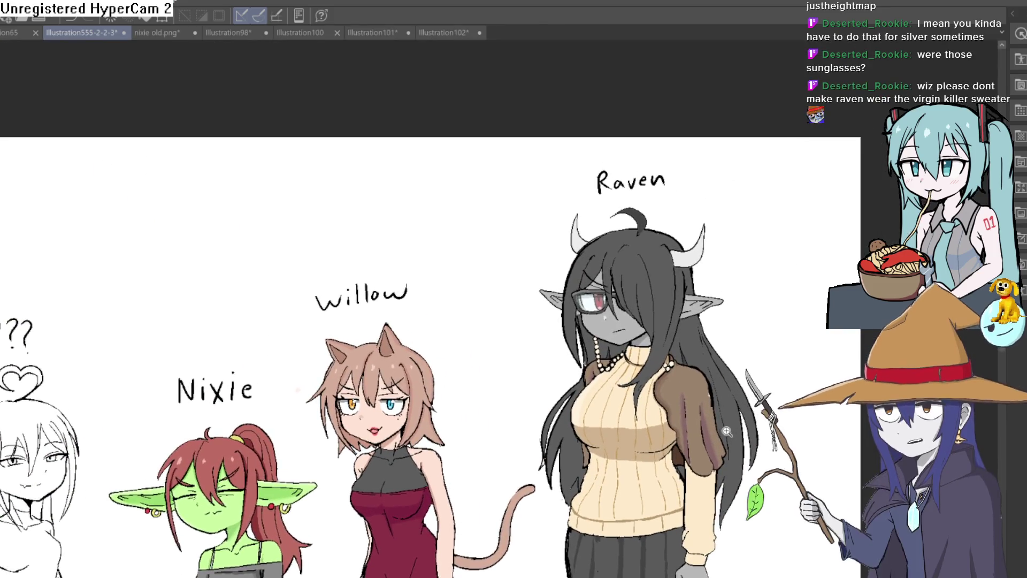
scroll(729, 429, up, 2)
key(ctrl+y)
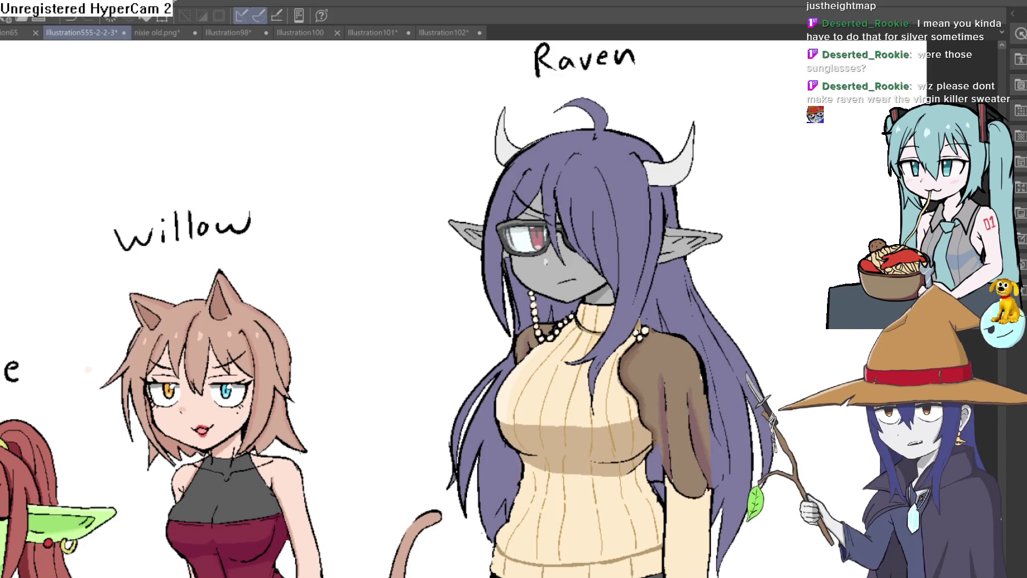
key(ctrl+z)
key(ctrl+y)
key(ctrl+z)
key(ctrl+y)
key(ctrl+z)
key(ctrl+y)
key(ctrl+z)
key(ctrl+y)
key(ctrl+z)
key(ctrl+y)
key(ctrl+z)
key(ctrl+y)
key(ctrl+z)
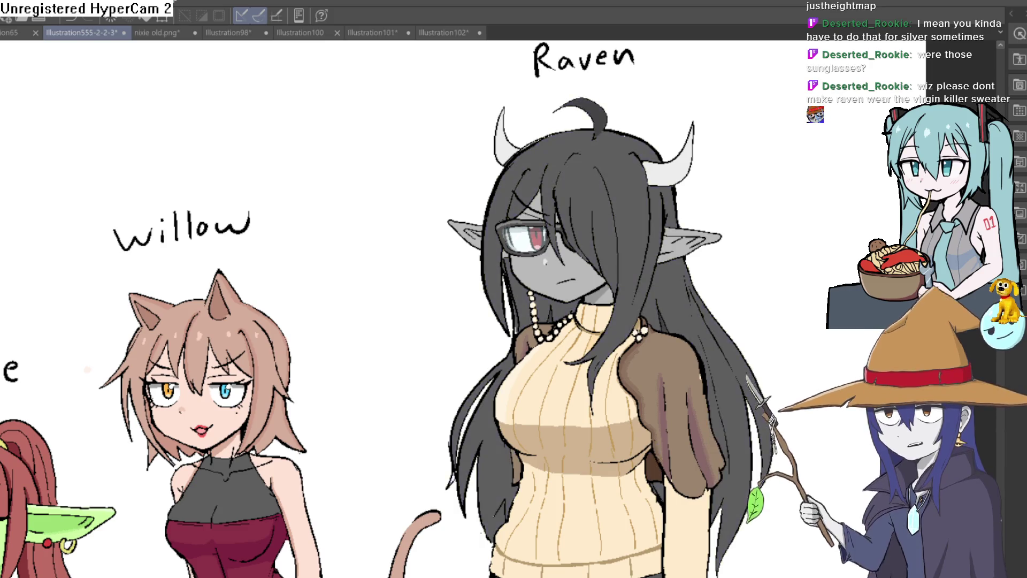
key(ctrl+y)
key(ctrl+z)
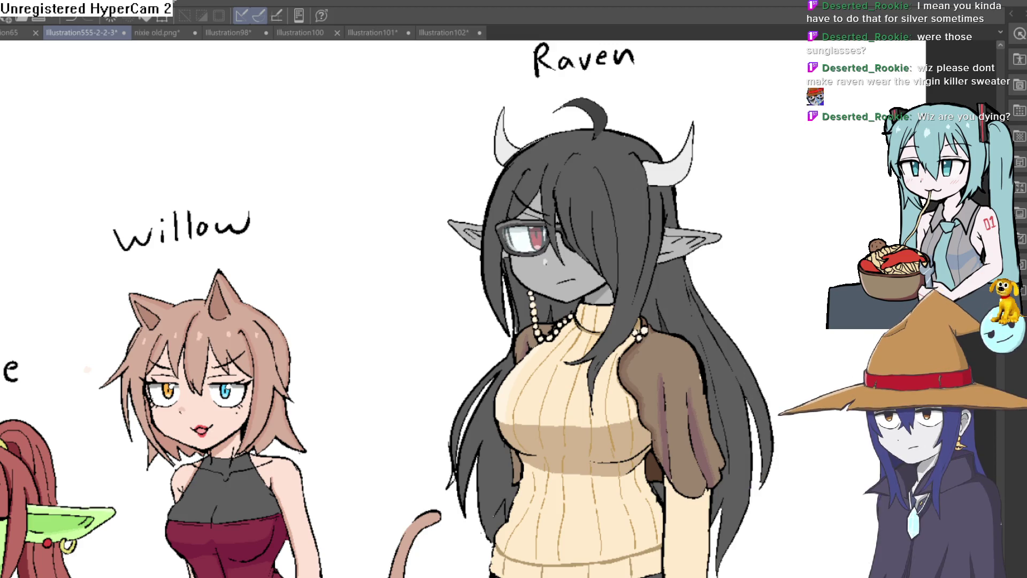
scroll(743, 283, down, 5)
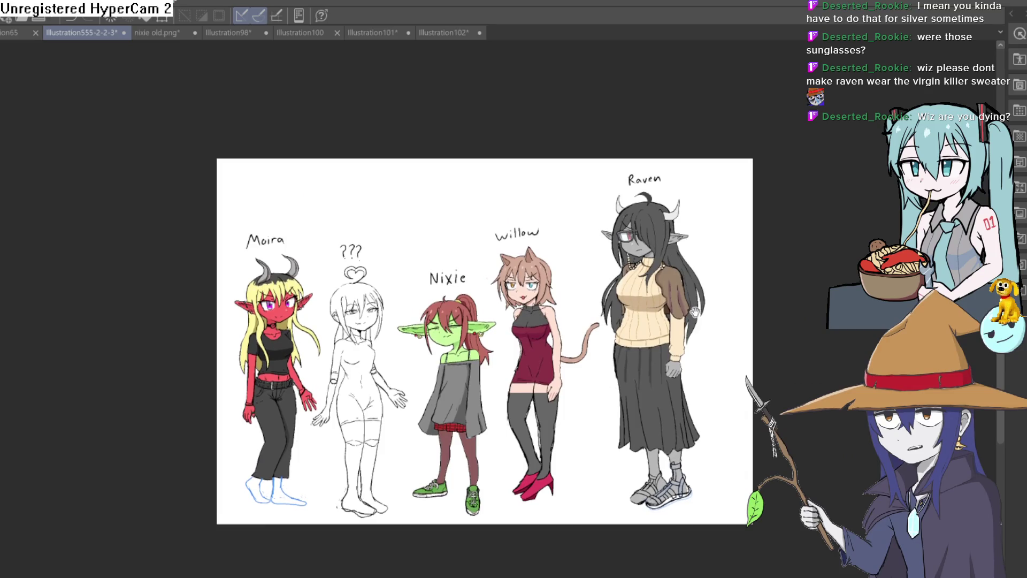
drag(695, 311, 693, 364)
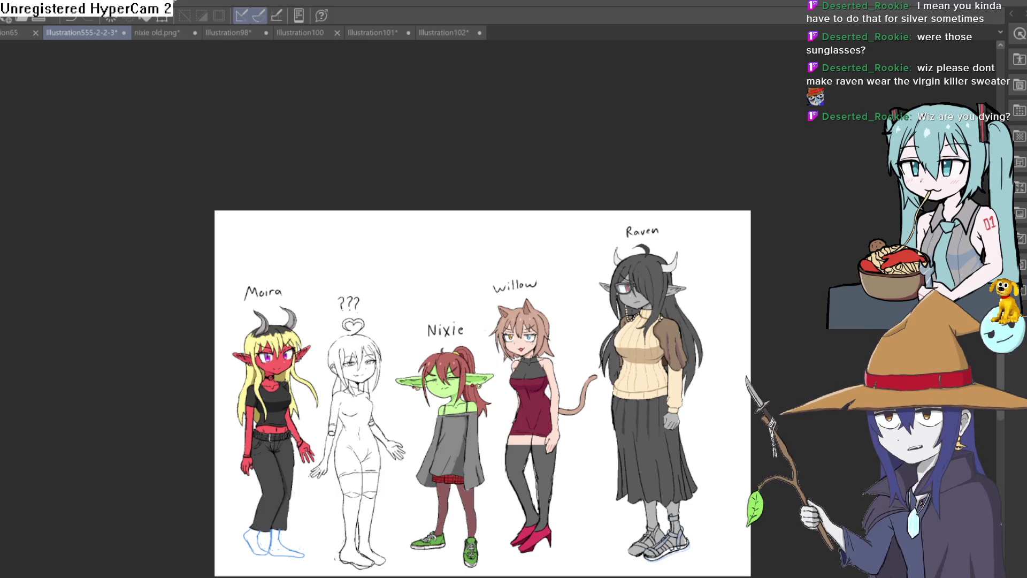
scroll(720, 300, up, 5)
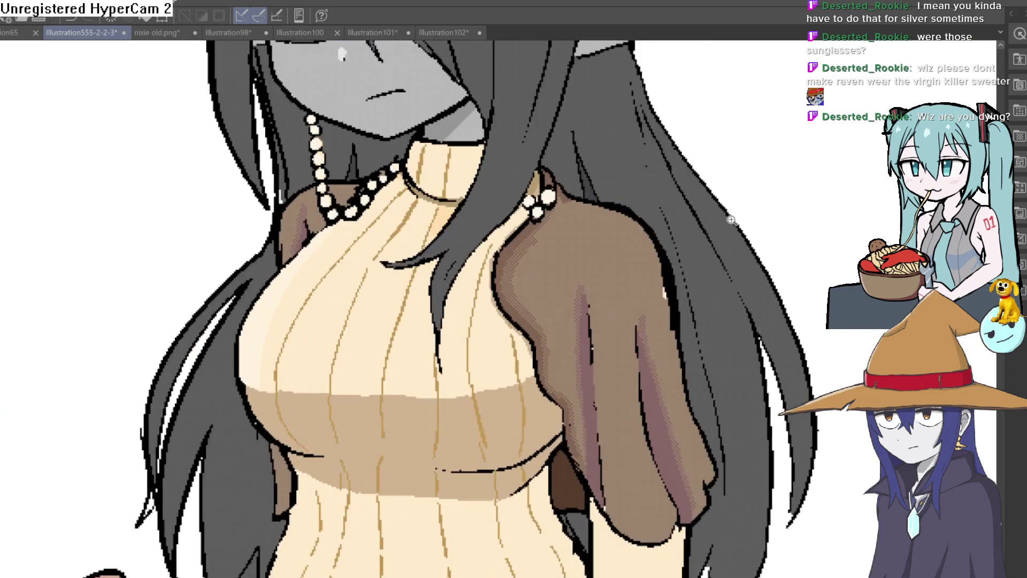
scroll(722, 250, down, 3)
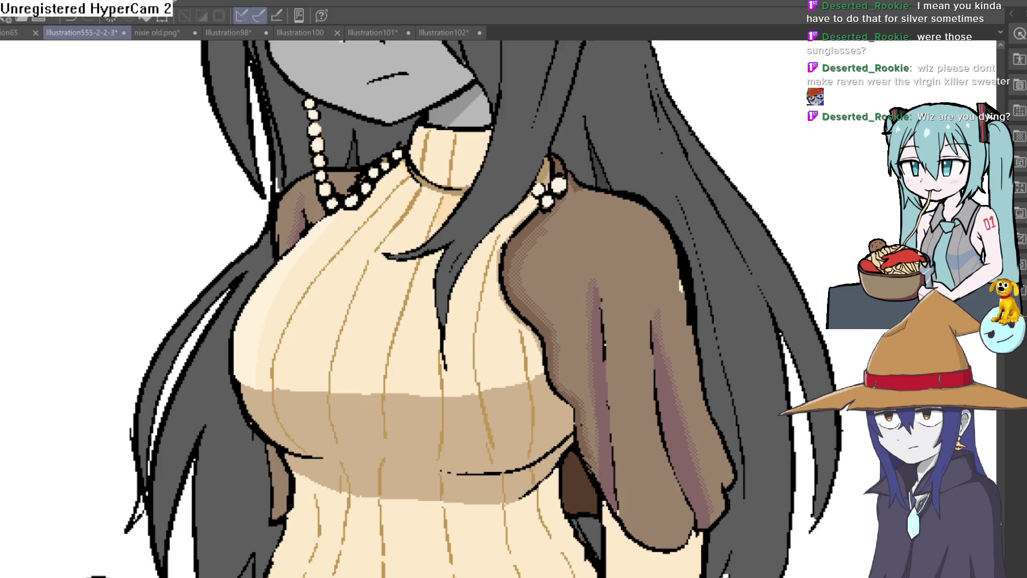
scroll(718, 298, down, 5)
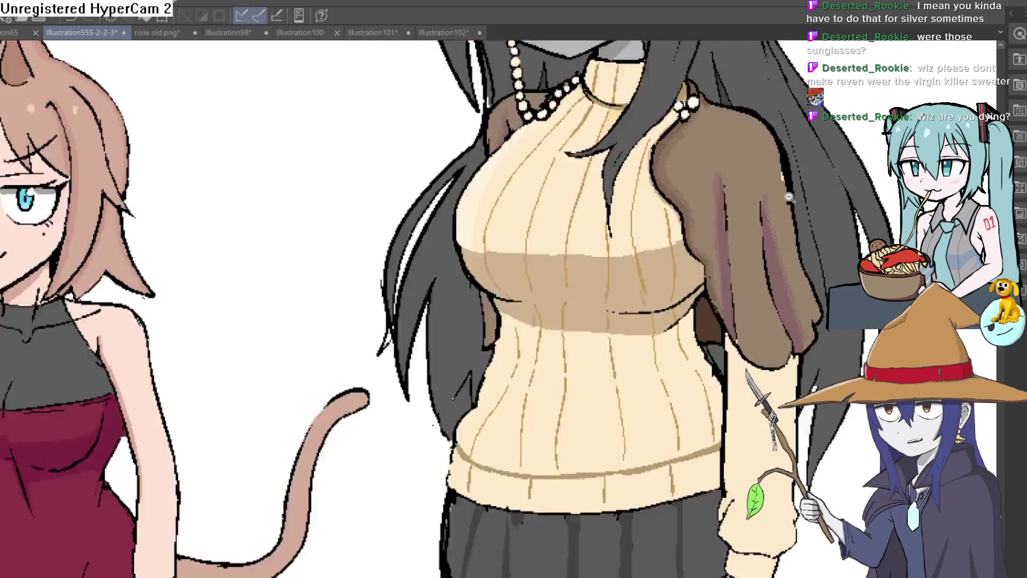
scroll(755, 233, down, 3)
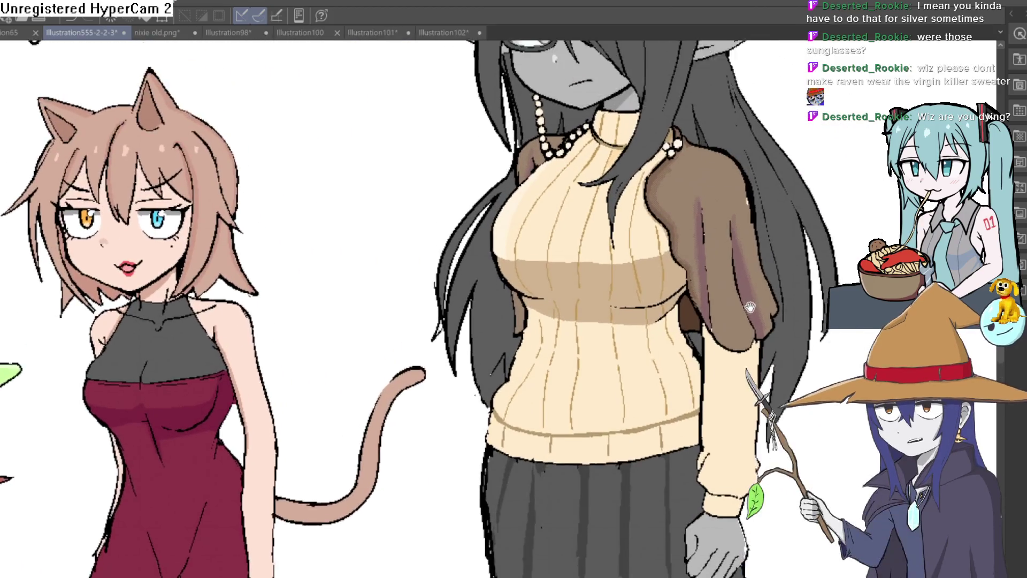
scroll(721, 296, up, 4)
scroll(721, 283, down, 2)
scroll(721, 241, up, 3)
scroll(721, 198, down, 3)
scroll(721, 155, up, 2)
scroll(722, 214, down, 3)
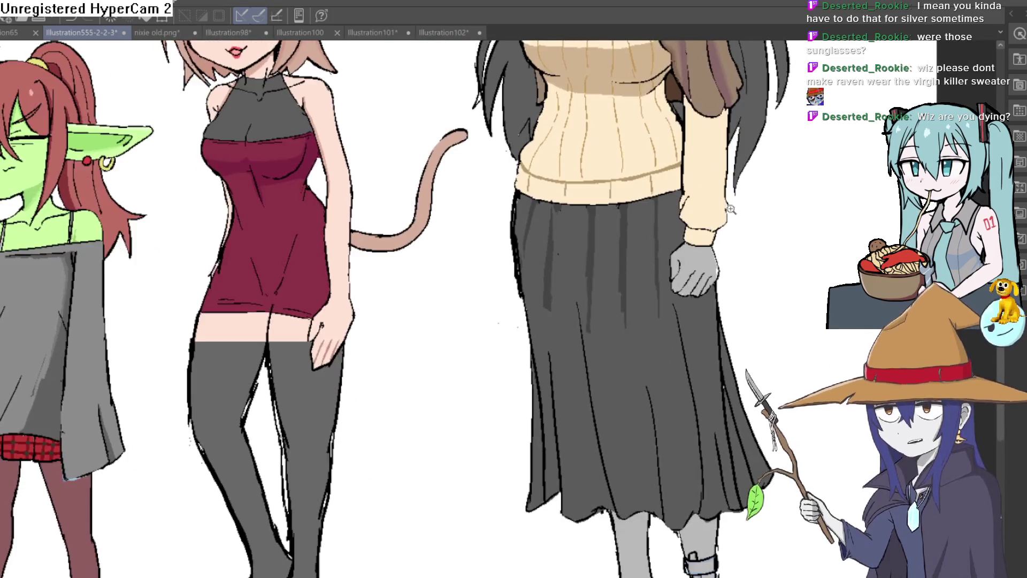
scroll(733, 348, up, 5)
scroll(737, 373, down, 3)
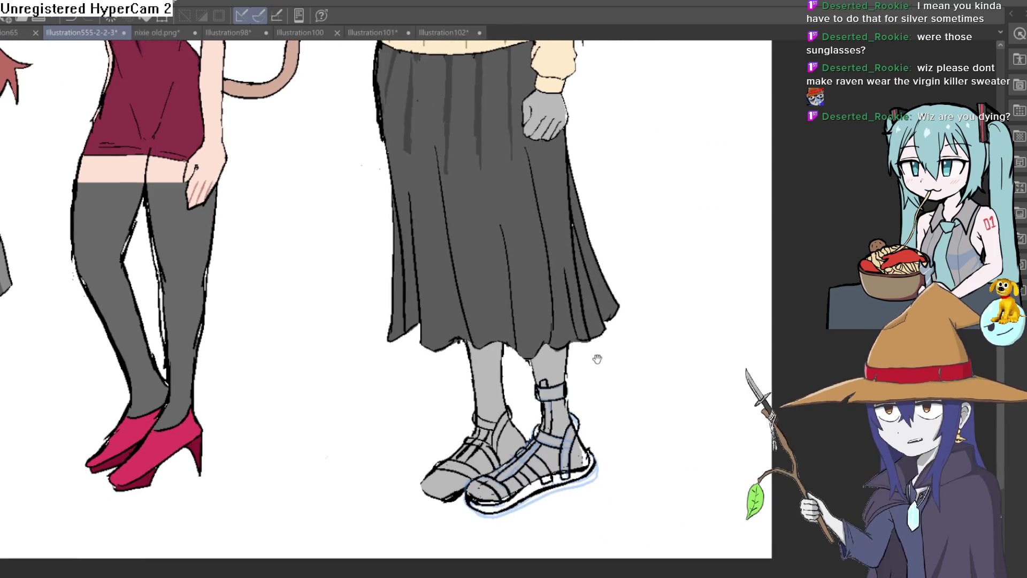
scroll(597, 359, up, 1)
scroll(598, 350, up, 2)
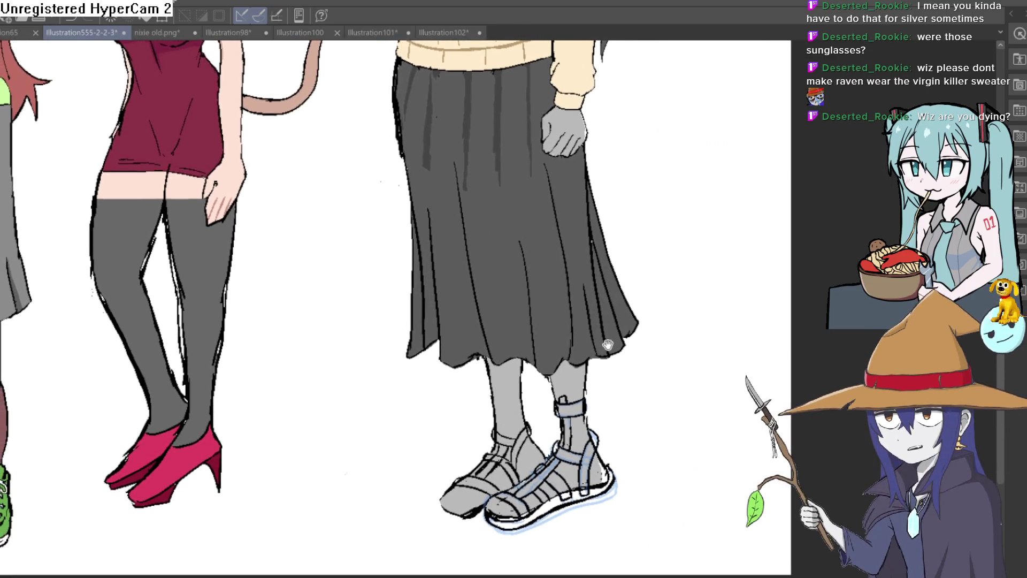
scroll(605, 321, up, 10)
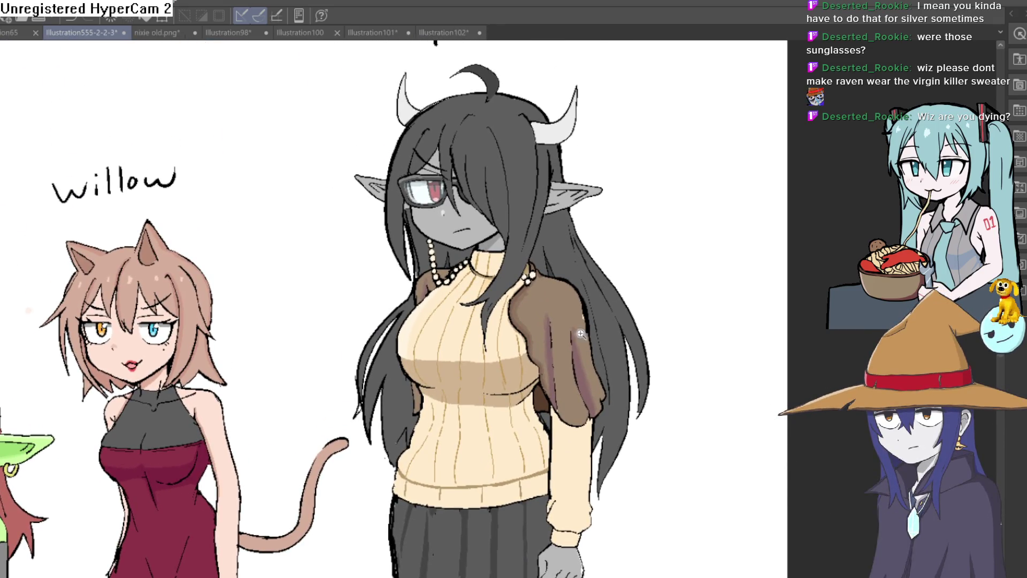
mouse_move(533, 290)
mouse_down()
mouse_move(570, 277)
mouse_move(557, 356)
mouse_move(548, 326)
mouse_move(552, 436)
mouse_up()
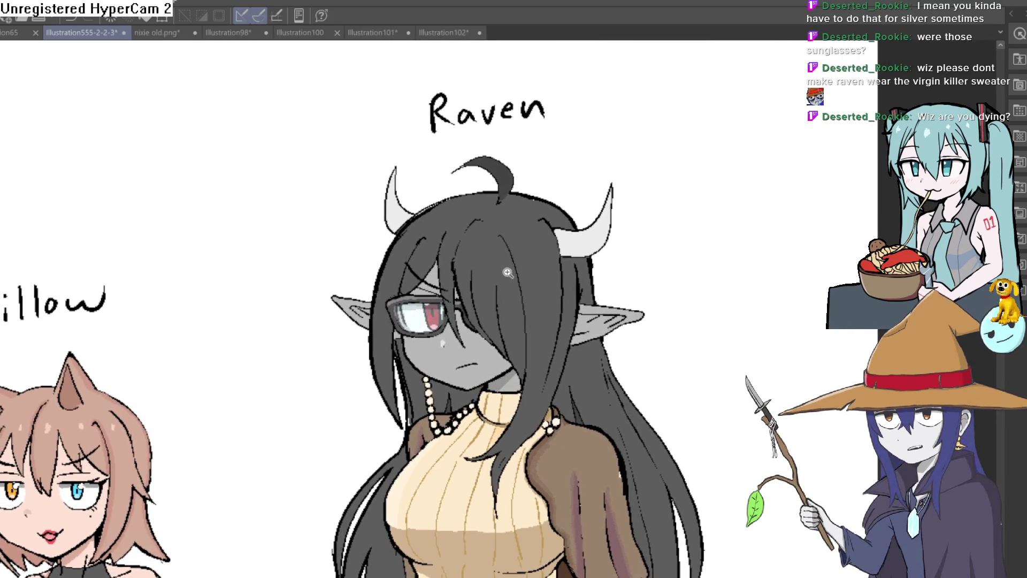
scroll(557, 375, up, 3)
scroll(562, 321, down, 3)
scroll(575, 205, down, 2)
scroll(575, 204, down, 10)
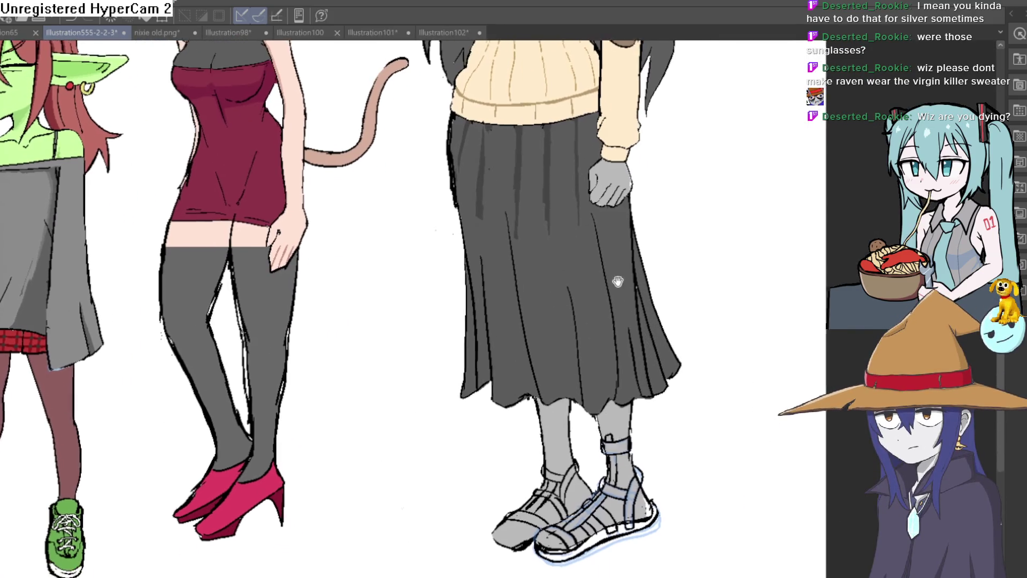
drag(618, 282, 618, 269)
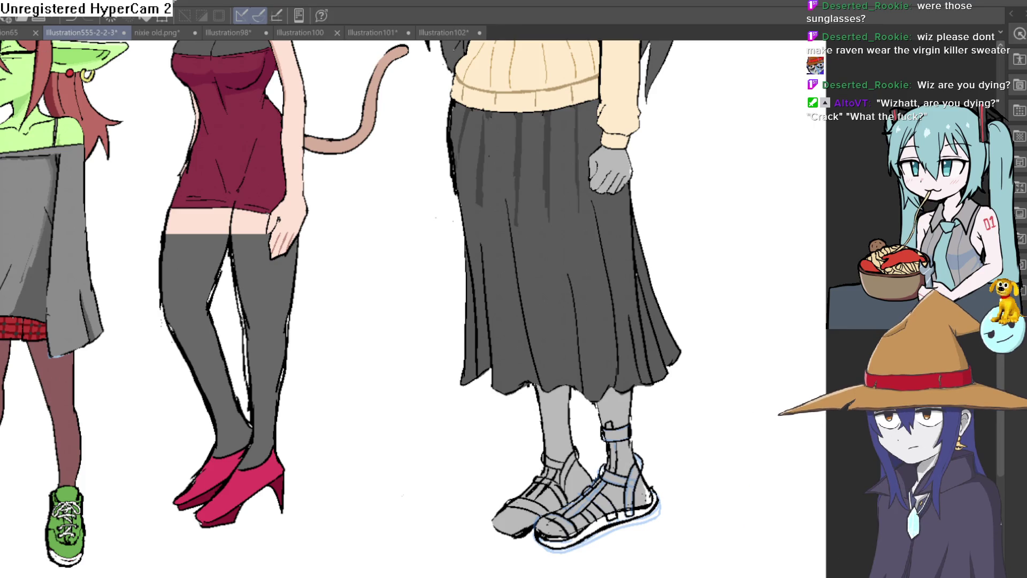
key(alt+Tab)
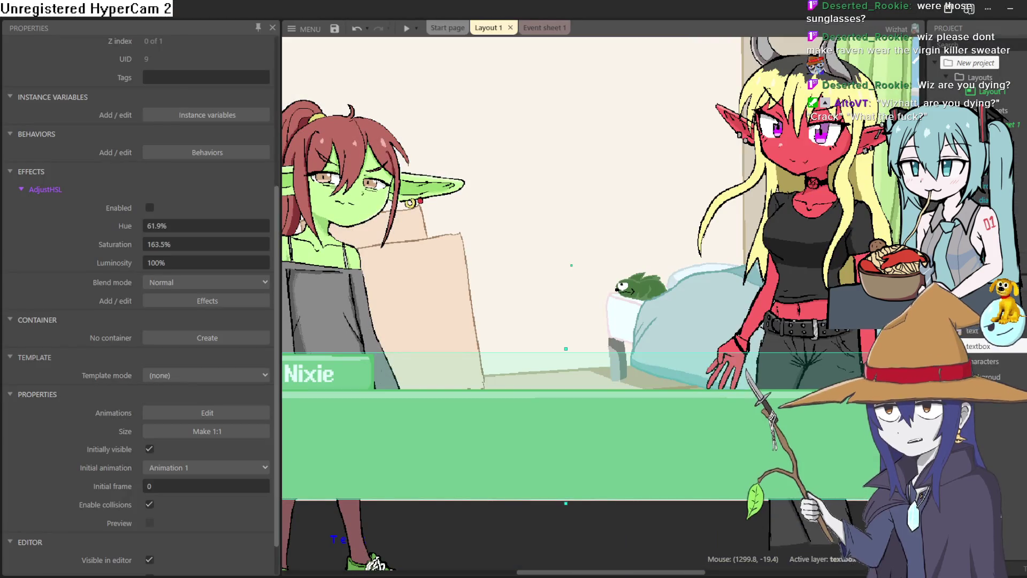
Zoom the layout out and run a preview of the Nixie and Moira dialogue scene
scroll(512, 273, down, 2)
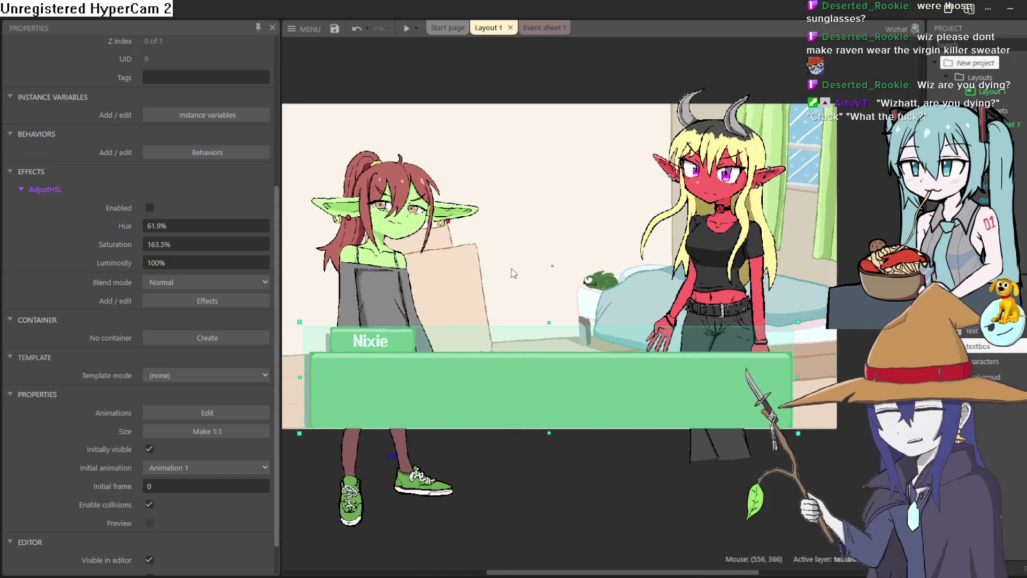
click(407, 29)
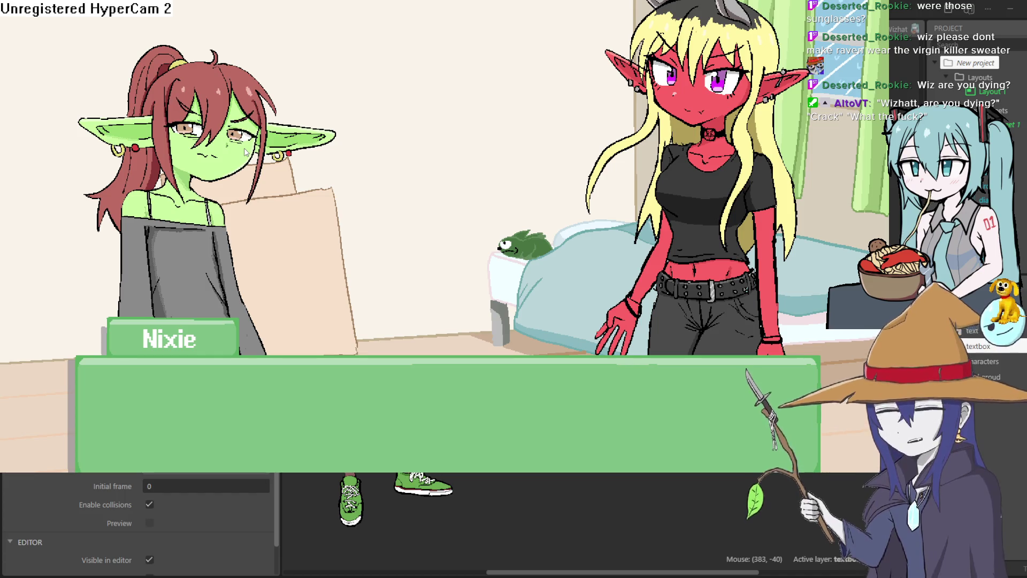
Advance the dialogue to Moira's line 'Nixie, wheres my Gobreos?', then shrink the preview window
click(244, 151)
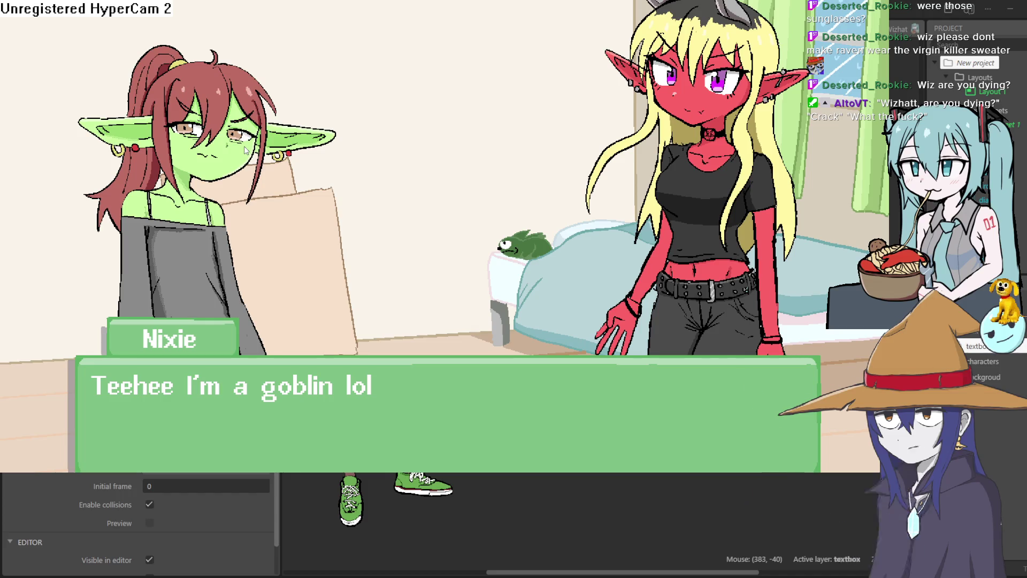
click(287, 180)
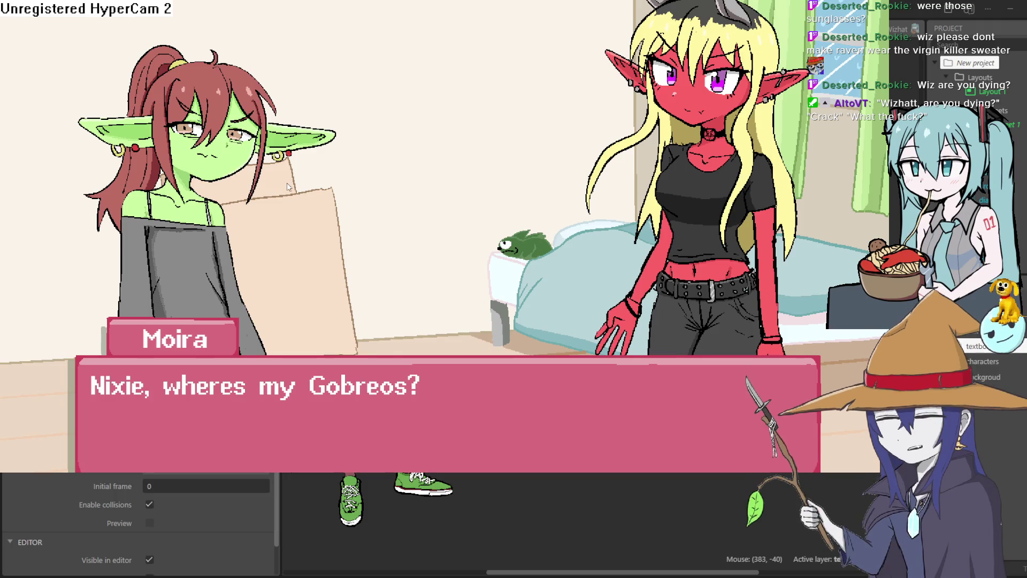
click(397, 373)
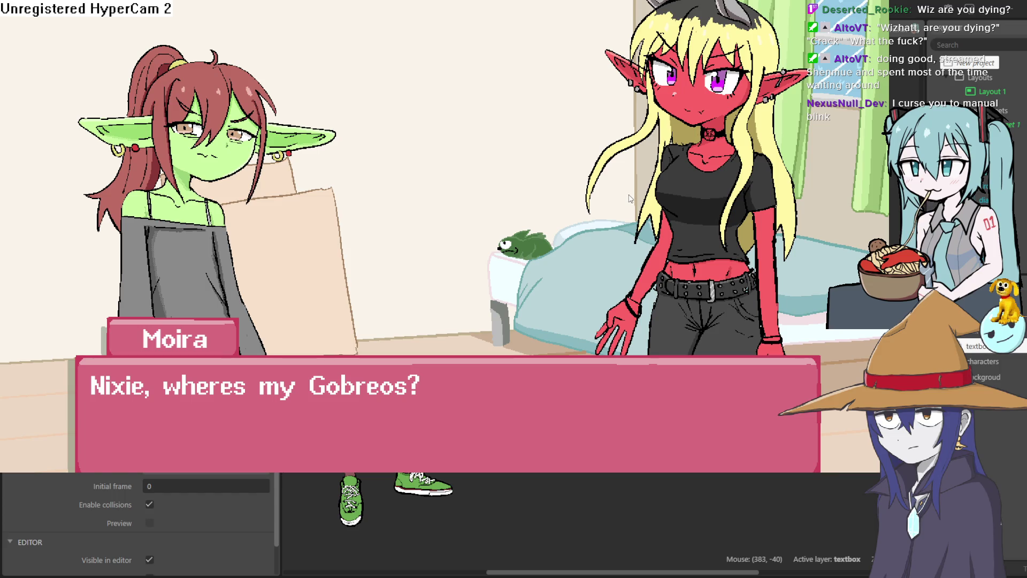
key(F11)
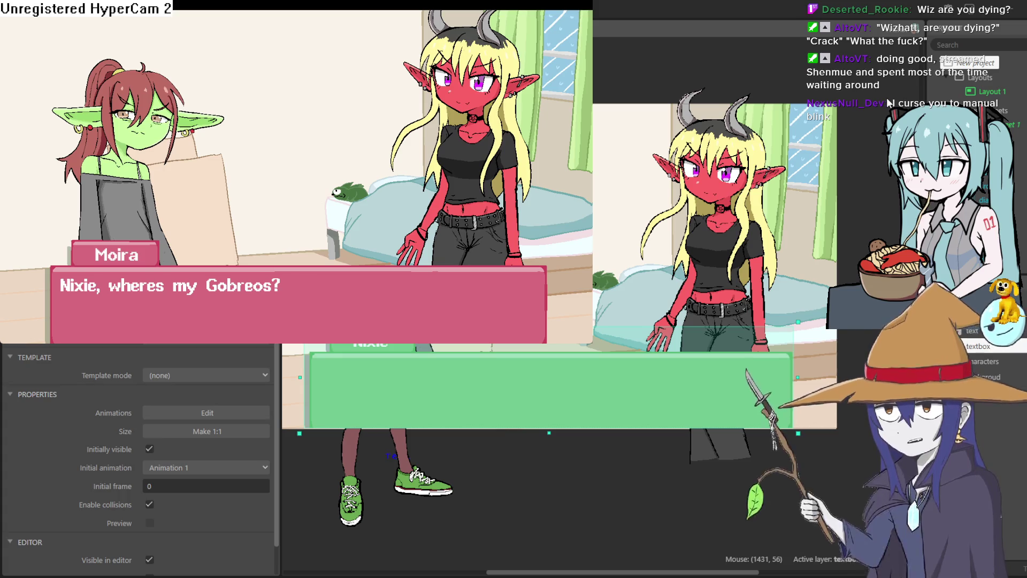
Return to the layout editor and select the cat-eared girl sprite, Sprite2, to show its properties
click(887, 98)
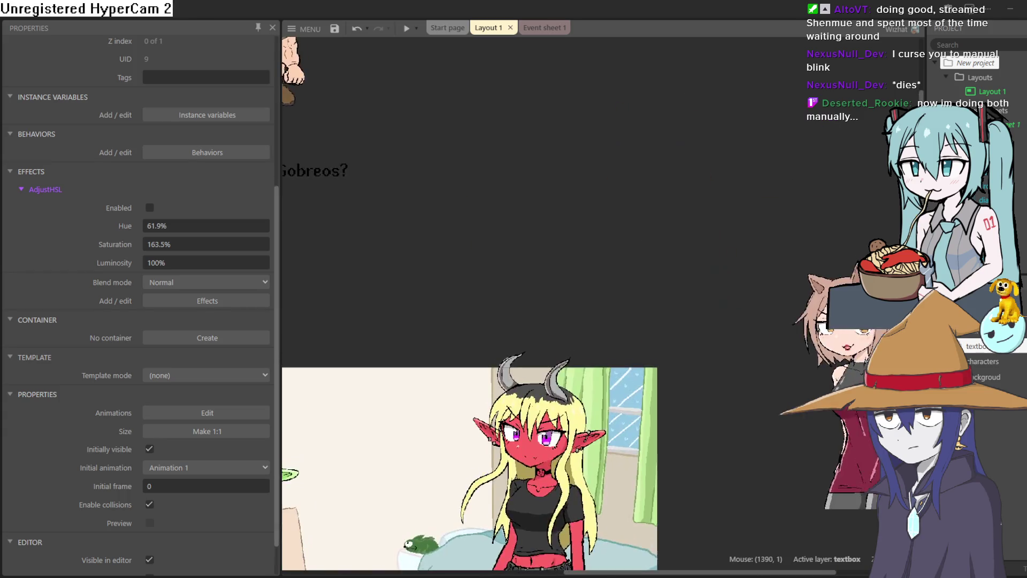
click(639, 204)
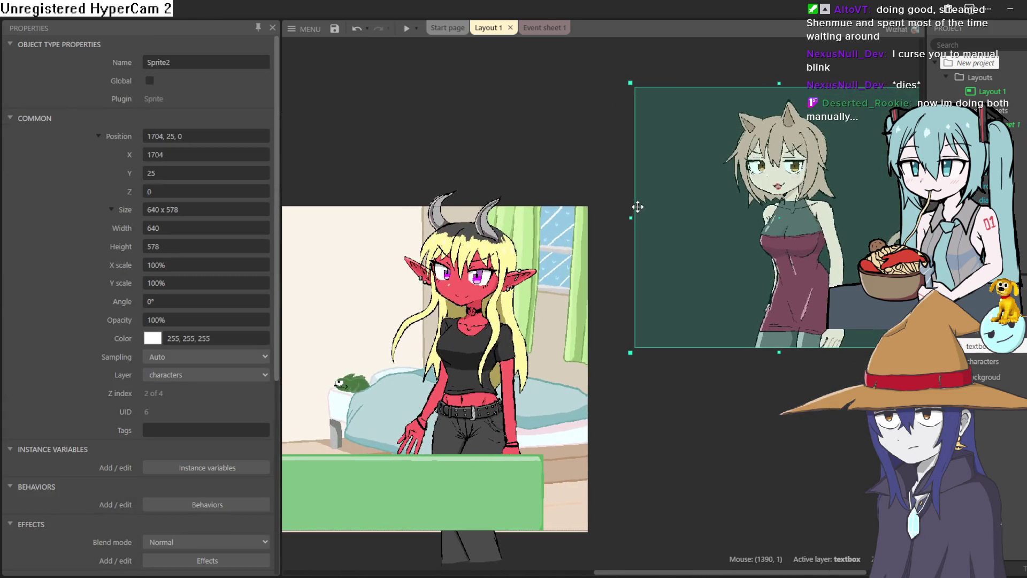
Scroll around the game layout, then switch back to the lineup drawing in Clip Studio Paint
scroll(695, 151, left, 5)
scroll(685, 321, down, 2)
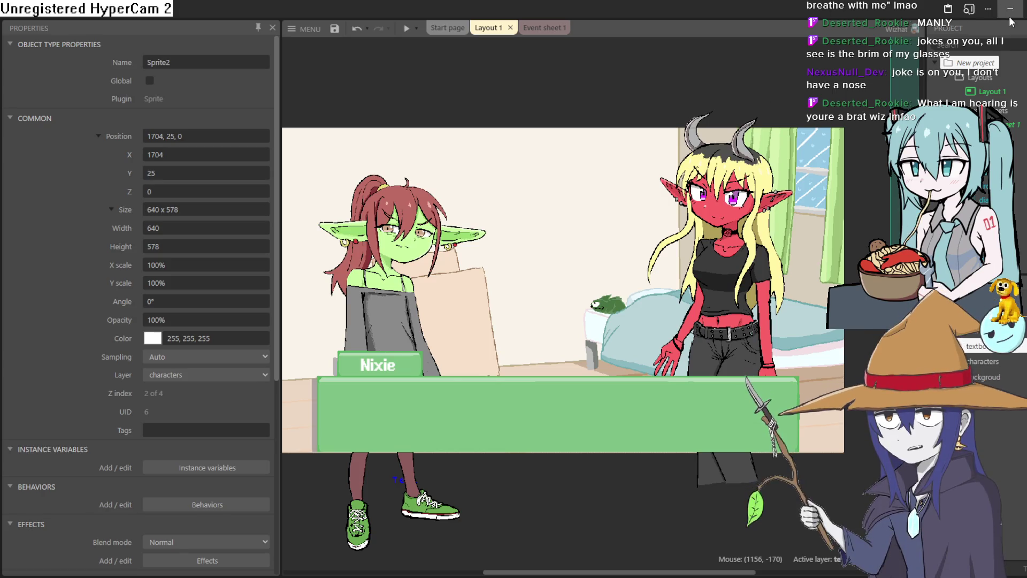
key(alt+Tab)
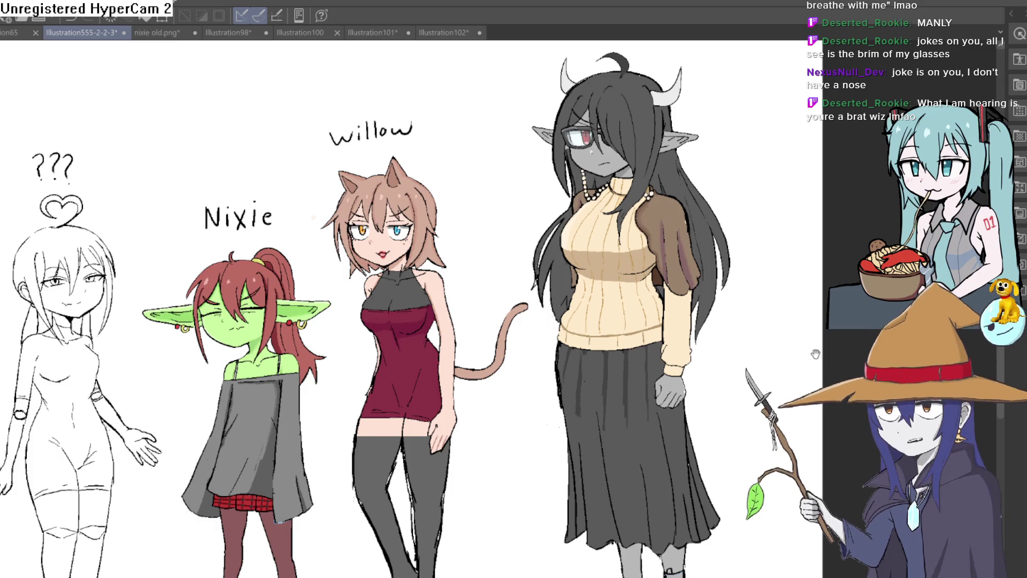
scroll(816, 353, down, 5)
scroll(744, 193, up, 4)
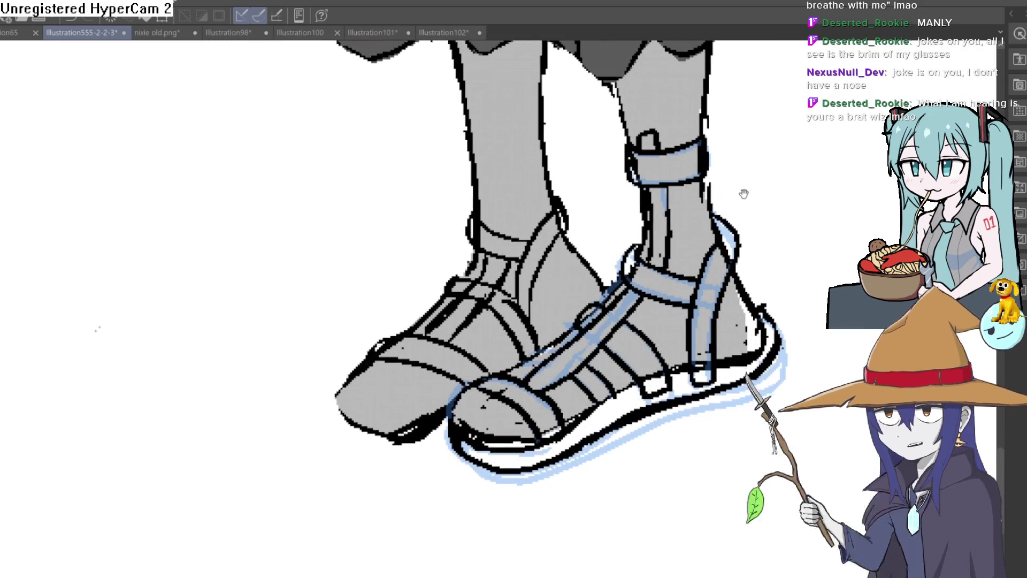
drag(744, 193, 741, 254)
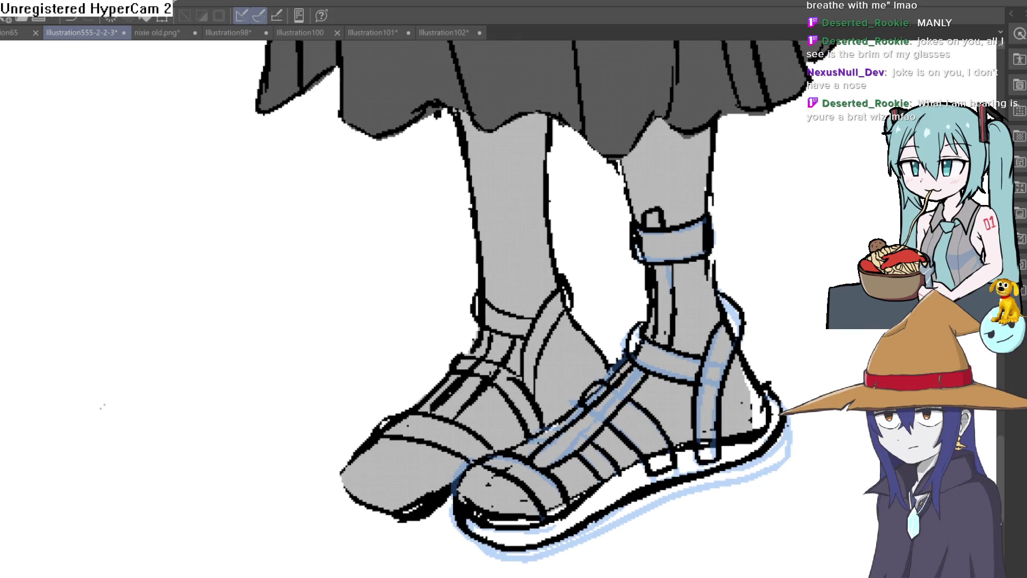
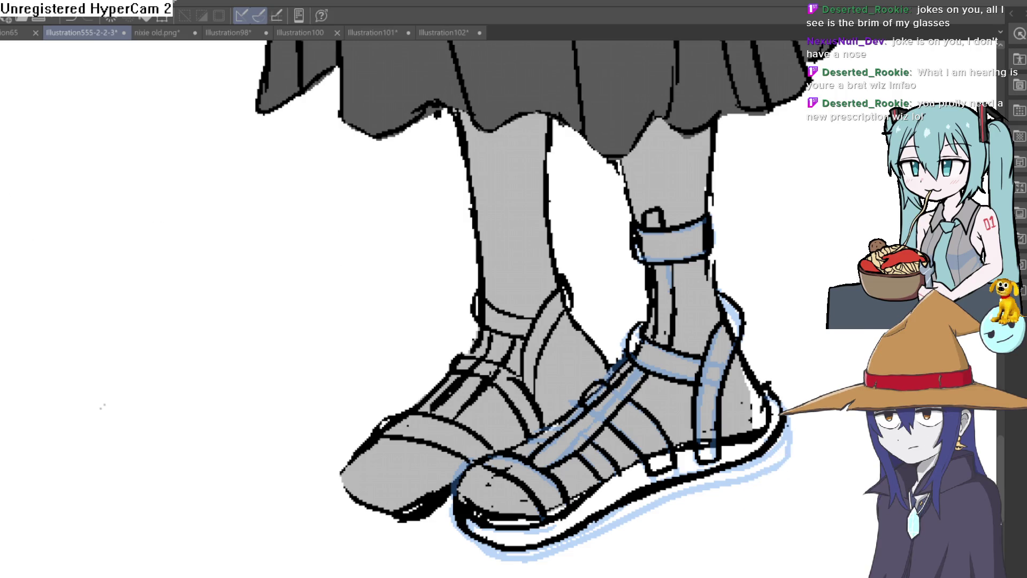
Undo the stray black stroke at the left sandal's toe
scroll(596, 161, up, 5)
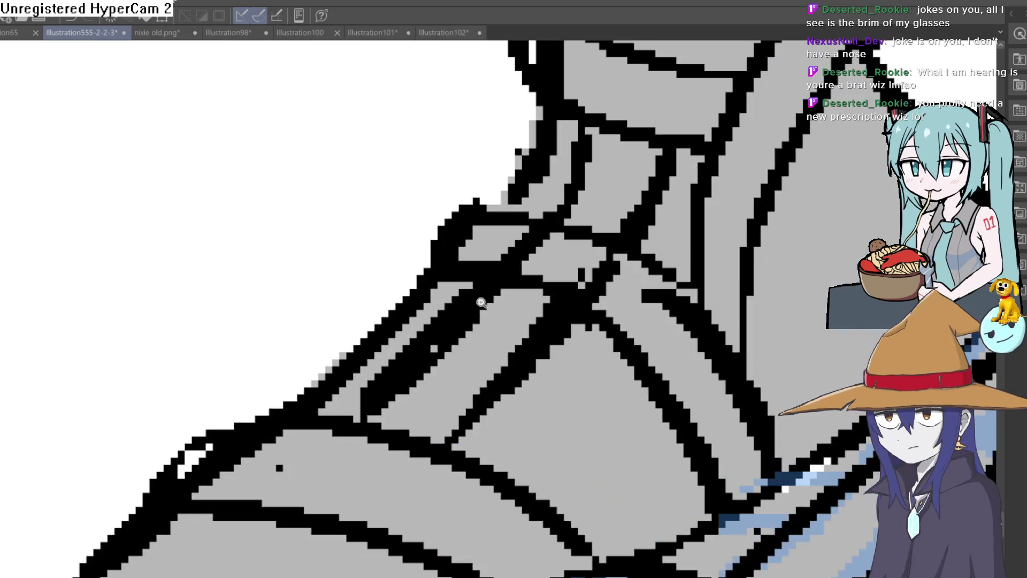
scroll(596, 161, down, 5)
scroll(595, 160, up, 1)
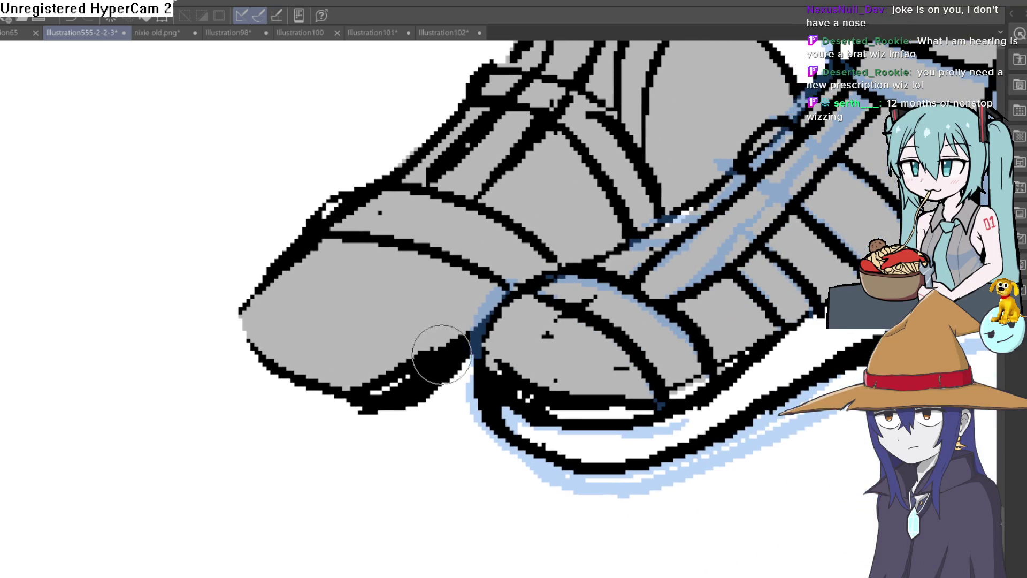
key(ctrl+z)
Ink vertical and horizontal strap lines around the left ankle, thickening the band's top line
scroll(720, 515, down, 5)
scroll(694, 505, up, 3)
drag(714, 470, 718, 473)
drag(531, 268, 533, 320)
drag(557, 268, 555, 324)
mouse_move(514, 265)
mouse_down()
mouse_move(515, 316)
mouse_move(540, 265)
mouse_move(600, 268)
mouse_move(604, 231)
mouse_move(527, 236)
mouse_move(486, 224)
mouse_move(500, 253)
mouse_move(546, 209)
mouse_move(554, 235)
mouse_up()
drag(529, 268, 593, 261)
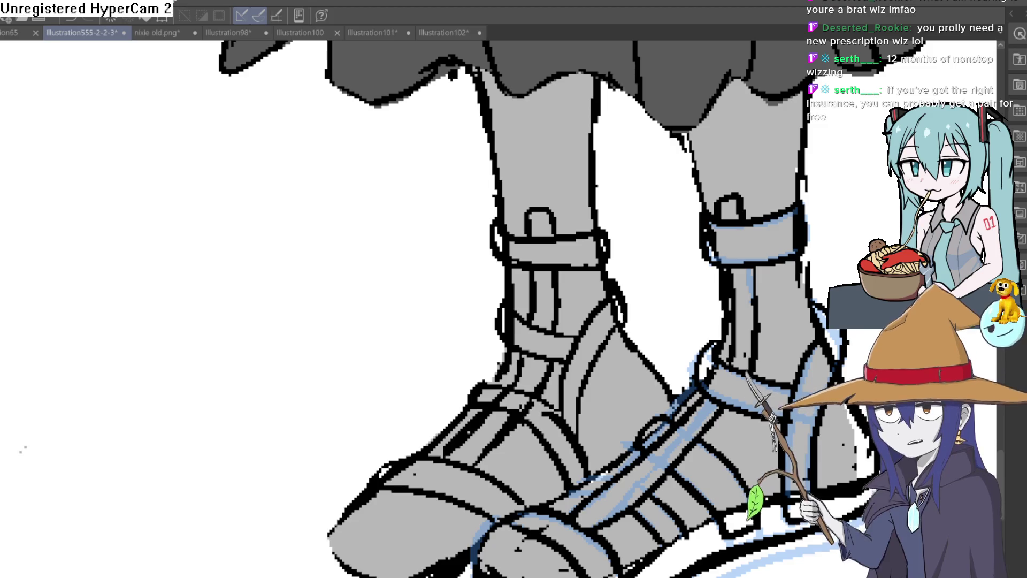
Try an outline of the left shoe's sole up to the toe, then undo it
scroll(830, 184, down, 10)
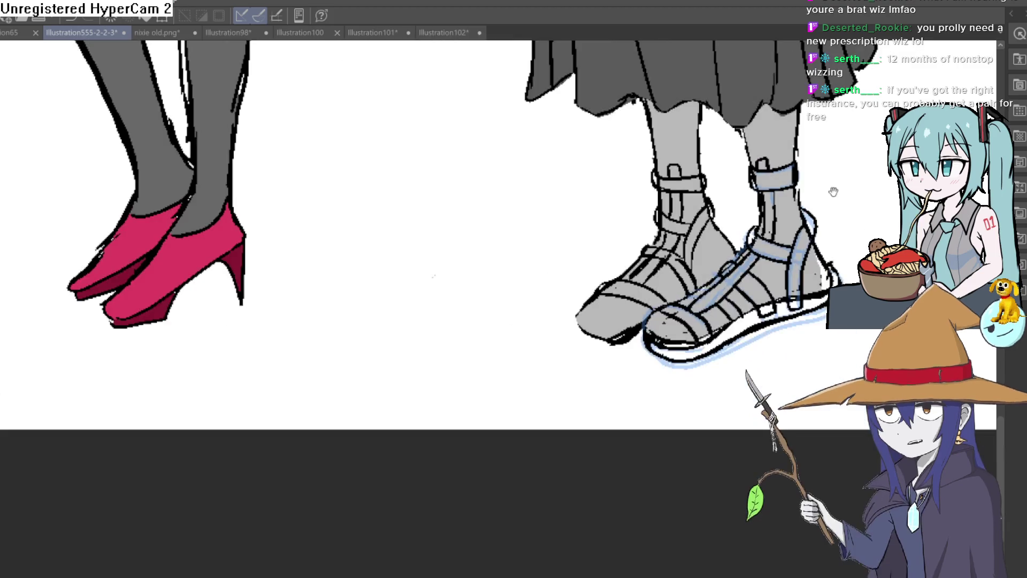
scroll(711, 237, up, 8)
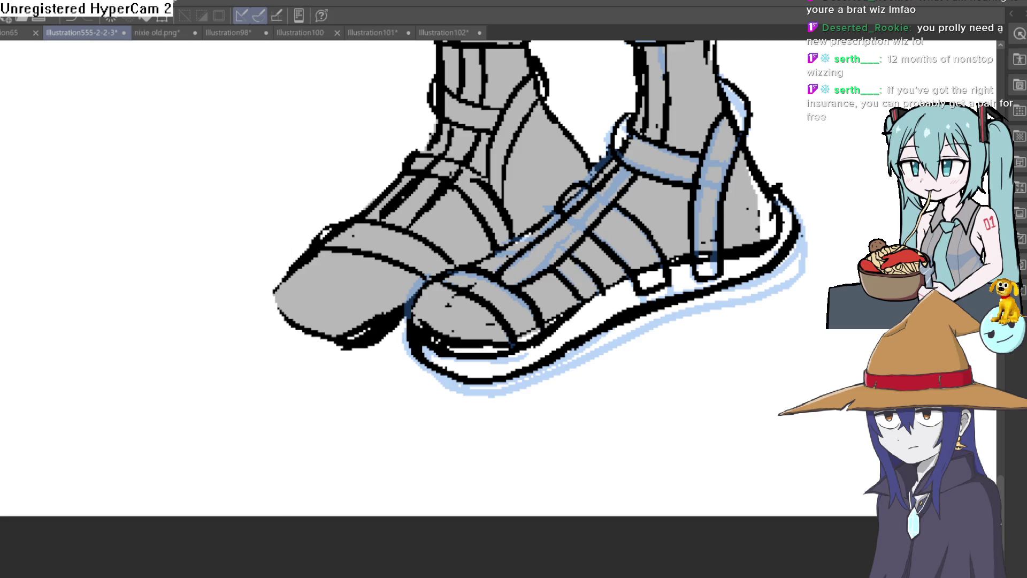
mouse_move(414, 353)
mouse_down()
mouse_move(318, 366)
mouse_move(288, 273)
mouse_move(339, 367)
mouse_move(398, 348)
mouse_up()
key(ctrl+z)
Draw a left ankle strap and a shoe-top line, lasso the left shoe, then undo
scroll(717, 364, down, 8)
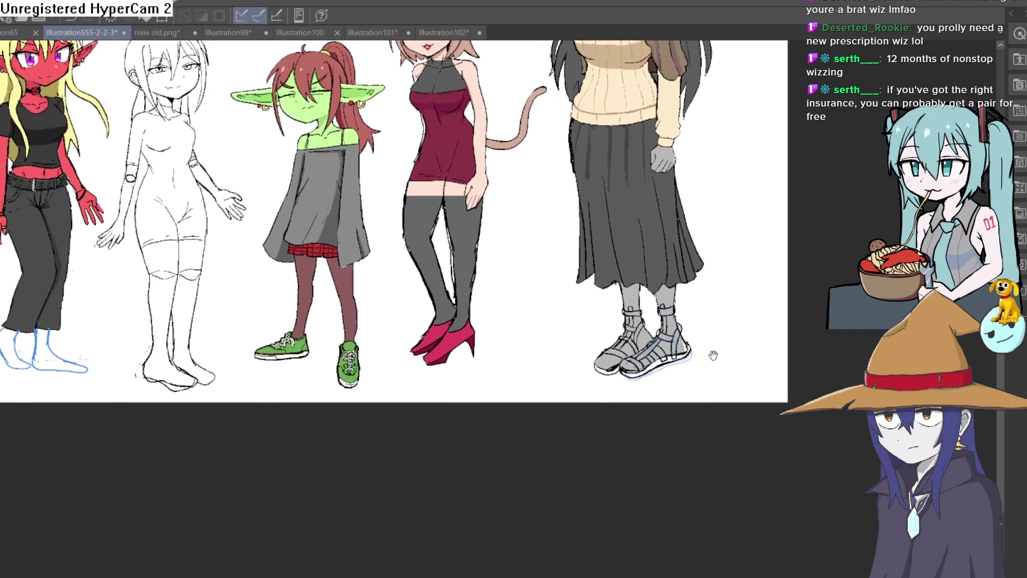
drag(714, 355, 668, 345)
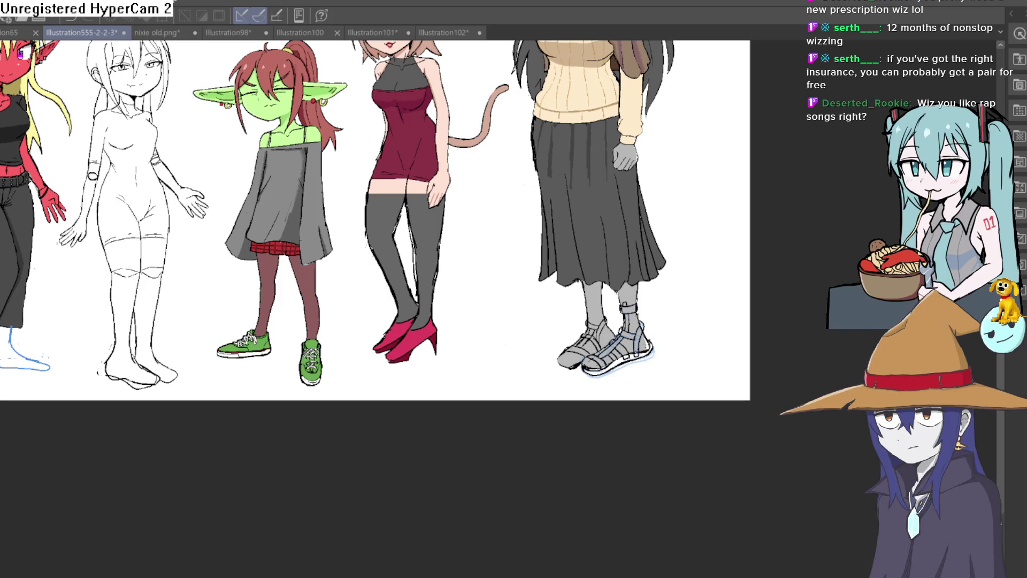
drag(585, 309, 649, 318)
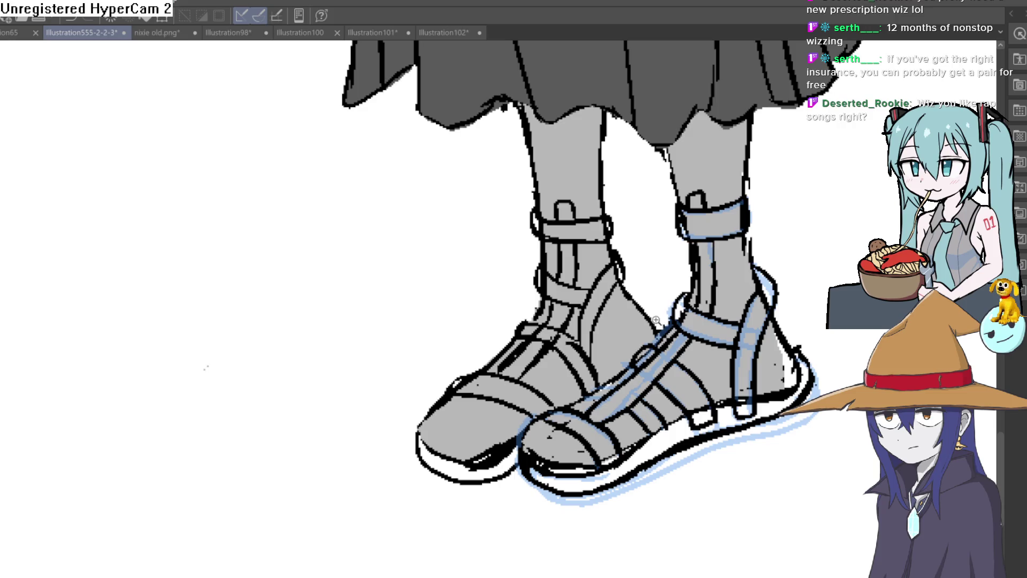
mouse_move(637, 344)
mouse_down()
mouse_move(621, 369)
mouse_move(530, 428)
mouse_move(512, 491)
mouse_up()
mouse_move(377, 427)
mouse_down()
mouse_move(483, 217)
mouse_move(639, 199)
mouse_move(689, 276)
mouse_up()
key(ctrl+z)
key(ctrl+z)
key(ctrl+z)
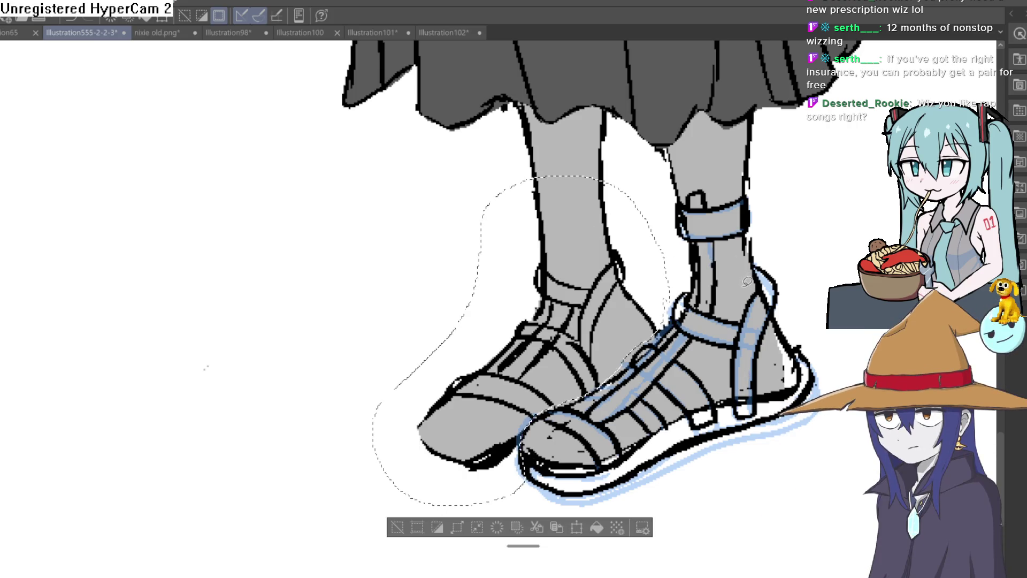
Restore the left toe outline and ankle strap lines
key(ctrl+z)
key(ctrl+z)
key(ctrl+z)
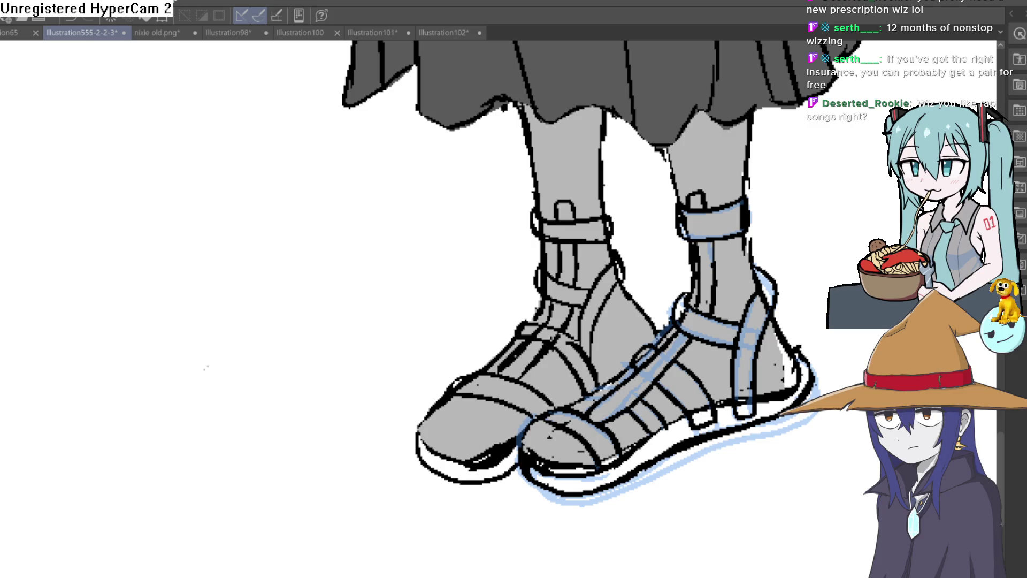
key(ctrl+z)
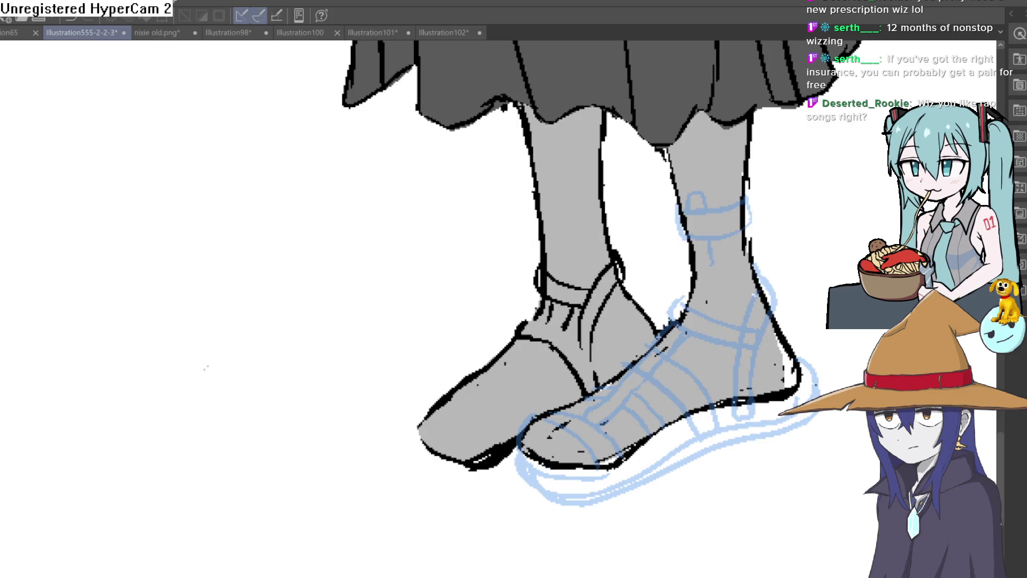
key(ctrl+y)
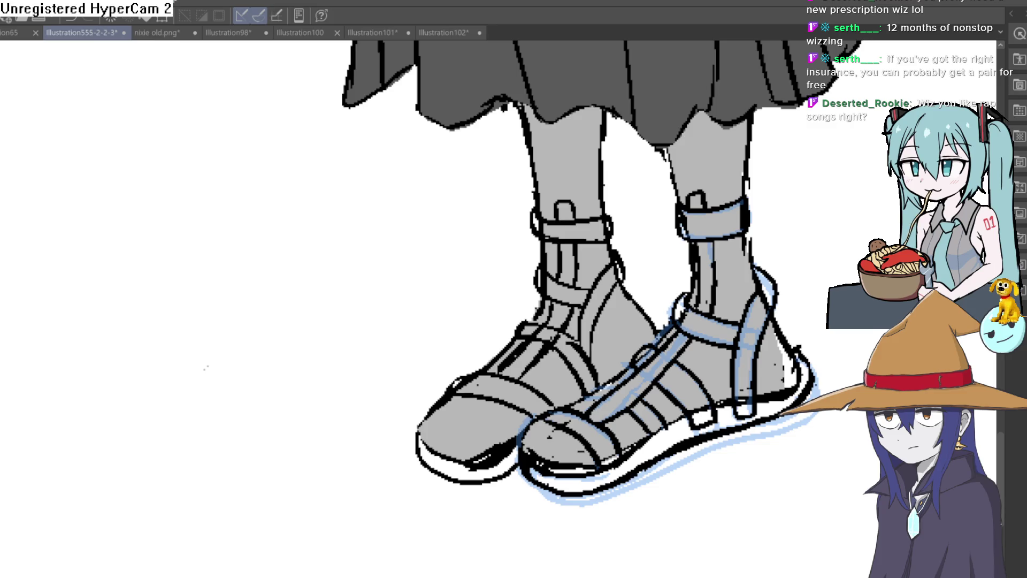
Toggle the lineart, grey fill and skirt layers to check, leaving the blue sketch hidden
key(ctrl+period)
key(ctrl+period)
key(ctrl+period)
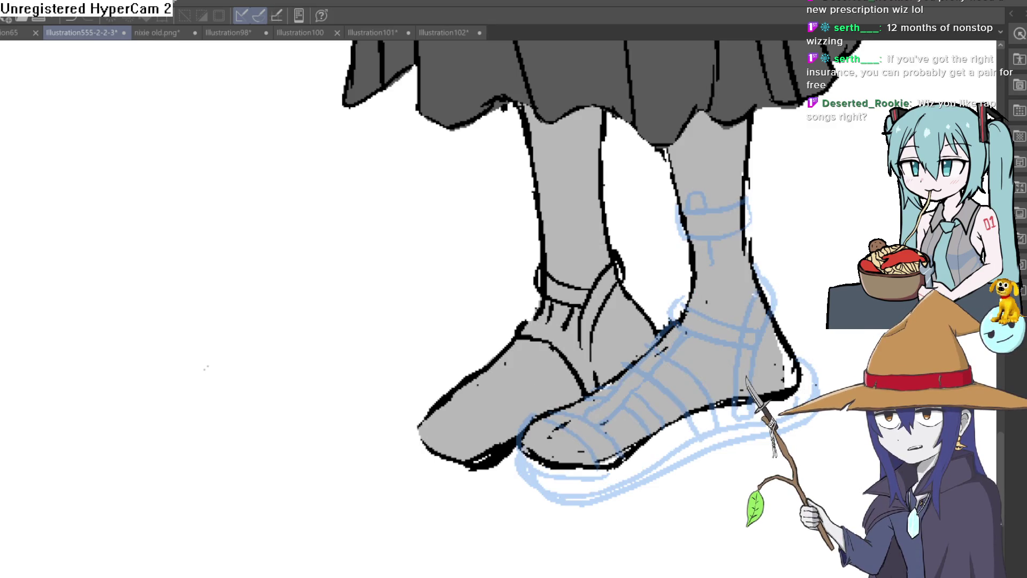
key(ctrl+period)
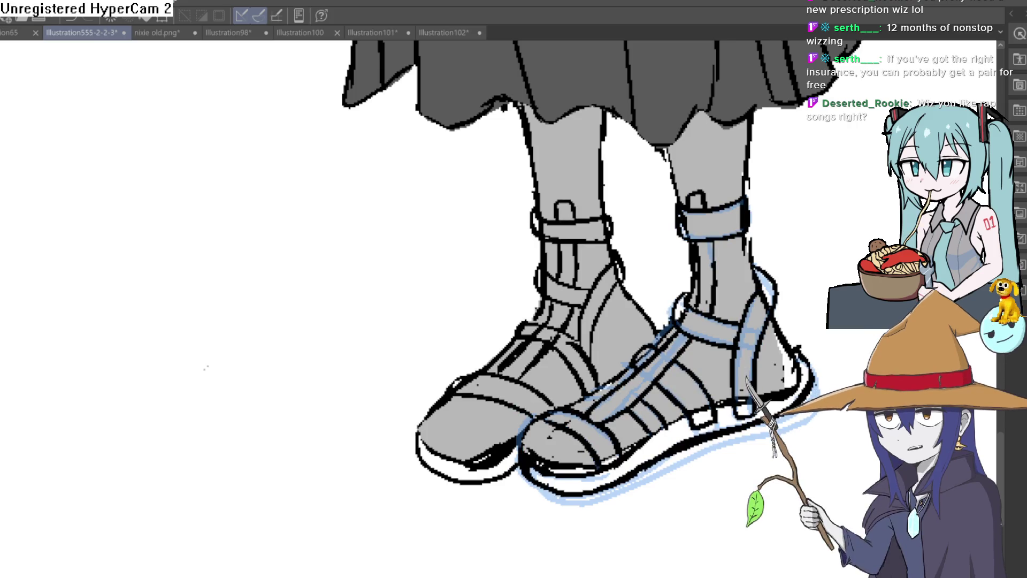
key(ctrl+period)
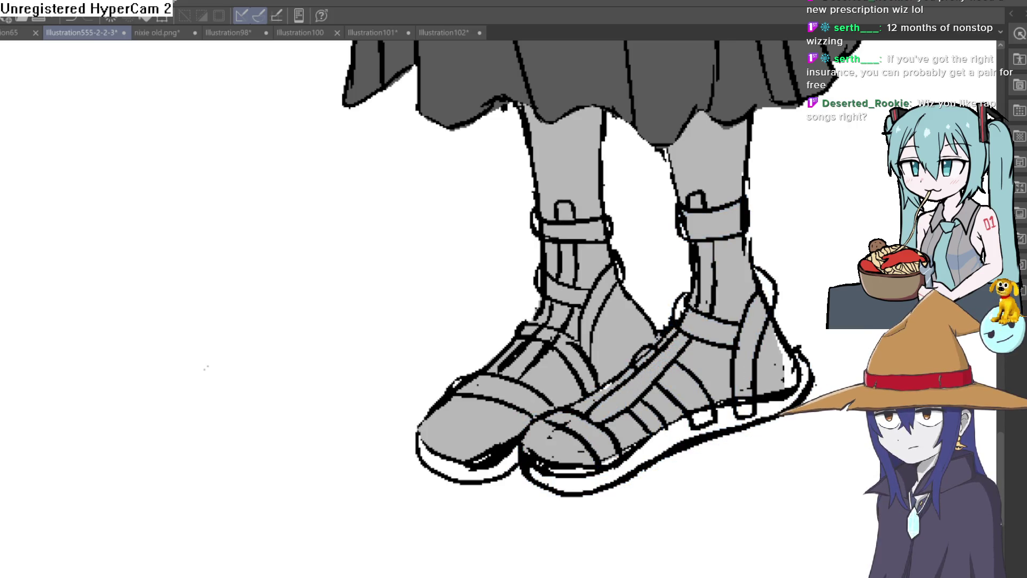
key(ctrl+period)
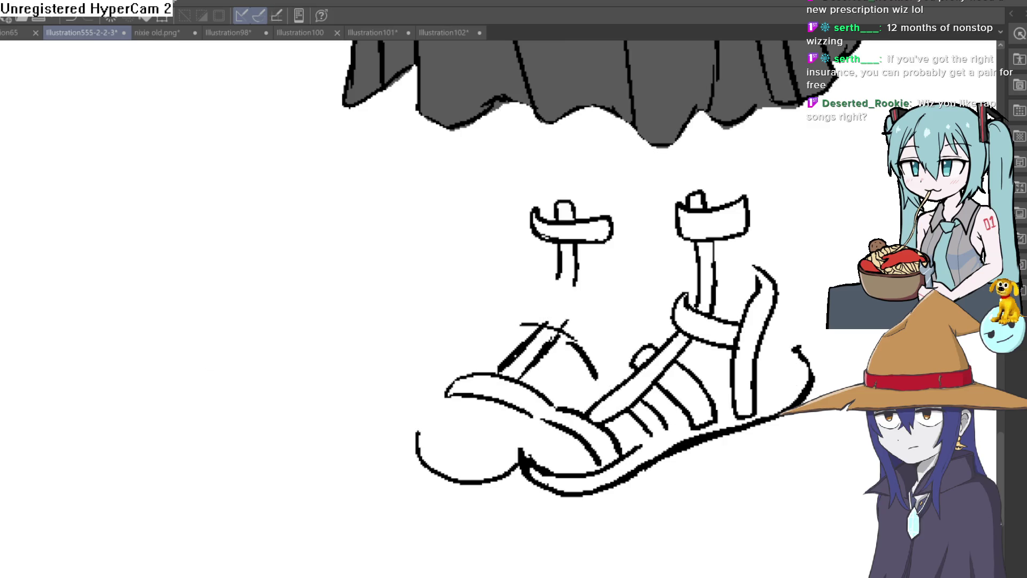
key(ctrl+period)
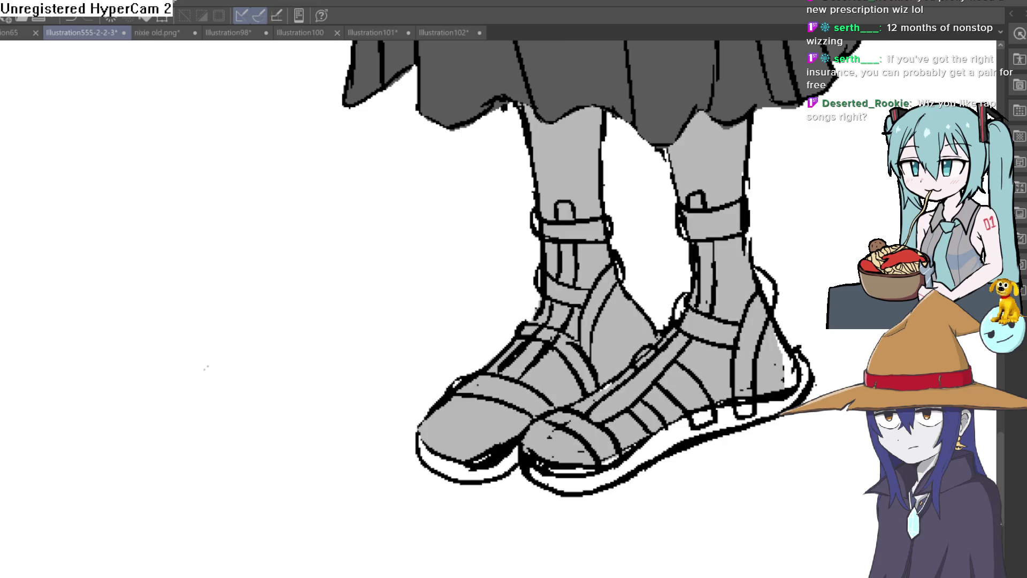
key(ctrl+period)
key(ctrl+period)
scroll(823, 436, down, 2)
scroll(686, 431, down, 1)
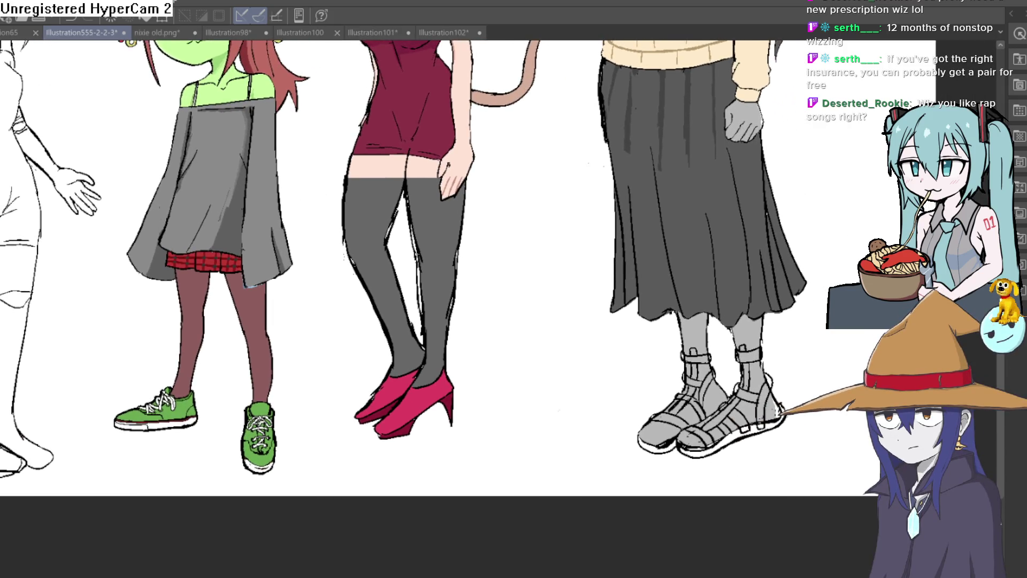
scroll(439, 295, up, 1)
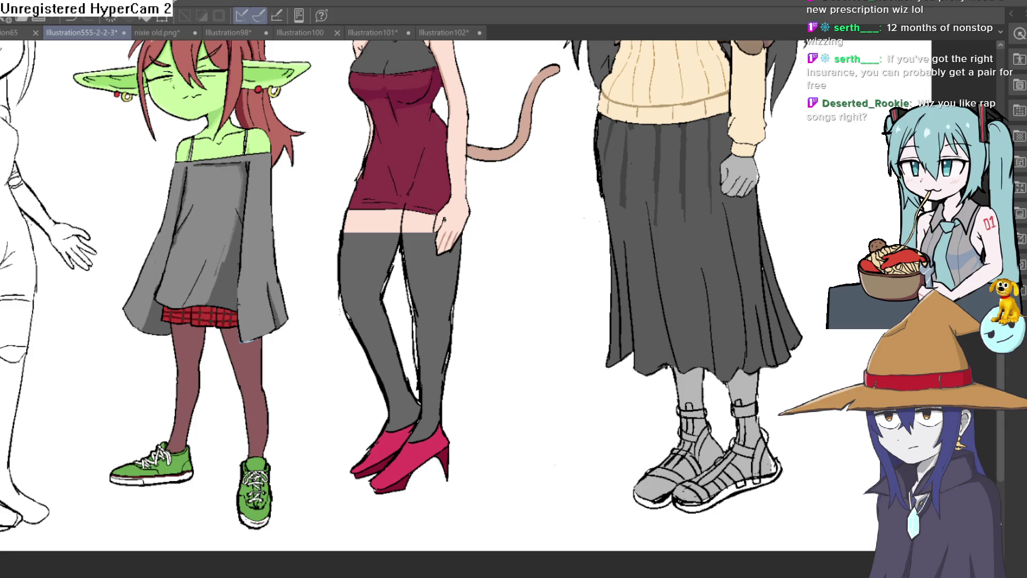
key(ctrl+z)
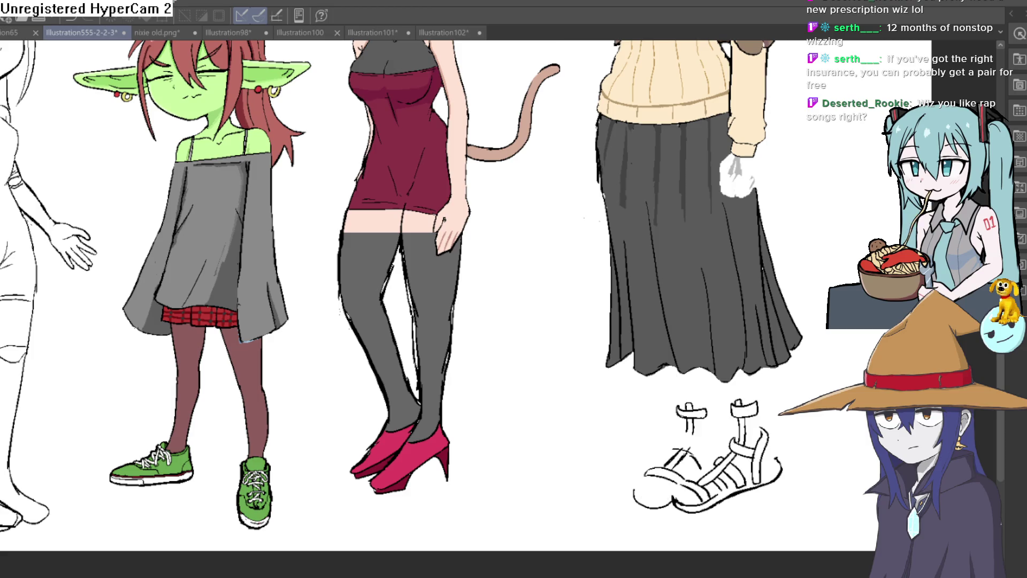
key(ctrl+y)
key(ctrl+z)
key(ctrl+y)
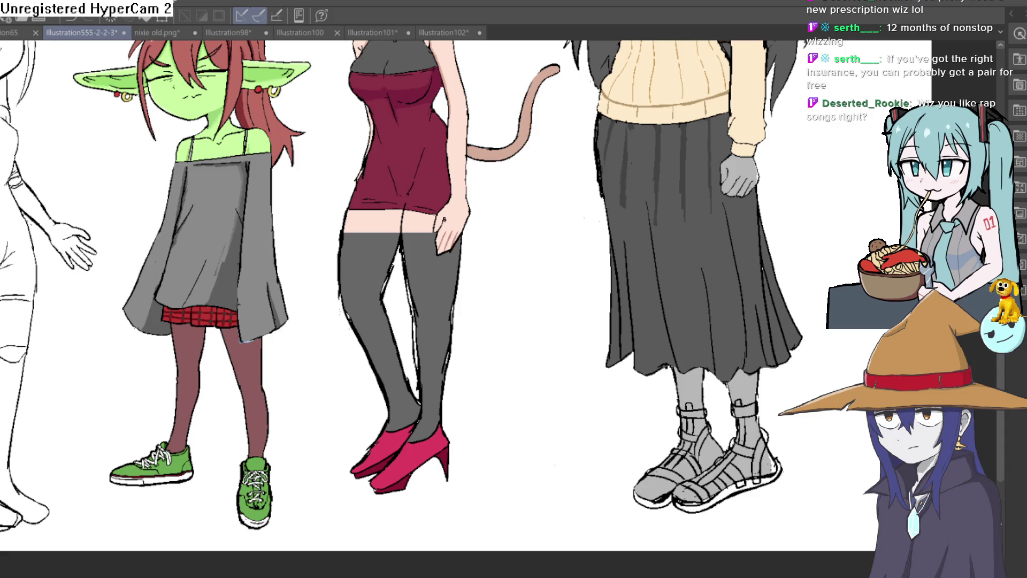
key(ctrl+y)
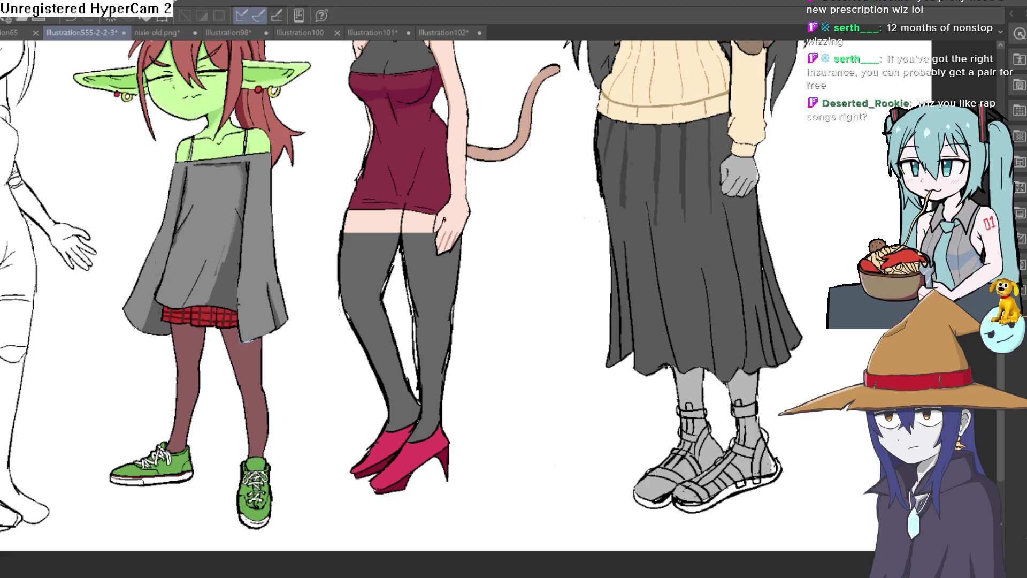
key(ctrl+z)
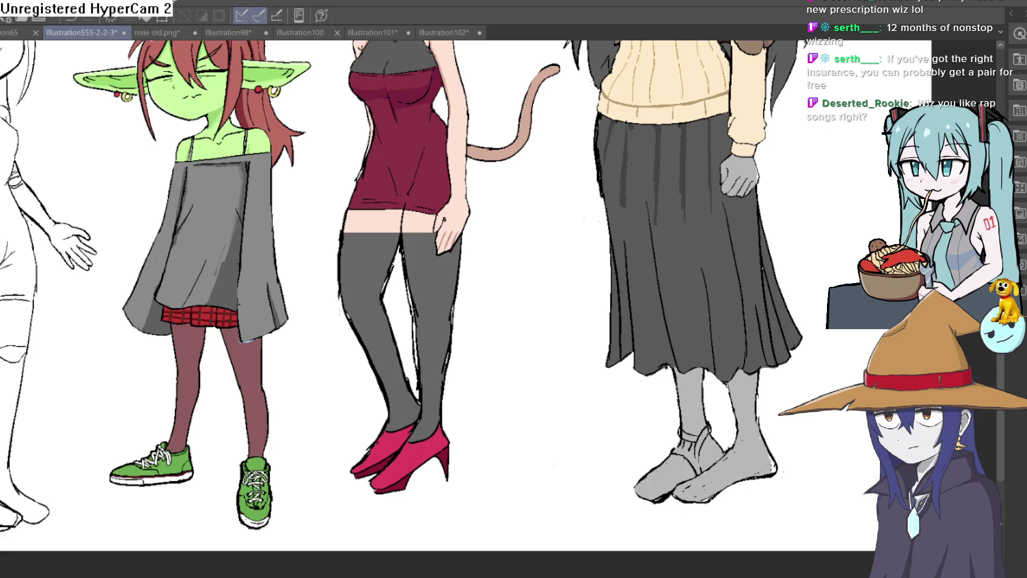
key(ctrl+y)
key(ctrl+z)
key(ctrl+y)
scroll(637, 481, up, 2)
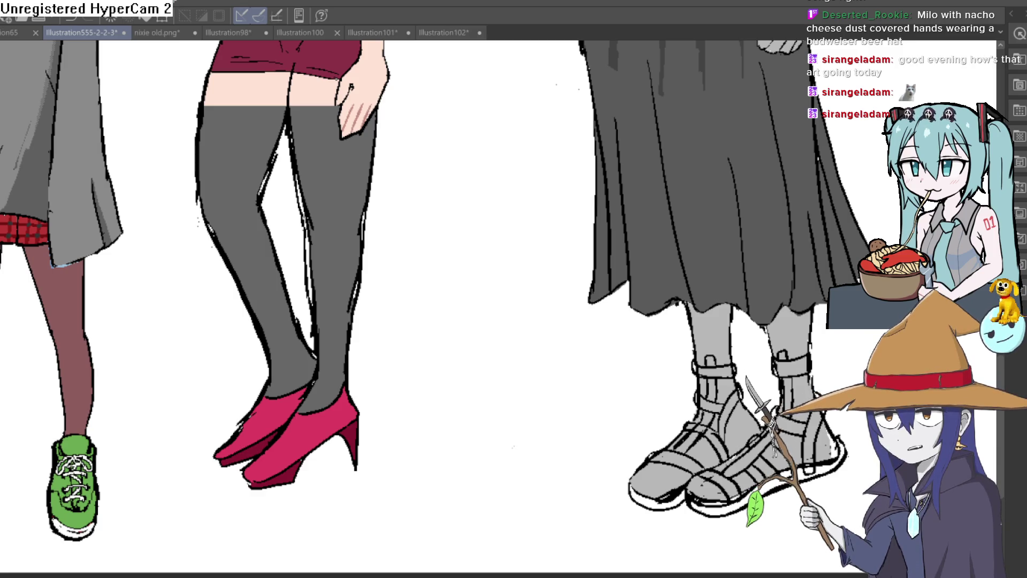
Pan and zoom over the characters' upper bodies and Raven's face
drag(902, 88, 822, 217)
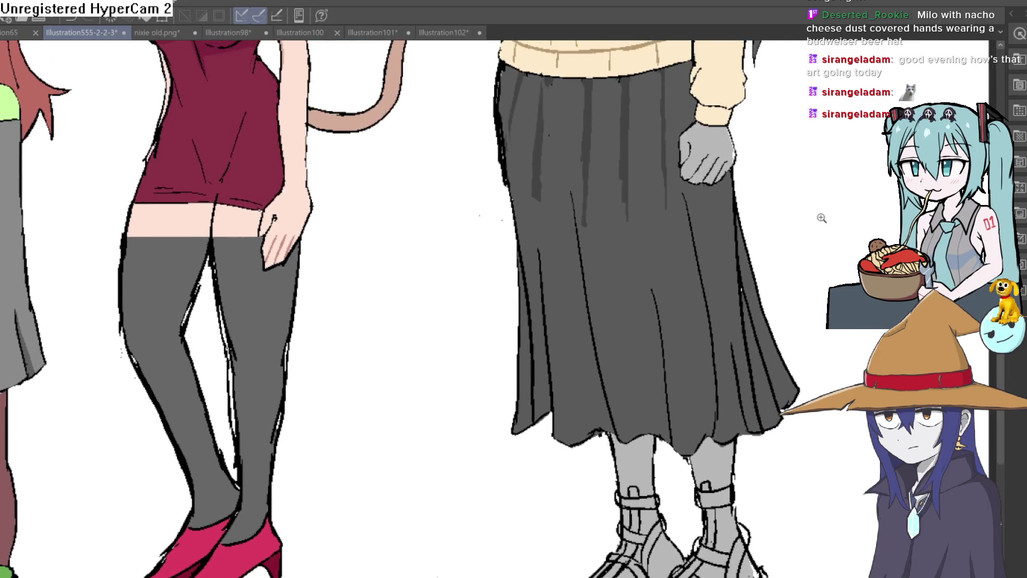
scroll(822, 217, down, 5)
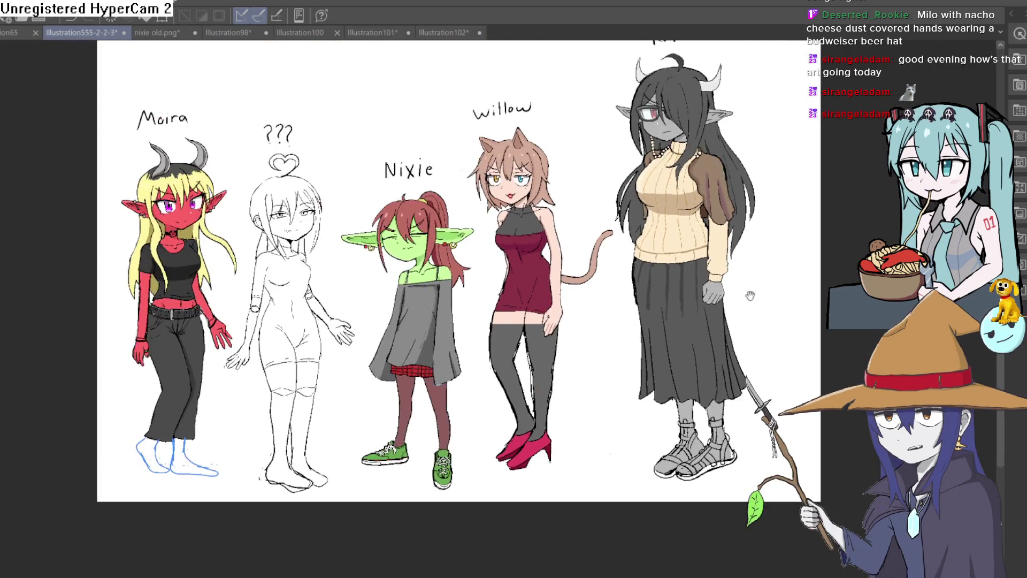
scroll(750, 296, down, 1)
scroll(749, 297, up, 3)
scroll(744, 302, down, 2)
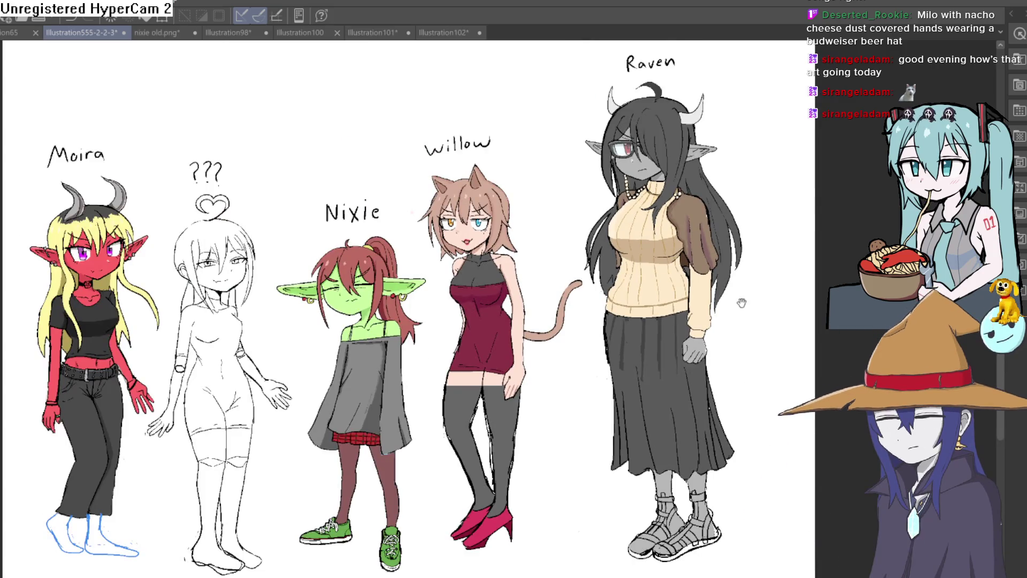
scroll(746, 257, up, 3)
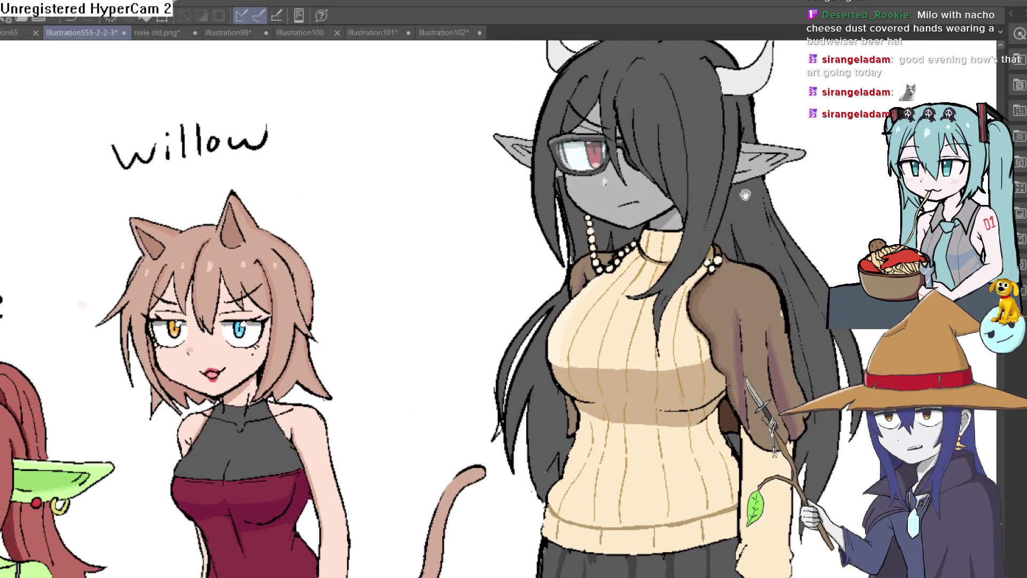
scroll(749, 193, up, 3)
scroll(837, 262, up, 1)
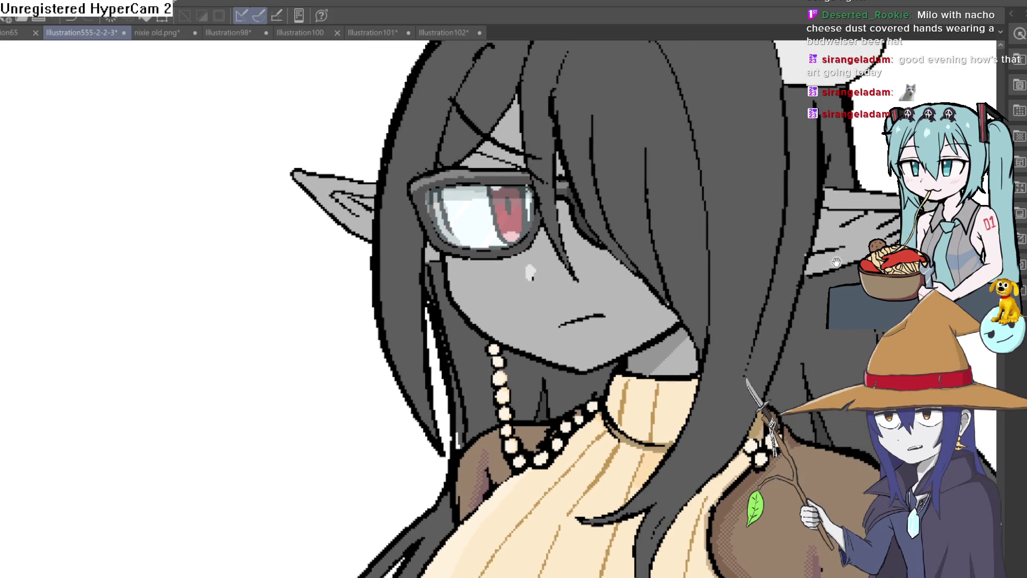
drag(836, 263, 838, 272)
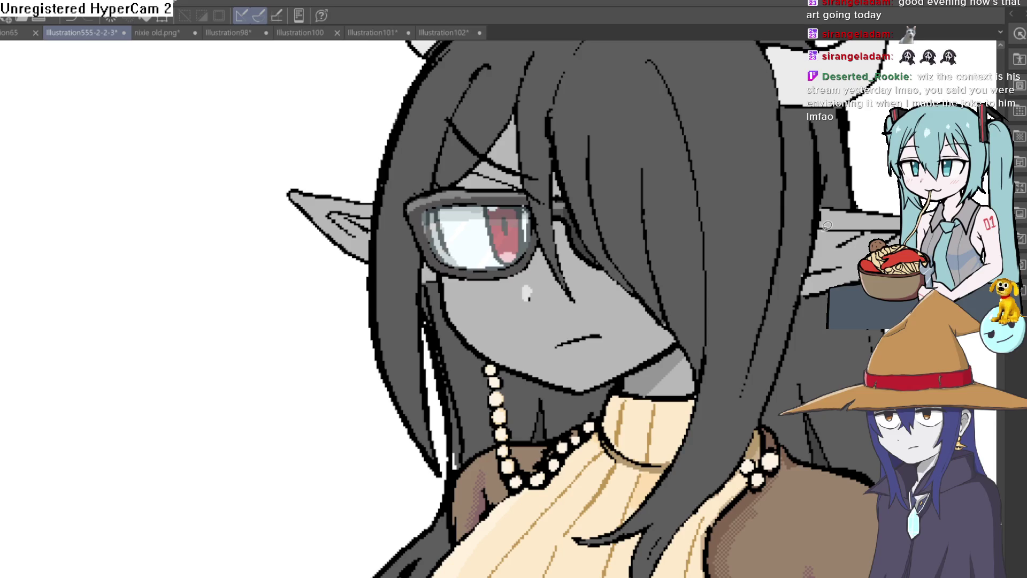
Zoom out to the whole character group, create a new illustration, and switch to Construct 3
mouse_move(822, 231)
mouse_down()
mouse_move(763, 256)
mouse_move(734, 191)
mouse_up()
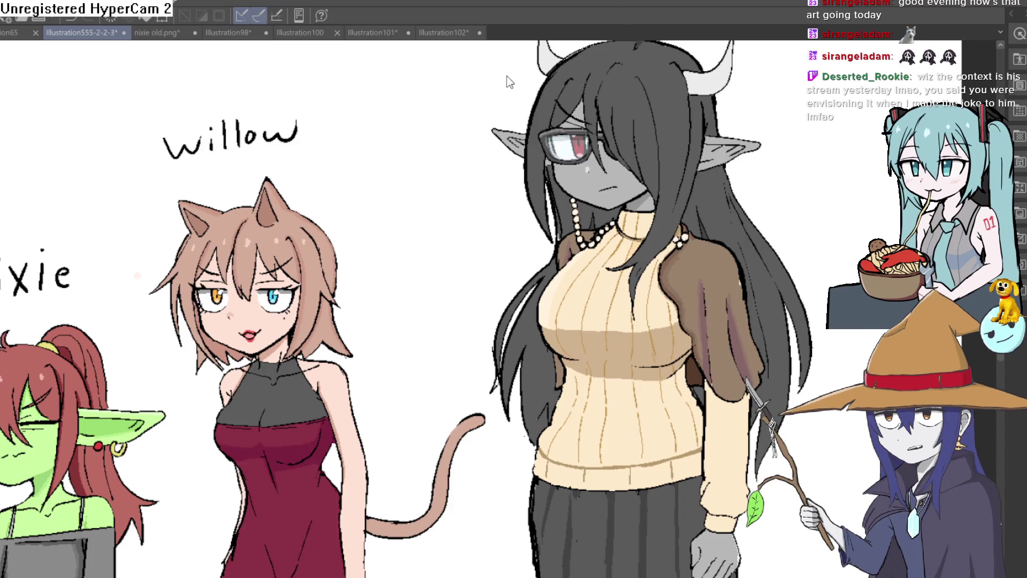
key(ctrl+n)
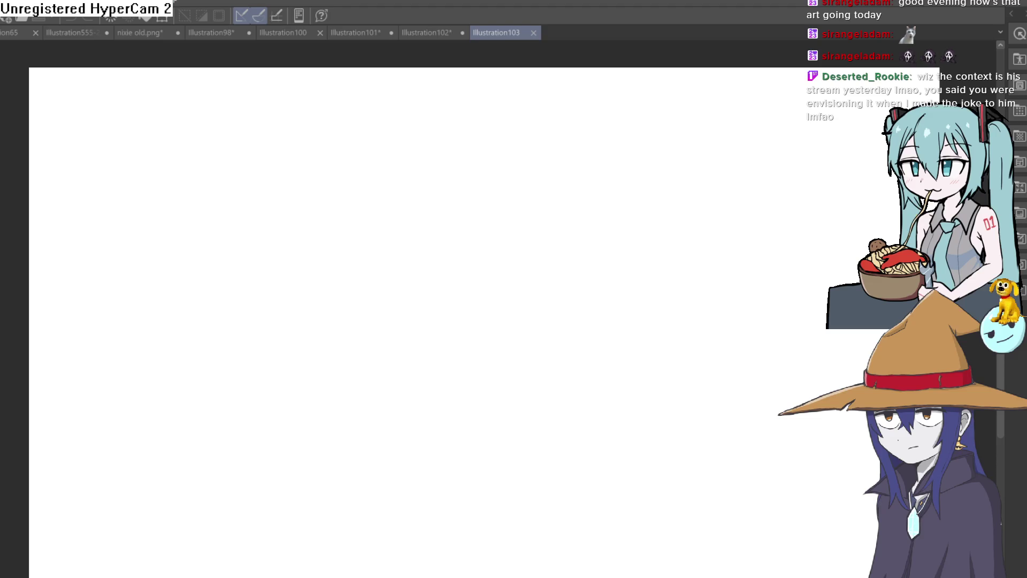
key(alt+Tab)
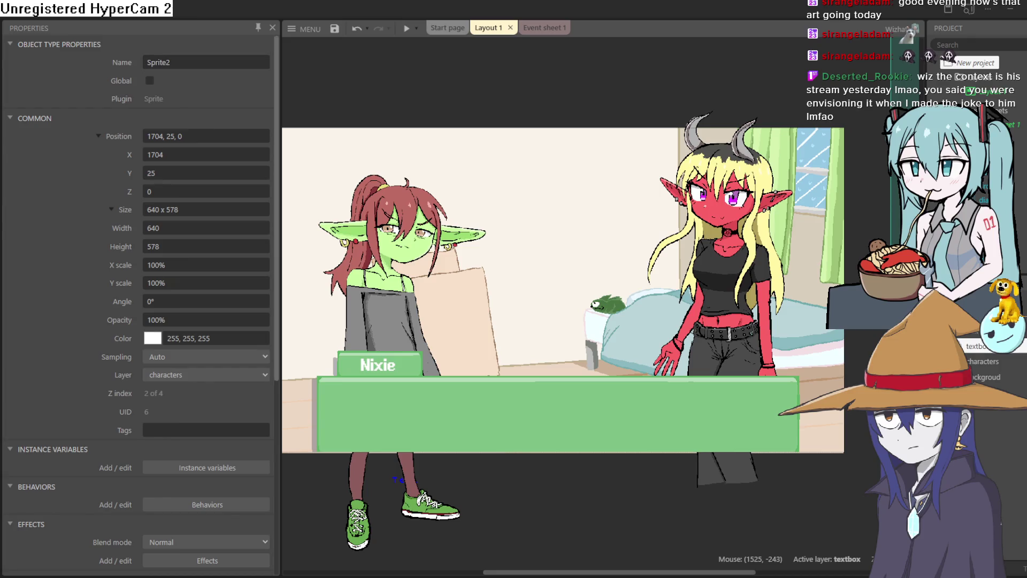
Return from Construct 3 to Clip Studio Paint's Illustration104 SpongeBob reference
key(alt+Tab)
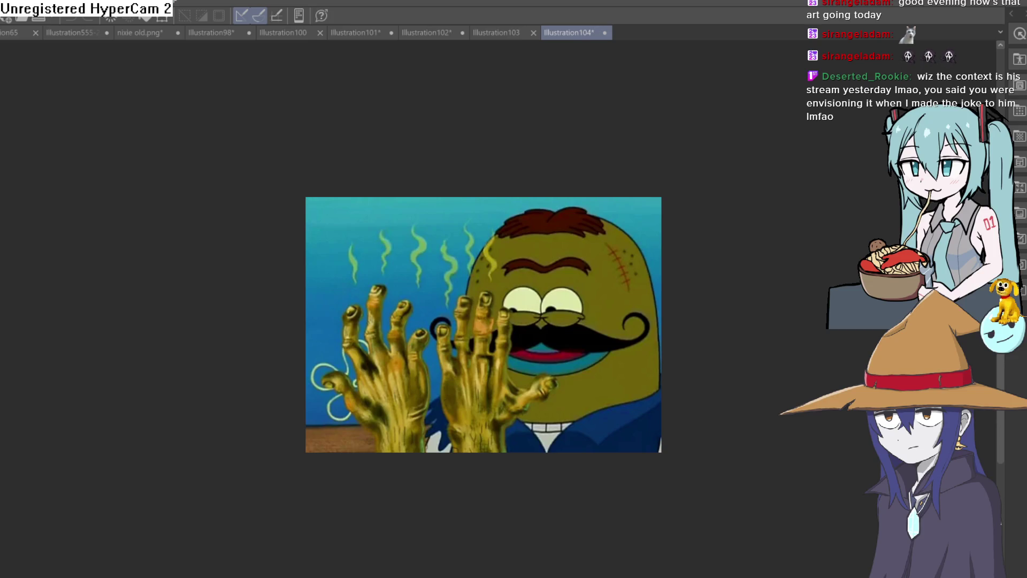
Create the new blank Illustration105 canvas with Ctrl+N
key(ctrl+n)
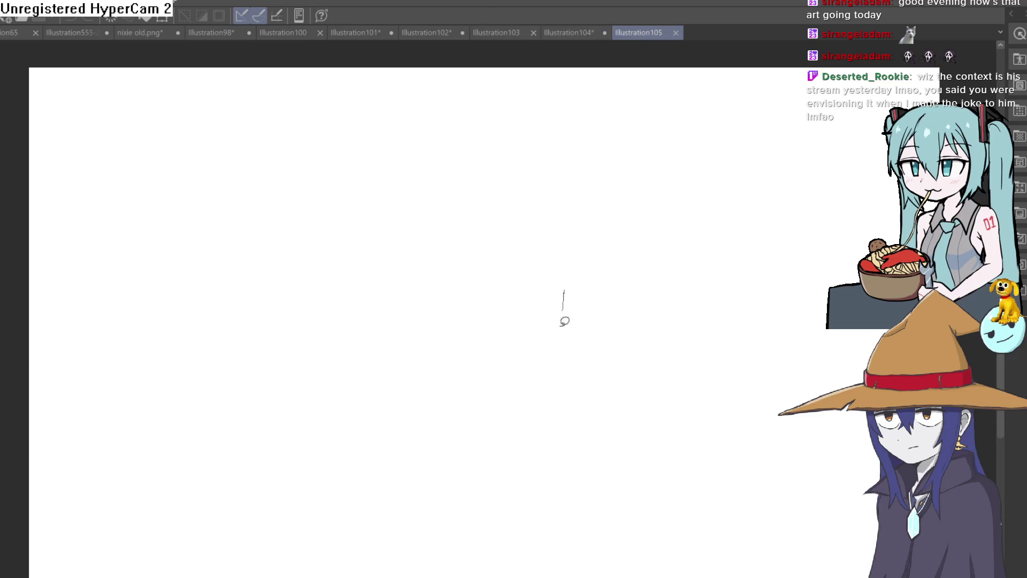
drag(562, 301, 602, 275)
click(460, 390)
drag(402, 389, 587, 398)
key(ctrl+z)
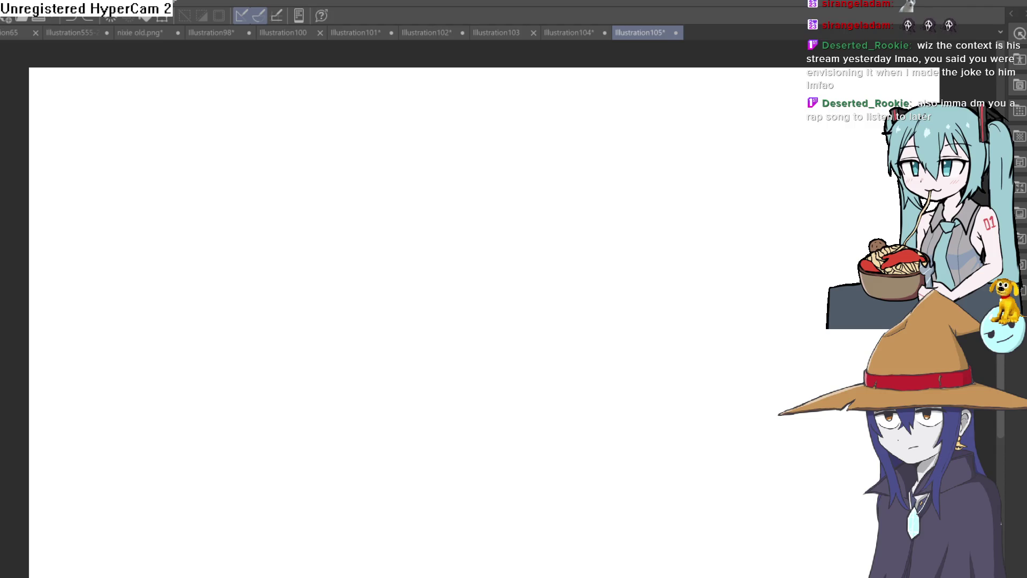
click(577, 33)
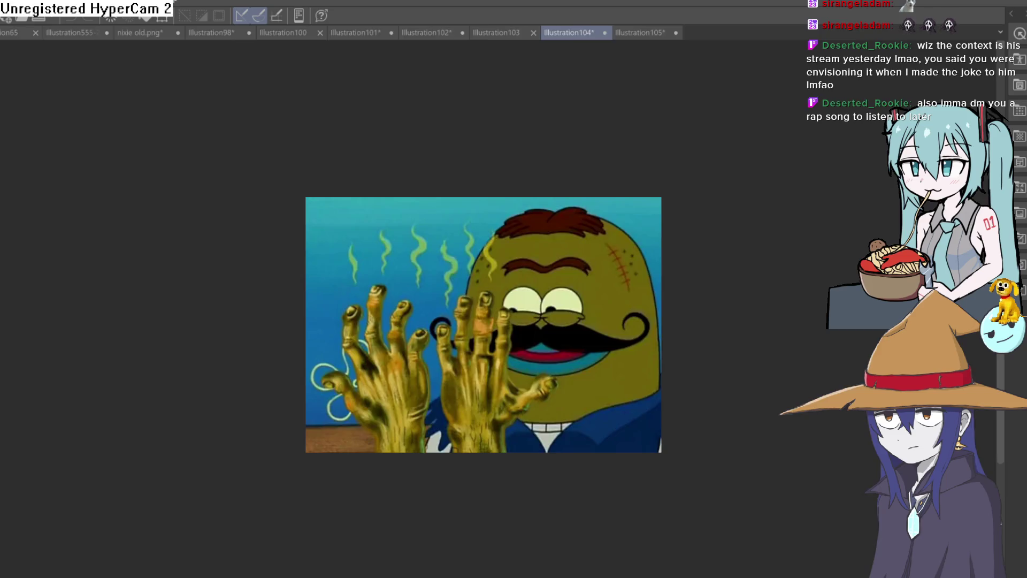
Split Illustration104 into its own pane and narrow it to widen the blank canvas
drag(576, 33, 351, 142)
mouse_move(484, 248)
mouse_down()
mouse_move(411, 266)
mouse_move(234, 264)
mouse_up()
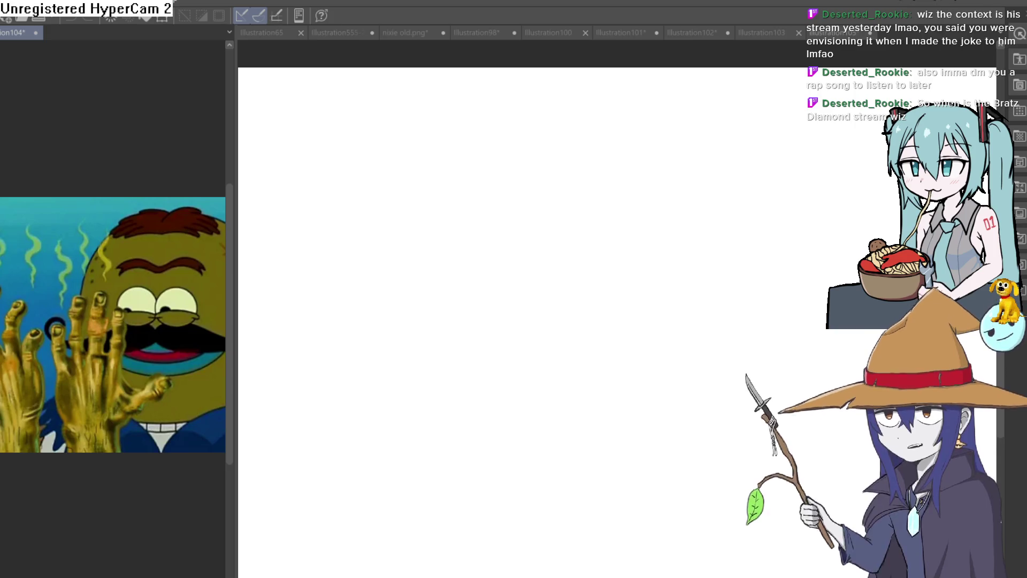
Draw the head circle with vertical and horizontal centre guidelines
drag(616, 262, 642, 254)
key(ctrl+z)
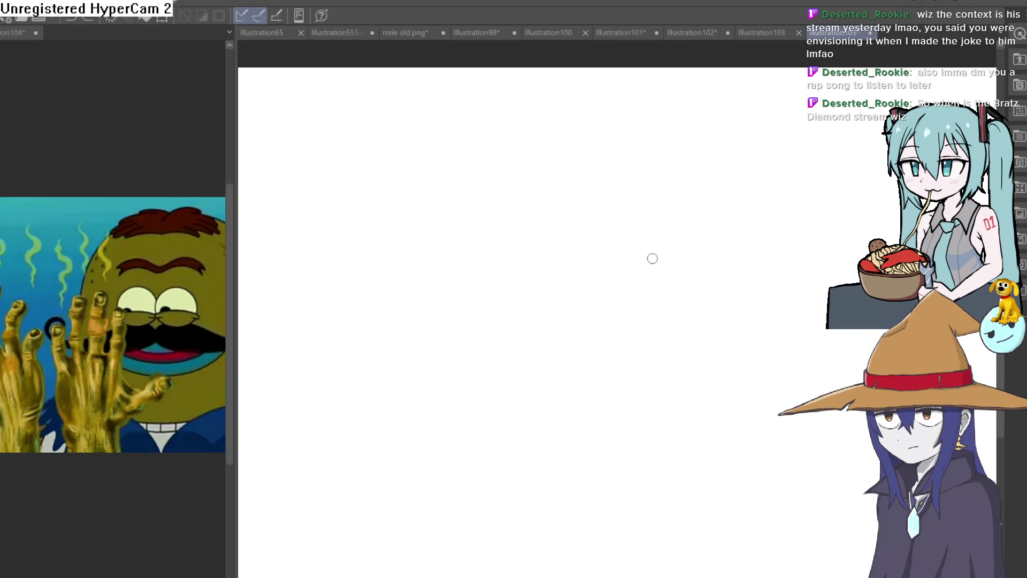
mouse_move(584, 172)
mouse_down()
mouse_move(548, 222)
mouse_move(633, 271)
mouse_move(665, 178)
mouse_move(567, 168)
mouse_move(551, 208)
mouse_move(669, 171)
mouse_move(678, 236)
mouse_up()
key(ctrl+z)
mouse_move(616, 150)
mouse_down()
mouse_move(666, 166)
mouse_move(666, 265)
mouse_move(558, 239)
mouse_up()
mouse_move(619, 151)
mouse_down()
mouse_move(601, 207)
mouse_move(604, 277)
mouse_up()
drag(551, 221, 673, 214)
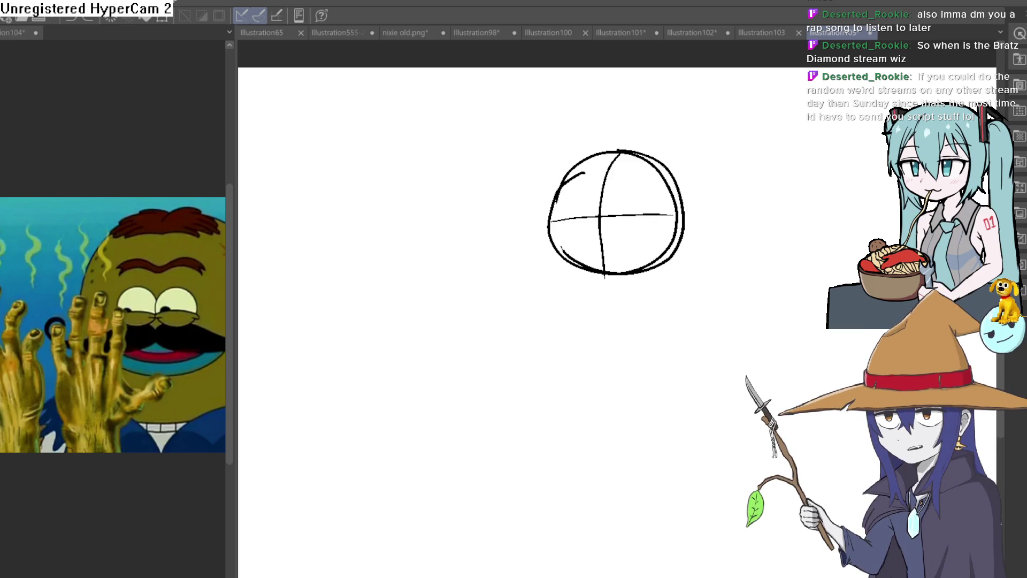
Draw both sides of the jaw down to the chin
scroll(588, 268, down, 1)
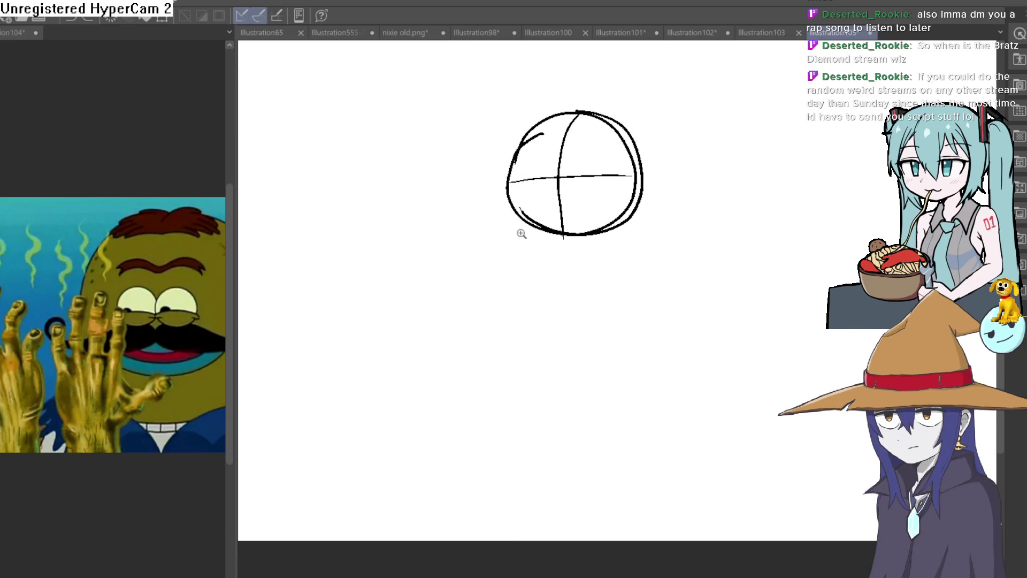
scroll(495, 216, up, 2)
mouse_move(471, 148)
mouse_down()
mouse_move(496, 264)
mouse_move(535, 298)
mouse_up()
drag(476, 230, 527, 307)
drag(484, 247, 535, 316)
drag(508, 282, 556, 335)
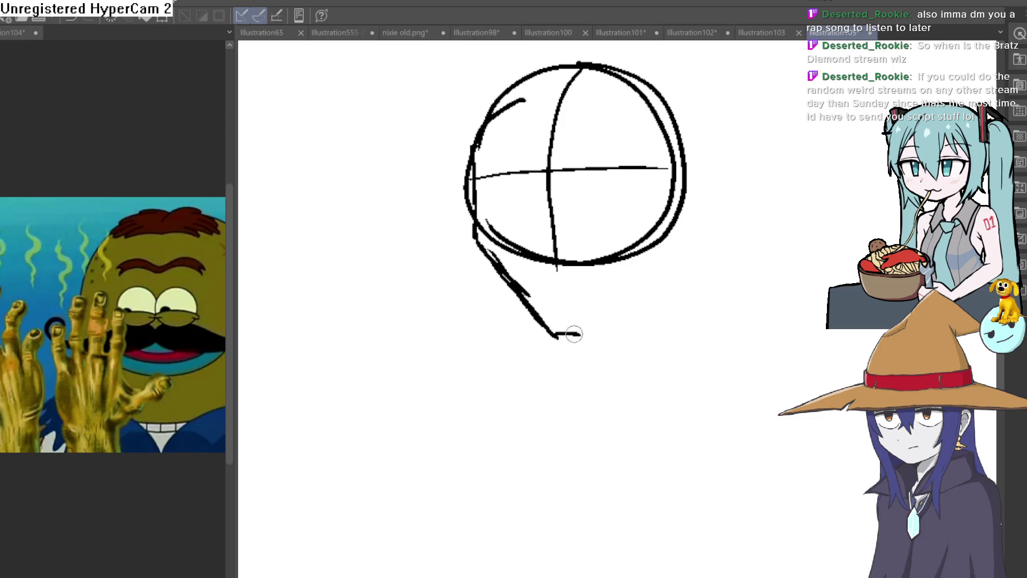
drag(682, 275, 651, 312)
mouse_move(641, 267)
mouse_down()
mouse_move(602, 350)
mouse_move(578, 374)
mouse_up()
Refine the jaw and chin lines and retrace the vertical centre line
scroll(617, 339, down, 2)
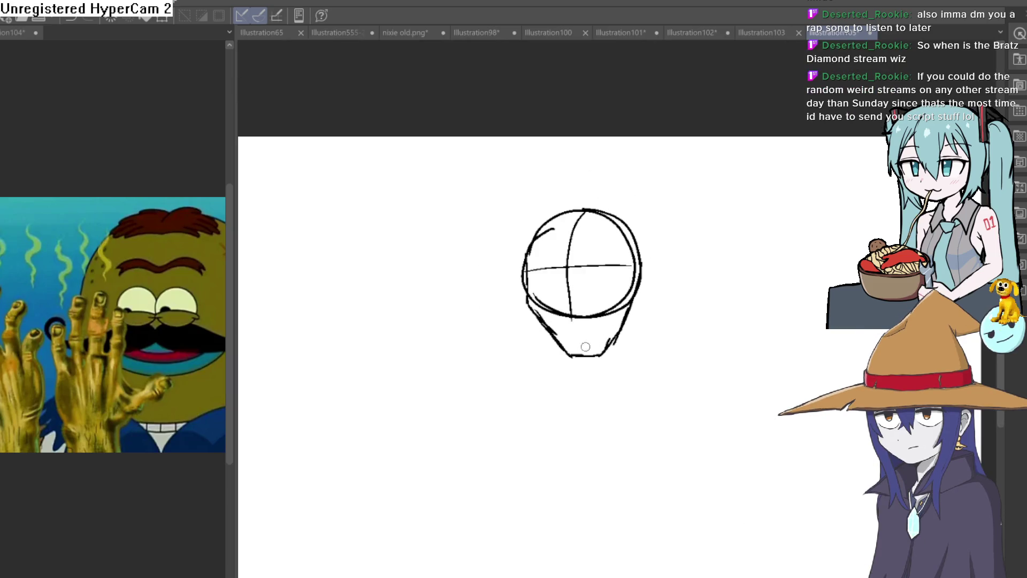
mouse_move(679, 252)
mouse_down()
mouse_move(695, 252)
mouse_move(695, 271)
mouse_move(701, 259)
mouse_move(657, 247)
mouse_move(631, 256)
mouse_up()
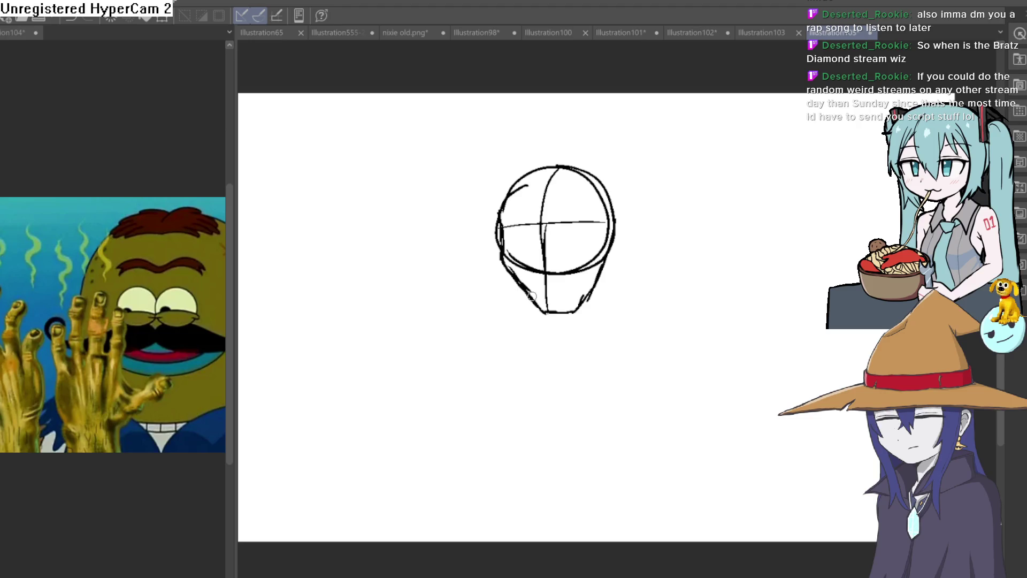
drag(528, 293, 595, 281)
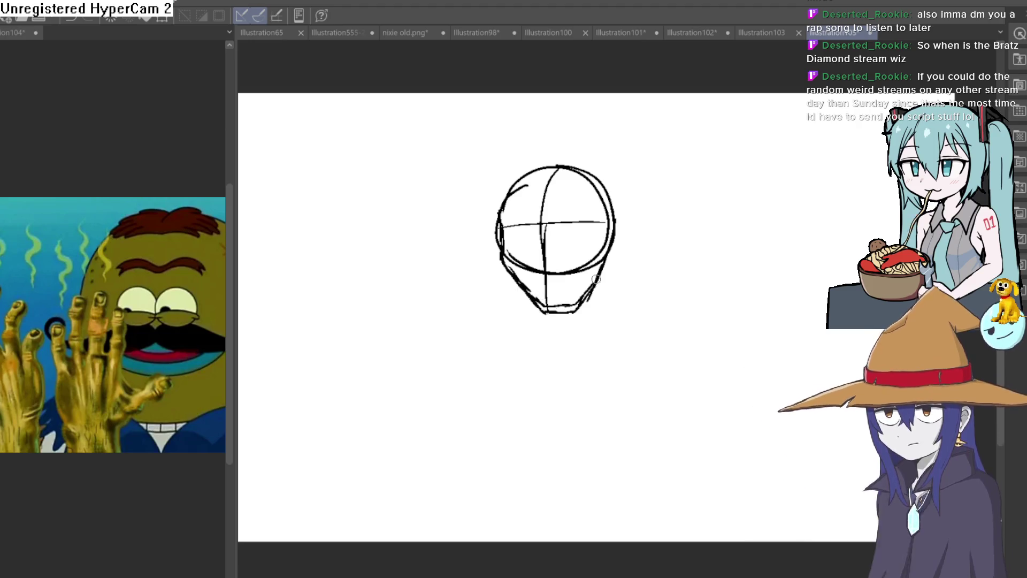
drag(560, 167, 549, 307)
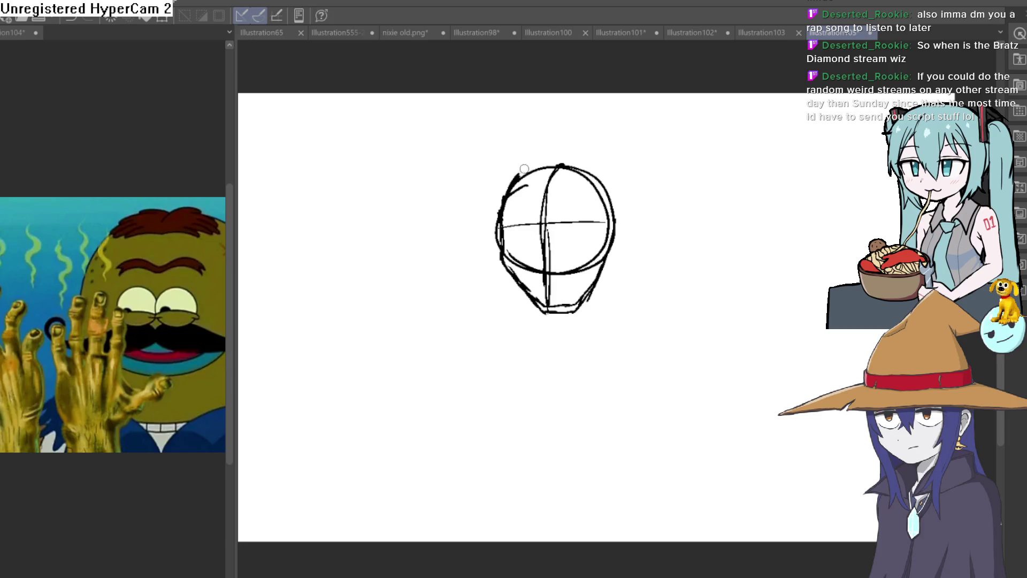
Add the neck, a right shoulder line and the ear, then fit the canvas to the window
mouse_move(614, 266)
mouse_down()
mouse_move(603, 217)
mouse_move(586, 220)
mouse_up()
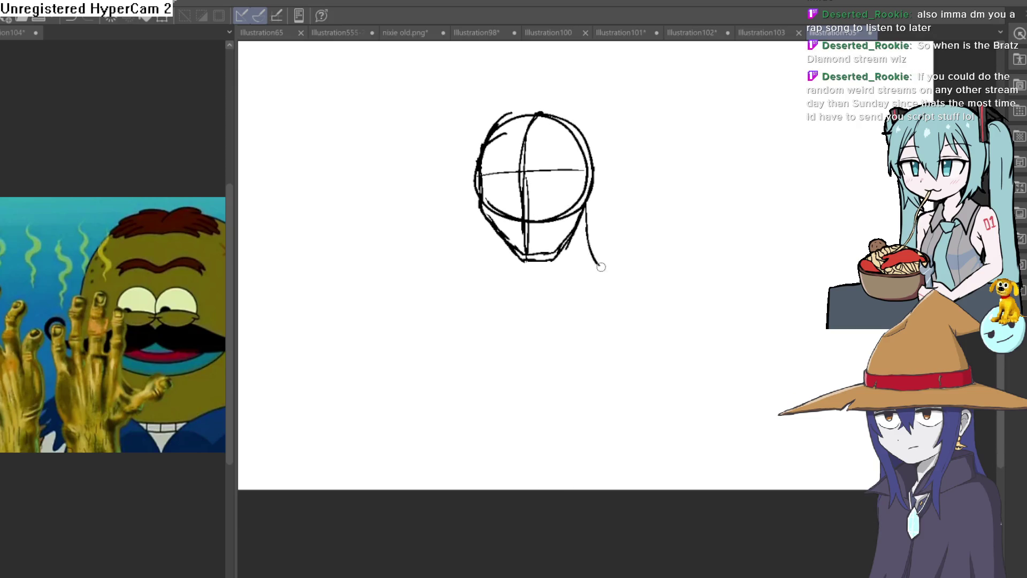
drag(497, 234, 497, 272)
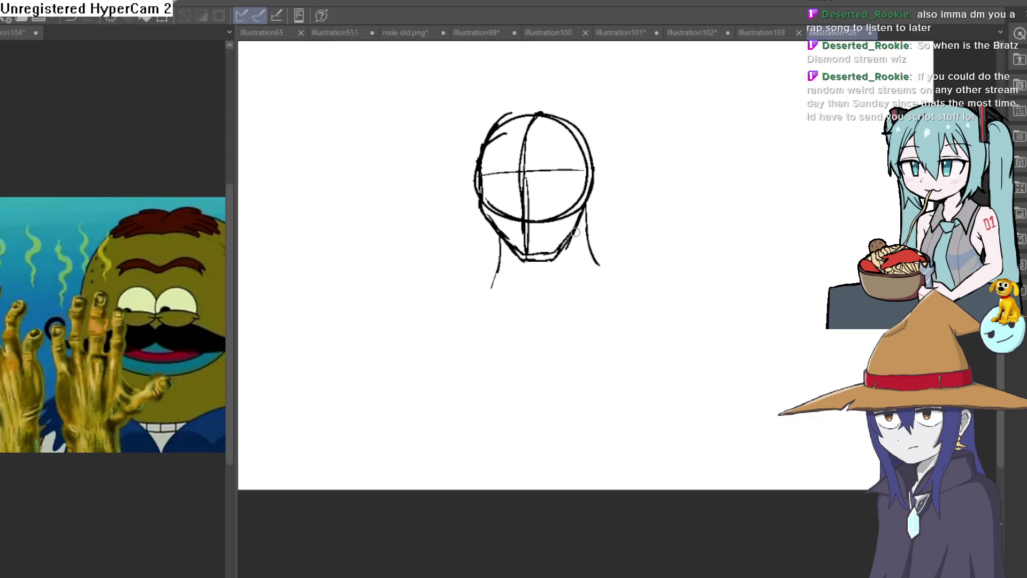
drag(601, 265, 637, 278)
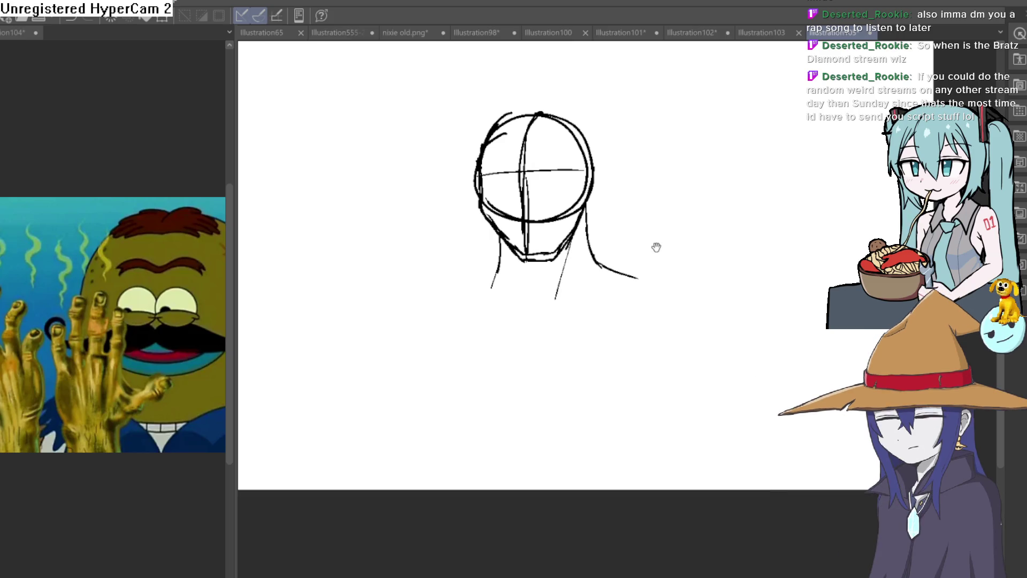
drag(654, 249, 658, 238)
scroll(590, 210, up, 3)
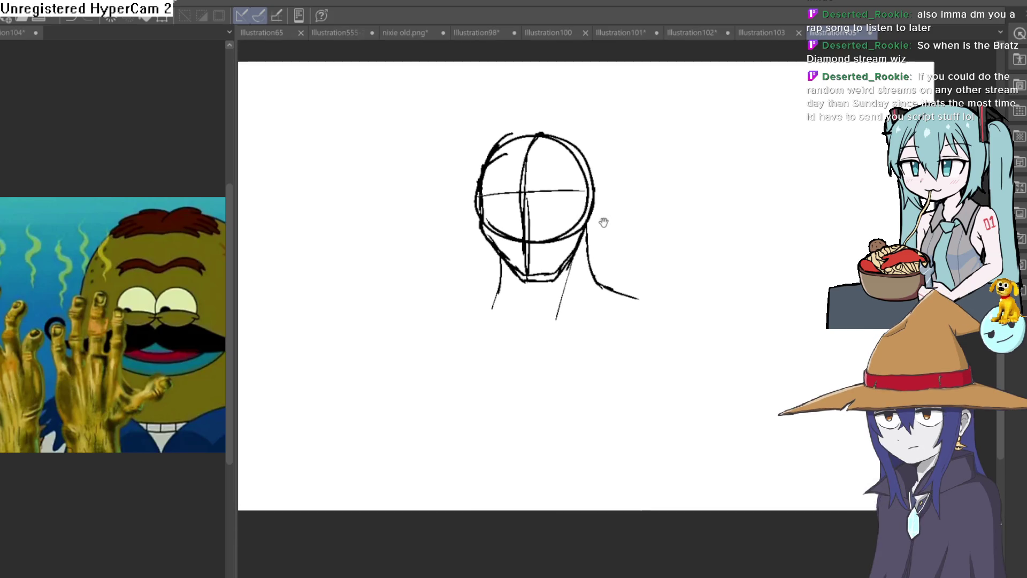
scroll(602, 209, up, 2)
drag(618, 235, 582, 282)
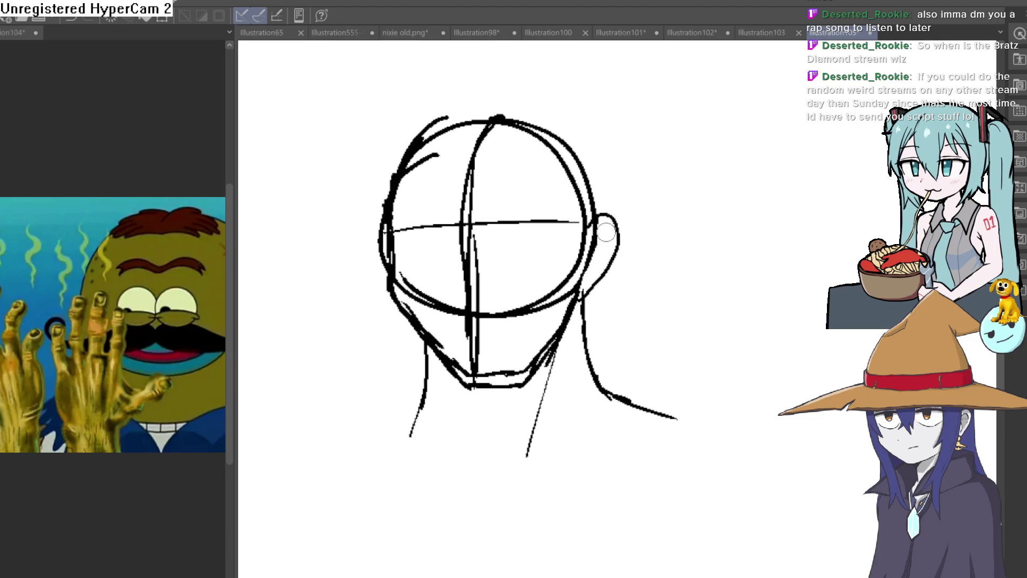
key(ctrl+0)
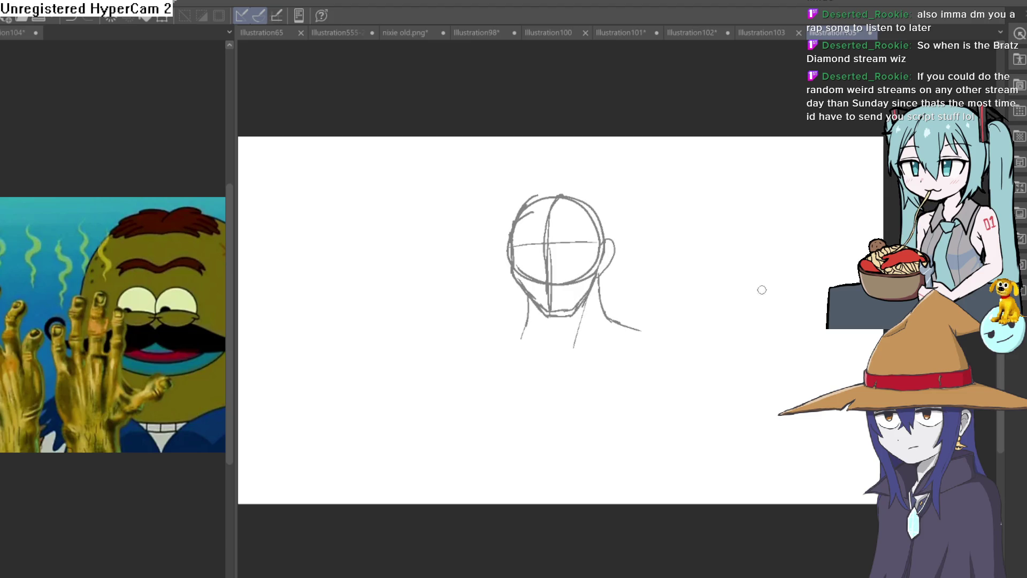
Draw the left and right shoulder lines from the neck
drag(580, 308, 578, 263)
drag(526, 282, 506, 298)
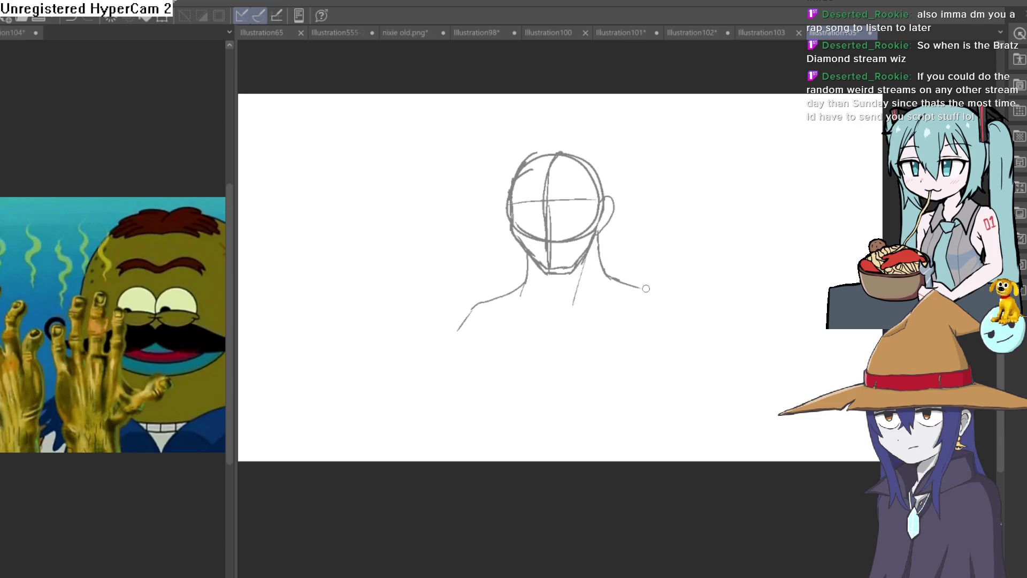
drag(662, 295, 694, 369)
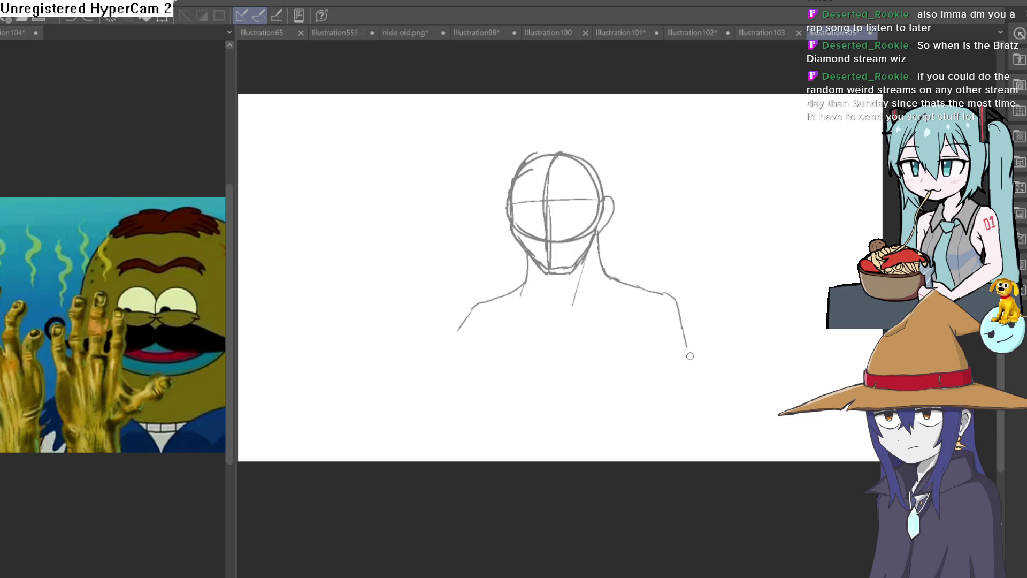
Move the whole sketch down and right with Ctrl+T and confirm
drag(687, 363, 696, 410)
key(ctrl+t)
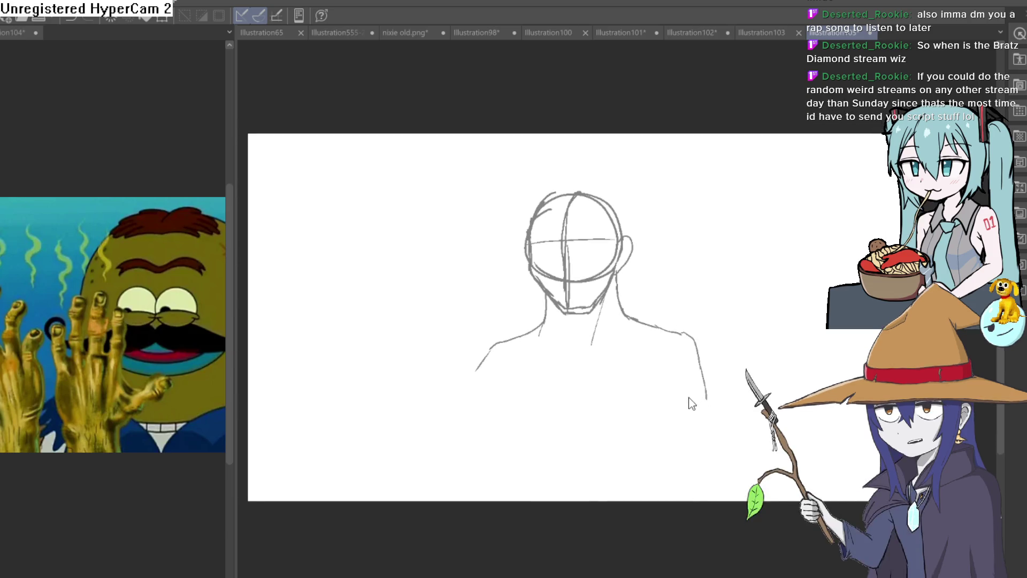
mouse_move(669, 335)
mouse_down()
mouse_move(677, 440)
mouse_move(713, 449)
mouse_up()
click(605, 535)
scroll(543, 500, down, 3)
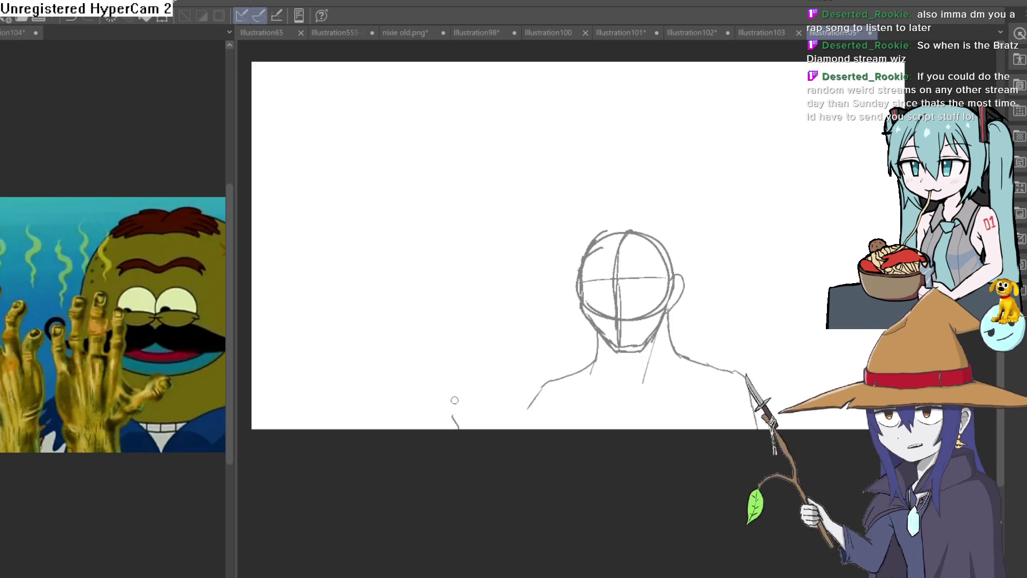
drag(460, 420, 458, 374)
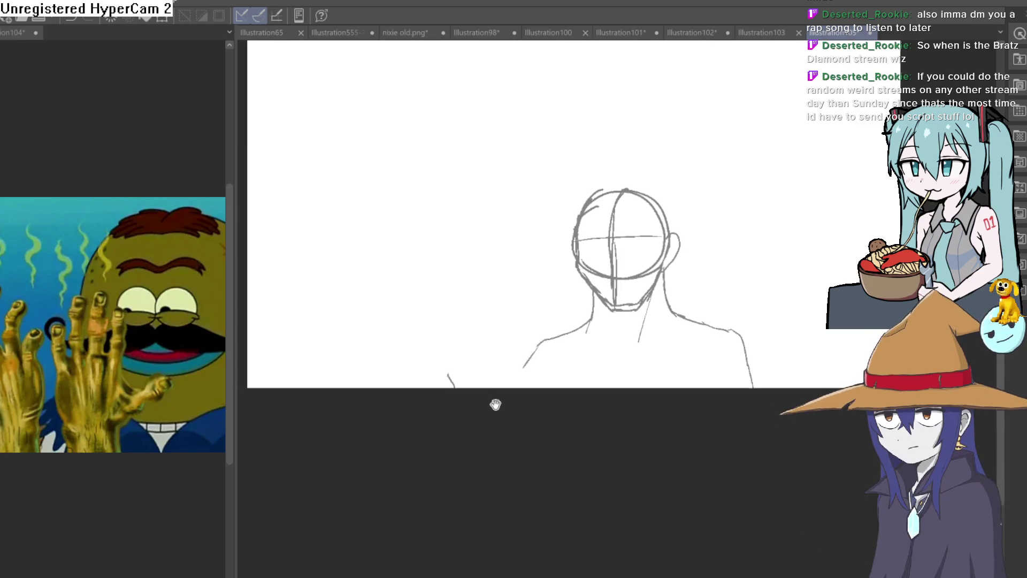
Begin the raised hand's outline on the left side
click(152, 404)
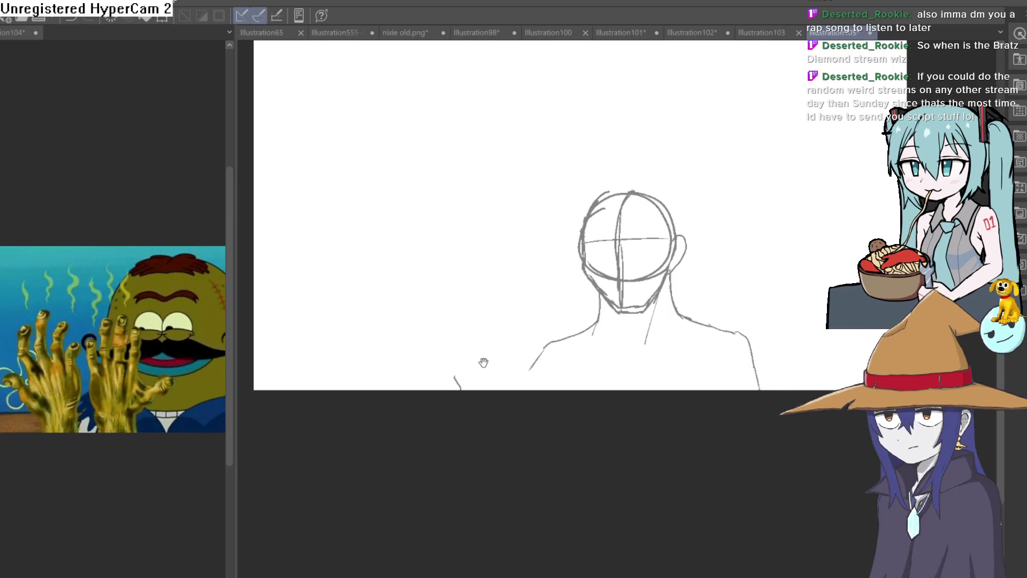
scroll(482, 358, up, 2)
drag(480, 353, 490, 313)
Extend the hand outline and draw the first, middle and pinky fingers
mouse_move(451, 342)
mouse_down()
mouse_move(427, 284)
mouse_move(458, 309)
mouse_up()
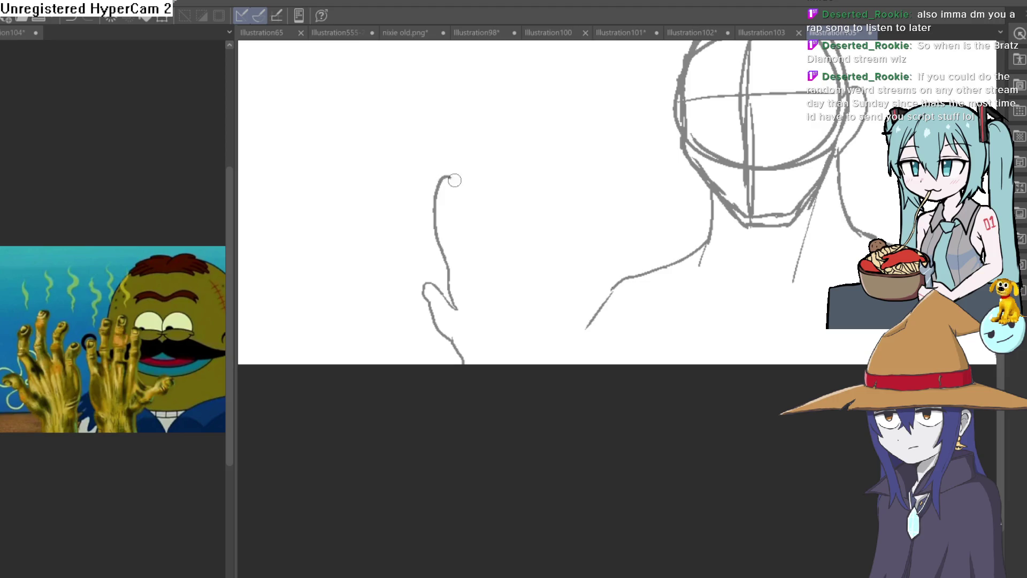
mouse_move(468, 266)
mouse_down()
mouse_move(488, 291)
mouse_move(484, 217)
mouse_move(504, 174)
mouse_move(511, 252)
mouse_up()
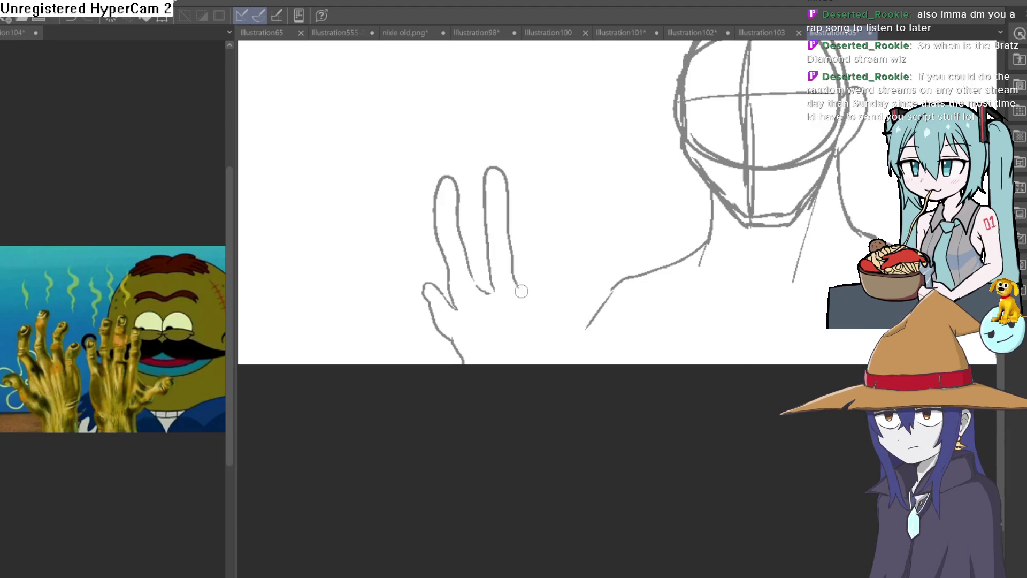
mouse_move(530, 285)
mouse_down()
mouse_move(527, 220)
mouse_move(558, 206)
mouse_up()
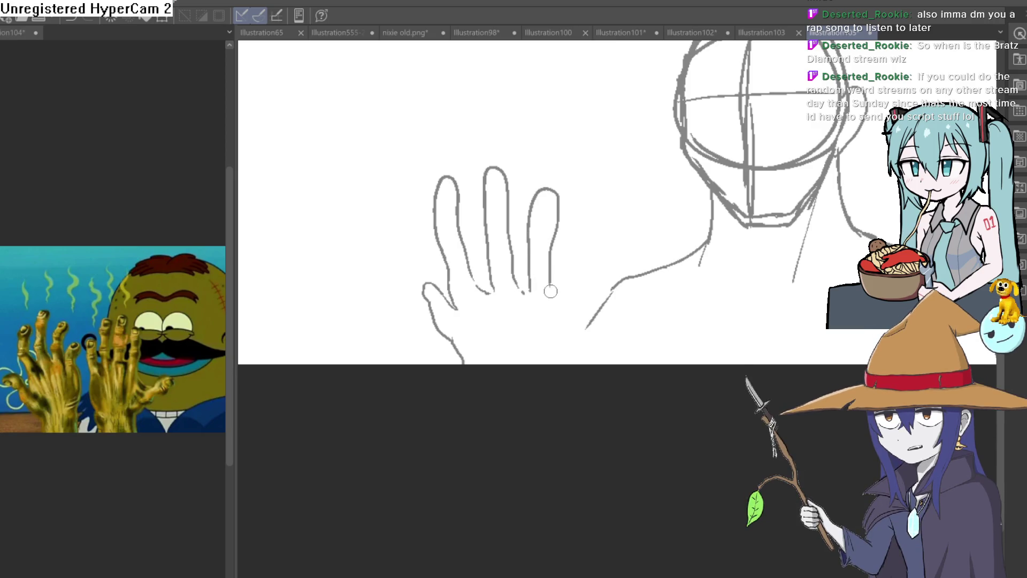
mouse_move(553, 302)
mouse_down()
mouse_move(555, 280)
mouse_move(587, 259)
mouse_move(580, 320)
mouse_up()
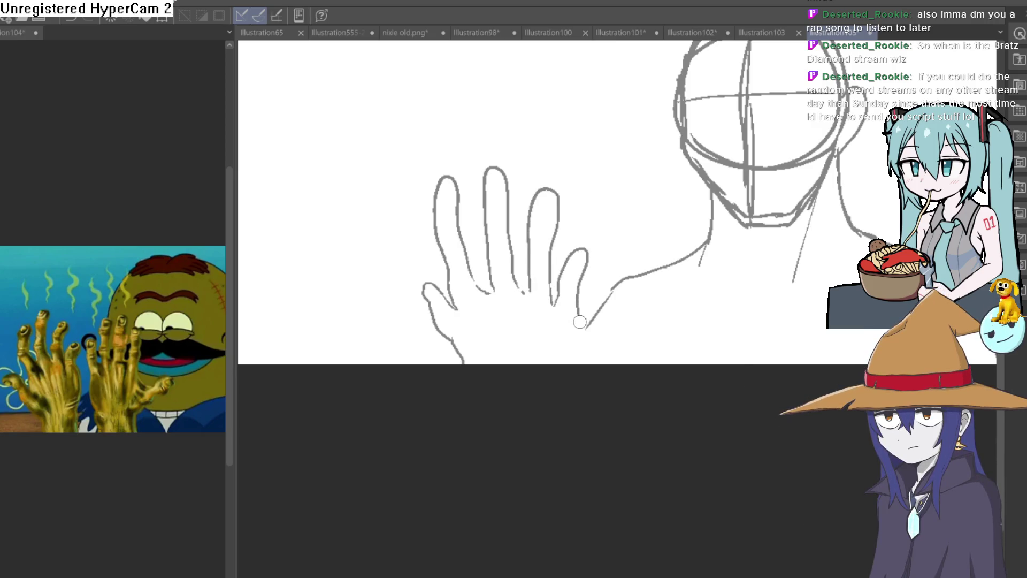
Zoom into the hand and draw palm lines joining the middle and ring finger bases
scroll(619, 346, down, 2)
mouse_move(768, 344)
mouse_down()
mouse_move(608, 337)
mouse_move(629, 344)
mouse_up()
scroll(615, 337, up, 2)
scroll(339, 287, up, 2)
scroll(339, 287, up, 1)
mouse_move(301, 316)
mouse_down()
mouse_move(430, 303)
mouse_move(351, 234)
mouse_move(360, 300)
mouse_move(370, 302)
mouse_move(355, 275)
mouse_move(361, 259)
mouse_move(367, 264)
mouse_up()
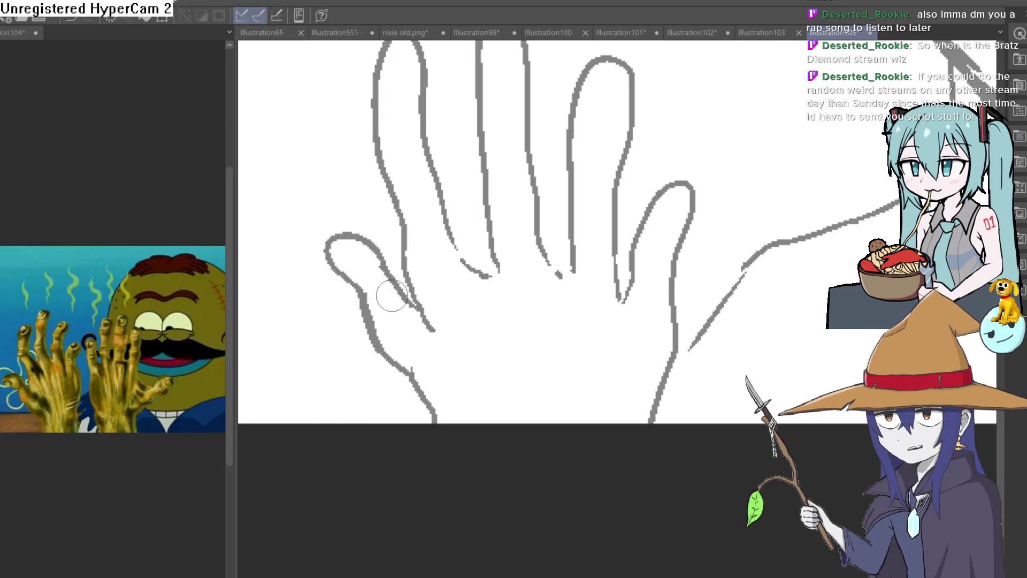
scroll(444, 316, down, 3)
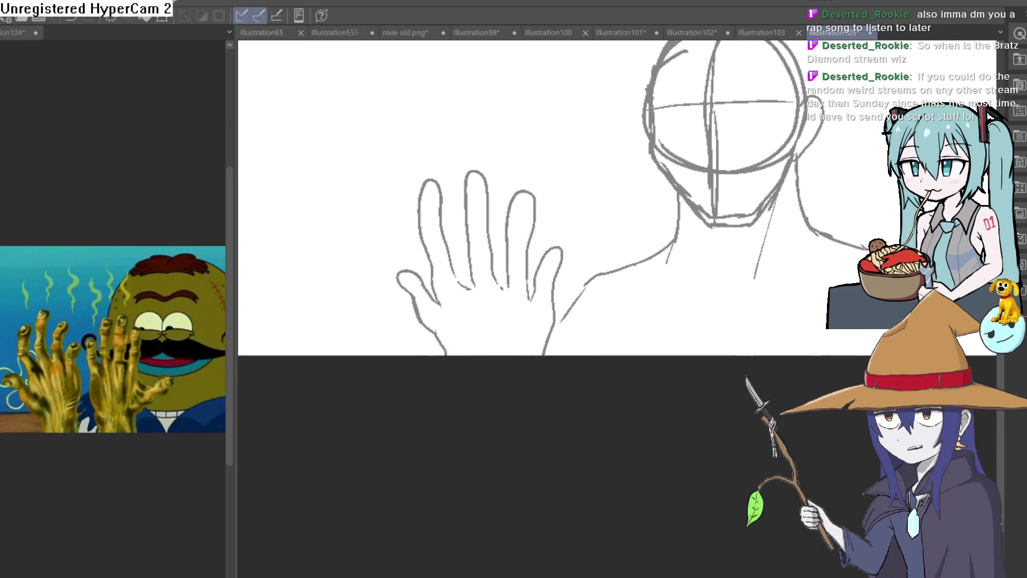
scroll(455, 287, up, 3)
drag(502, 294, 502, 368)
key(ctrl+z)
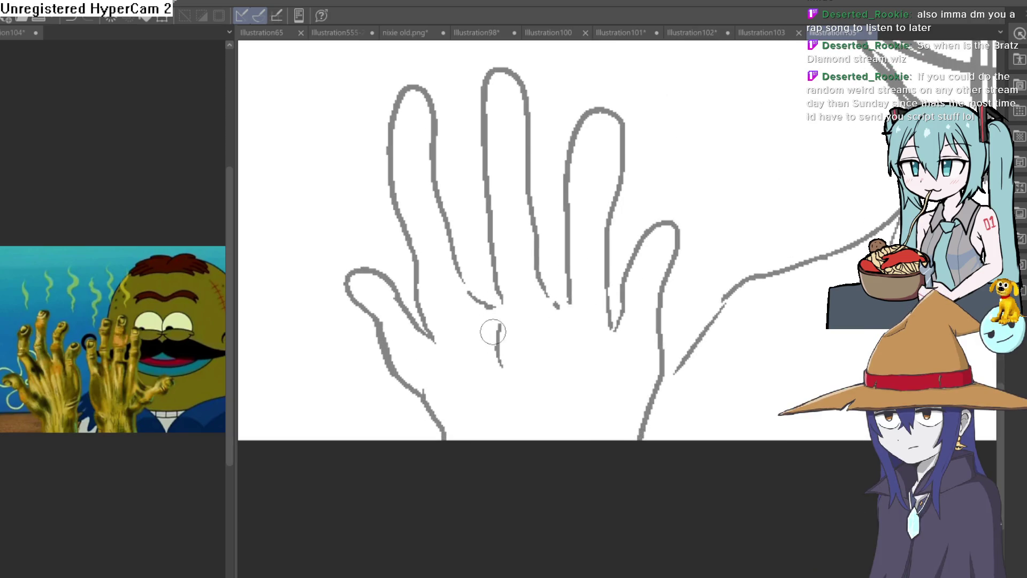
drag(500, 295, 501, 320)
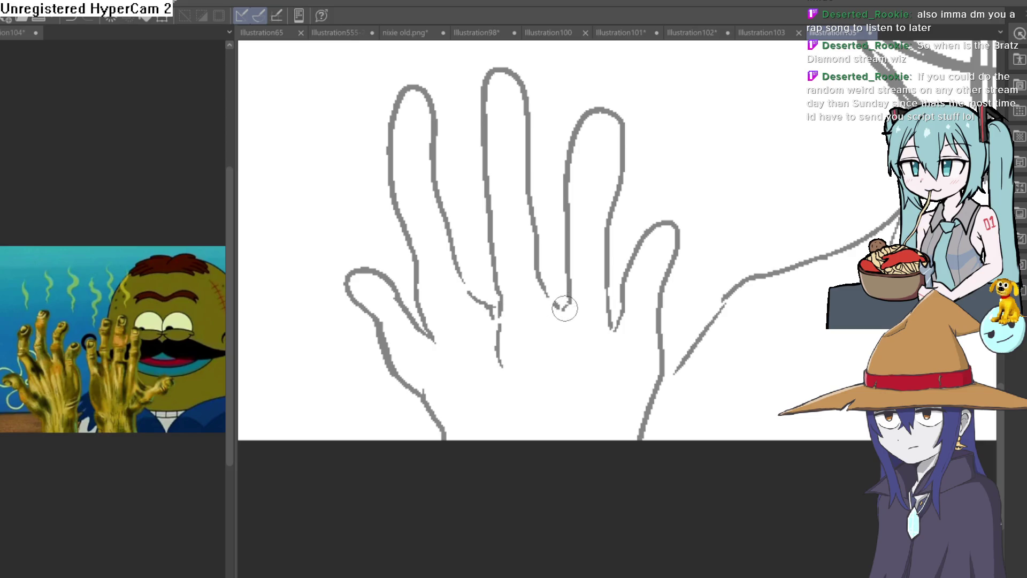
drag(612, 327, 609, 368)
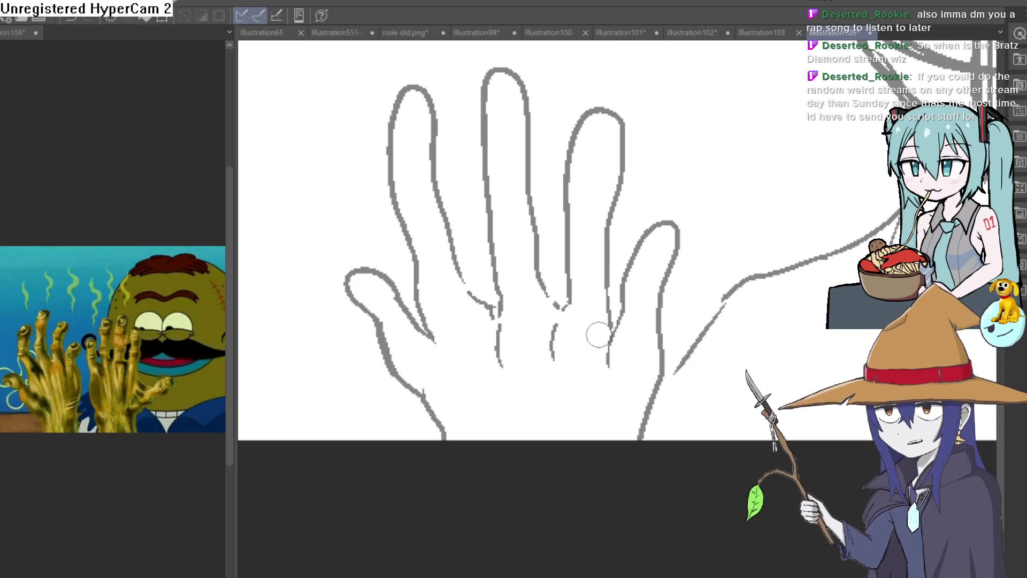
Rework the lower right palm outline, undoing a thick stroke over the pinky
drag(631, 451, 668, 361)
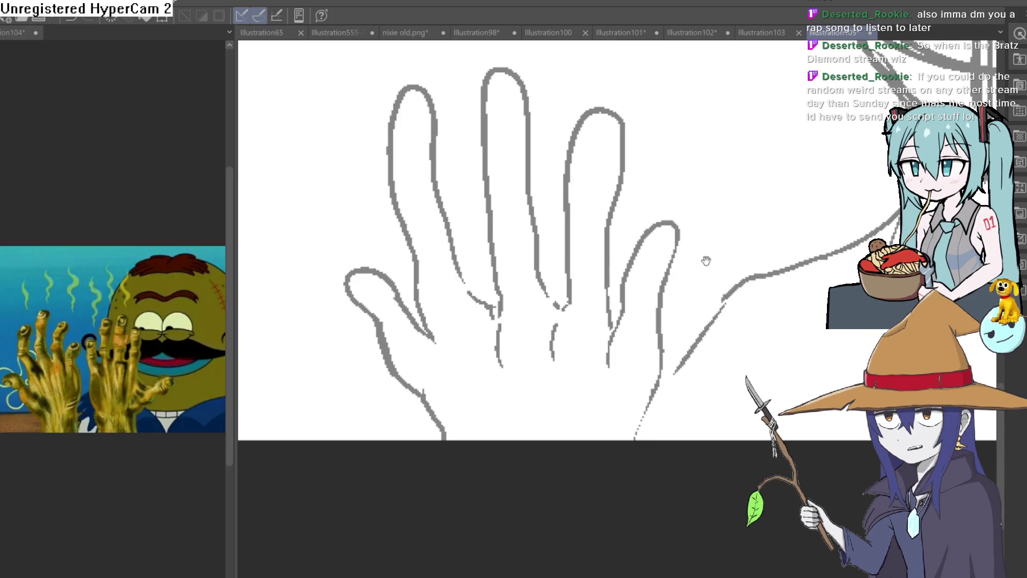
scroll(706, 257, up, 3)
mouse_move(601, 299)
mouse_down()
mouse_move(708, 236)
mouse_move(690, 254)
mouse_up()
key(ctrl+z)
scroll(688, 249, down, 5)
mouse_move(688, 310)
mouse_down()
mouse_move(655, 317)
mouse_move(673, 328)
mouse_up()
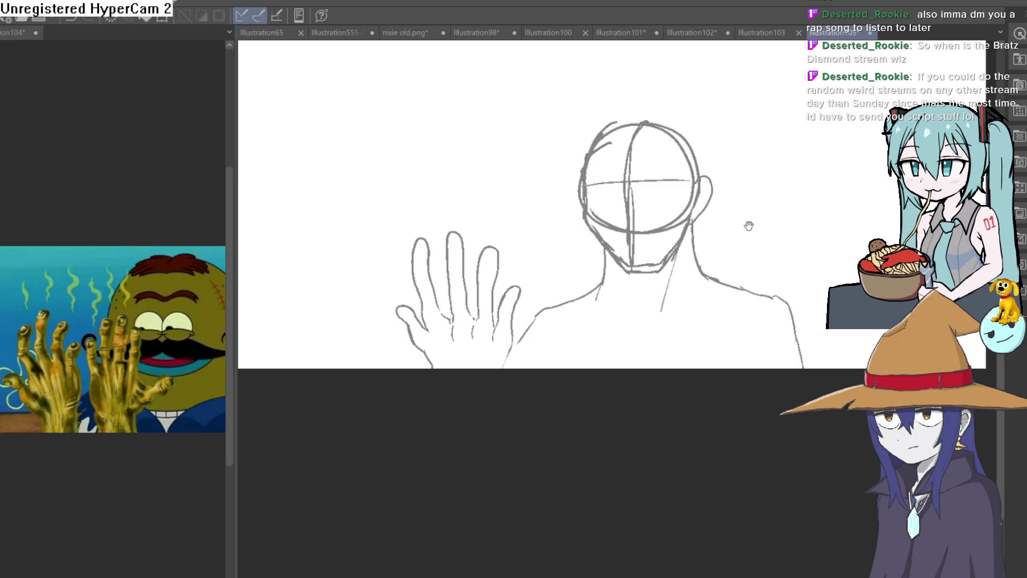
Sketch the second hand's first finger lines, discarding a stray finger below the chin
drag(763, 218, 757, 195)
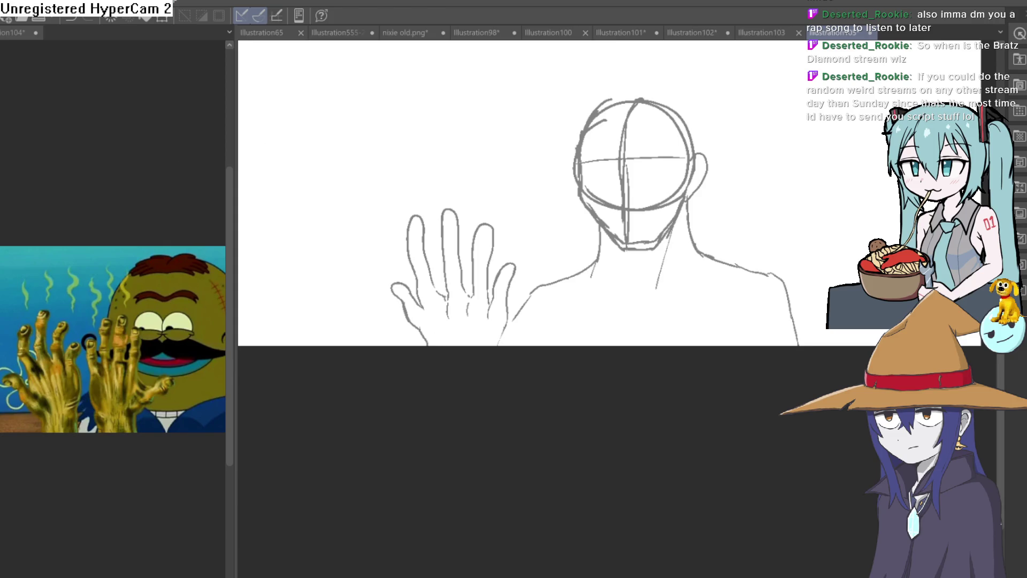
mouse_move(619, 266)
mouse_down()
mouse_move(610, 335)
mouse_move(557, 354)
mouse_up()
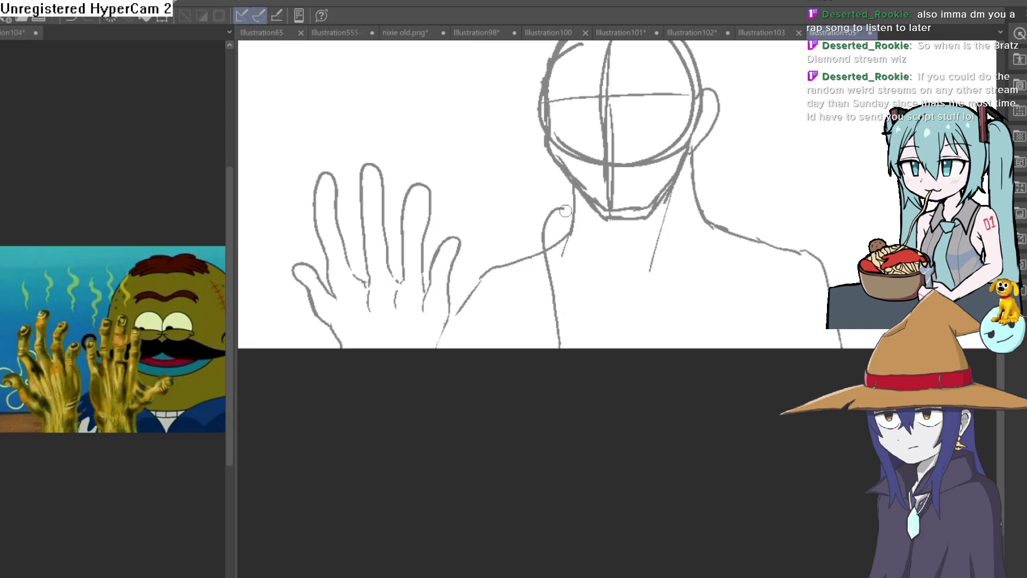
mouse_move(590, 292)
mouse_down()
mouse_move(595, 235)
mouse_move(619, 245)
mouse_move(620, 291)
mouse_up()
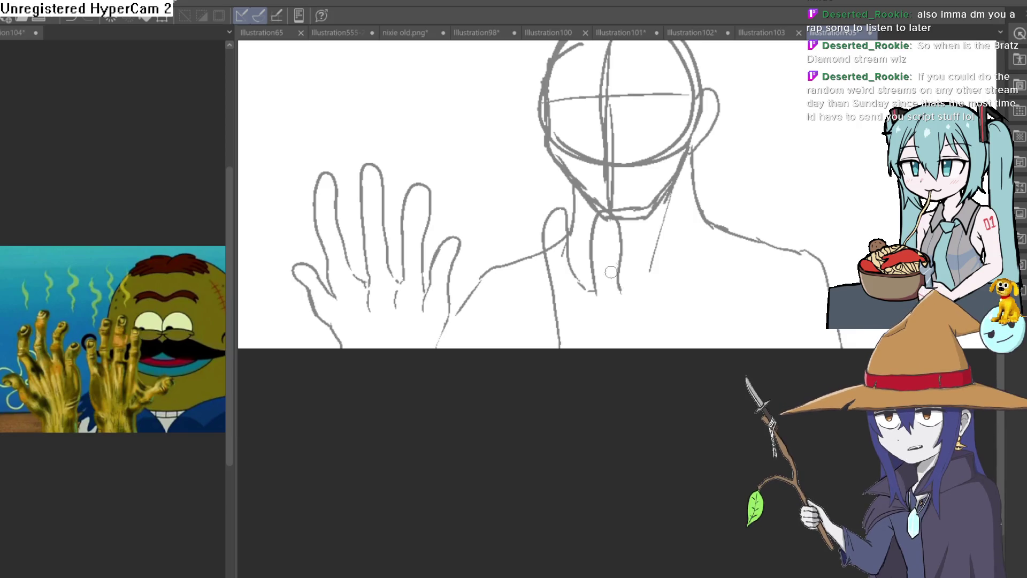
key(ctrl+z)
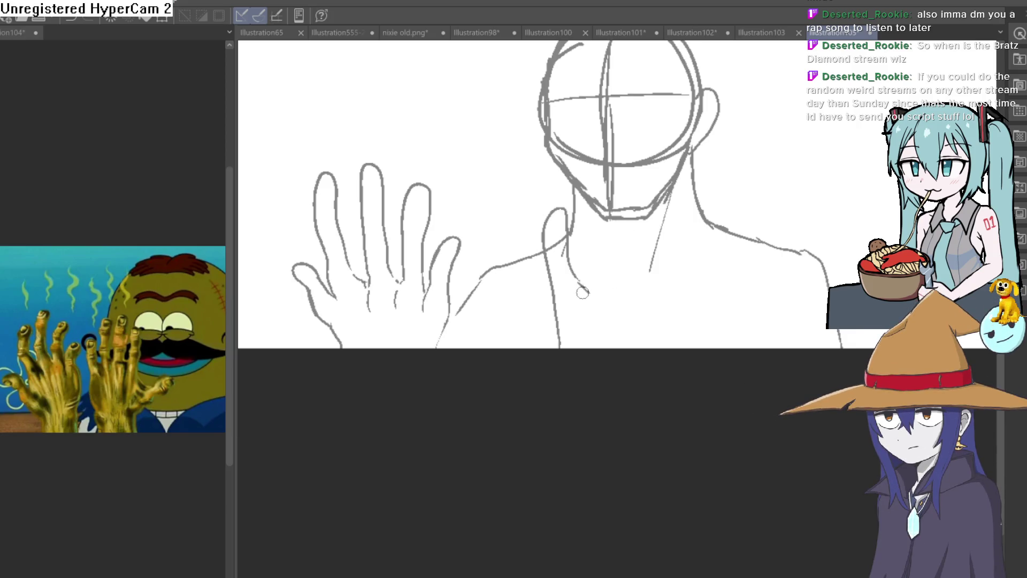
drag(556, 296, 551, 348)
drag(543, 260, 539, 216)
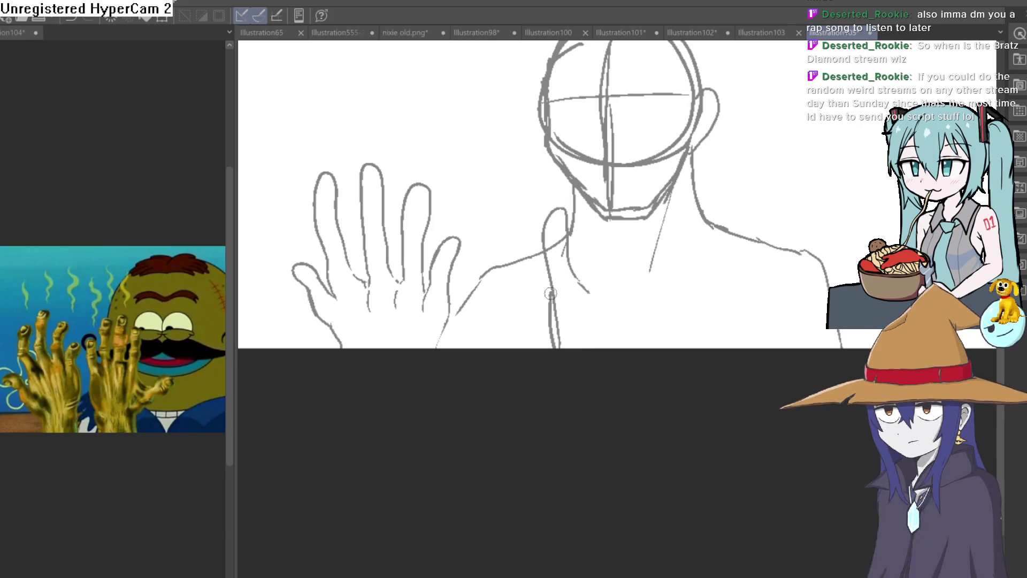
mouse_move(592, 291)
mouse_down()
mouse_move(591, 264)
mouse_move(628, 251)
mouse_move(627, 199)
mouse_up()
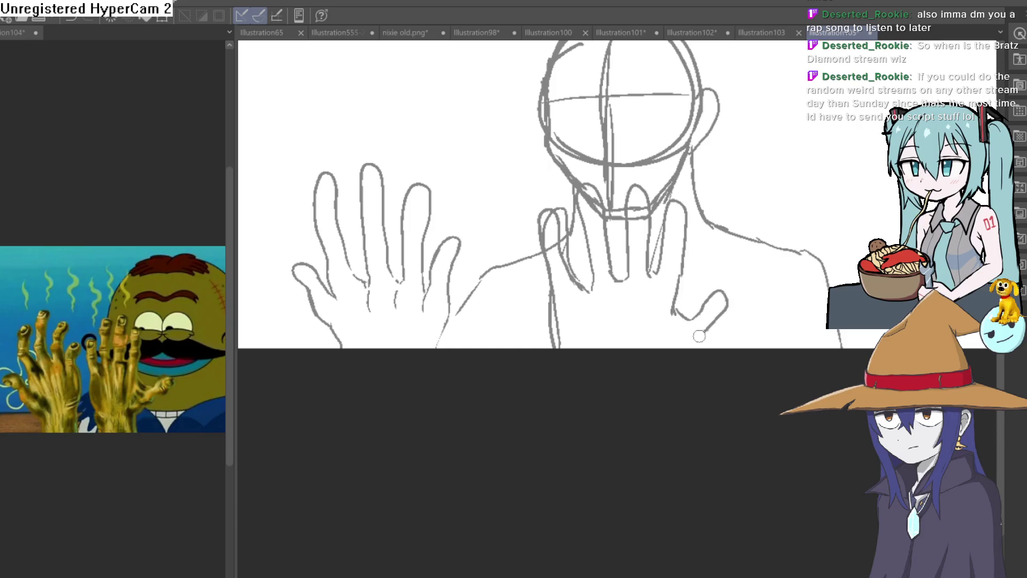
Redraw a finger of the second hand and erase the stray lines inside the left finger
click(603, 294)
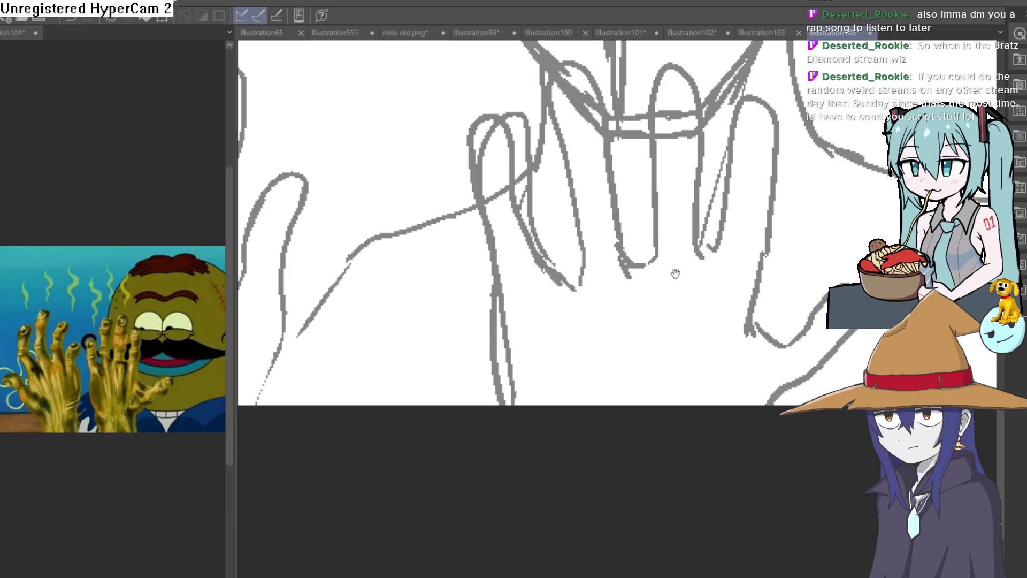
click(671, 271)
mouse_move(532, 171)
mouse_down()
mouse_move(581, 165)
mouse_move(593, 235)
mouse_up()
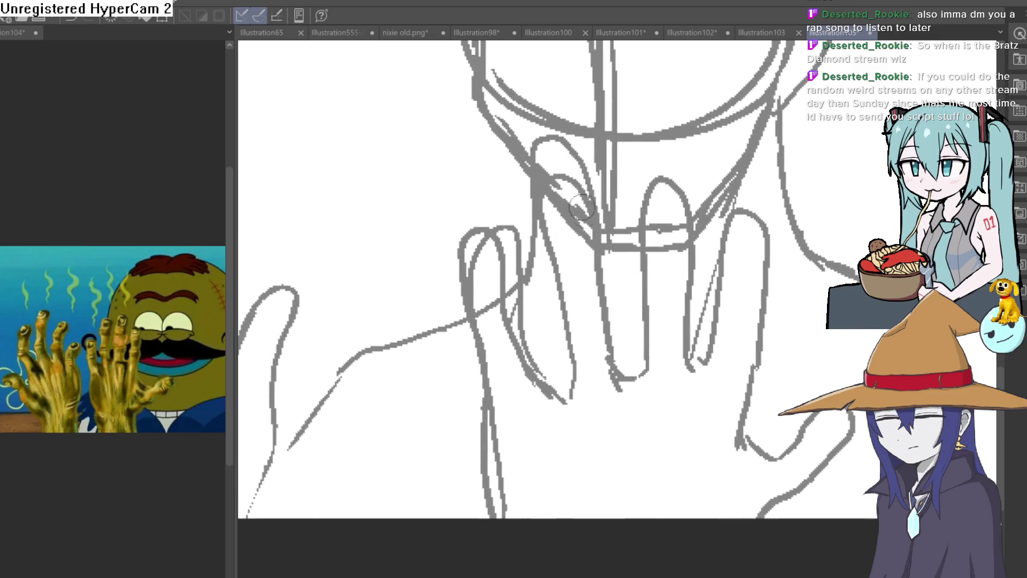
mouse_move(583, 176)
mouse_down()
mouse_move(558, 208)
mouse_move(589, 246)
mouse_move(528, 232)
mouse_up()
drag(479, 257, 487, 249)
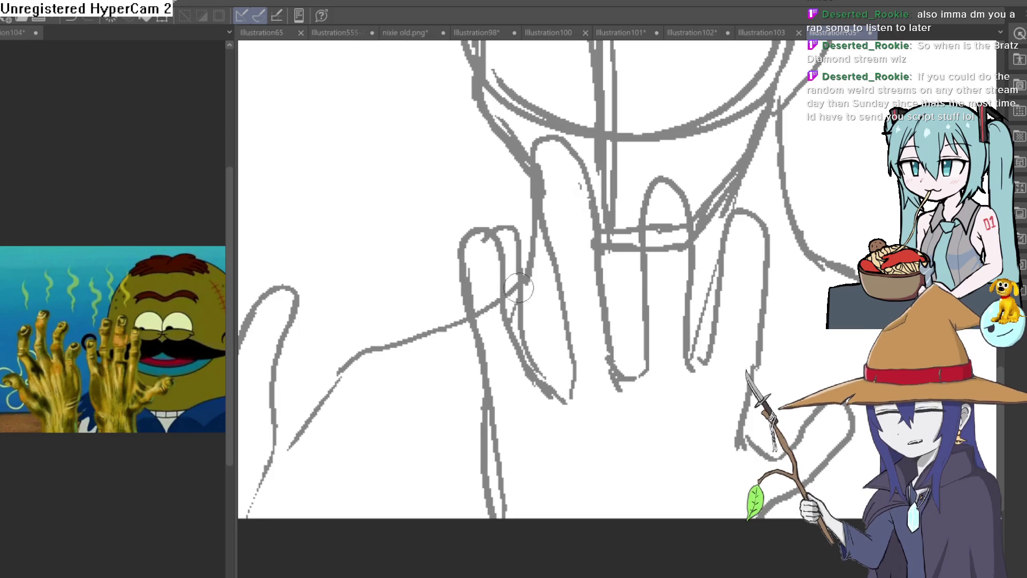
drag(516, 326, 495, 230)
Draw the pinky of the second hand at the bottom of the hands
scroll(520, 238, down, 2)
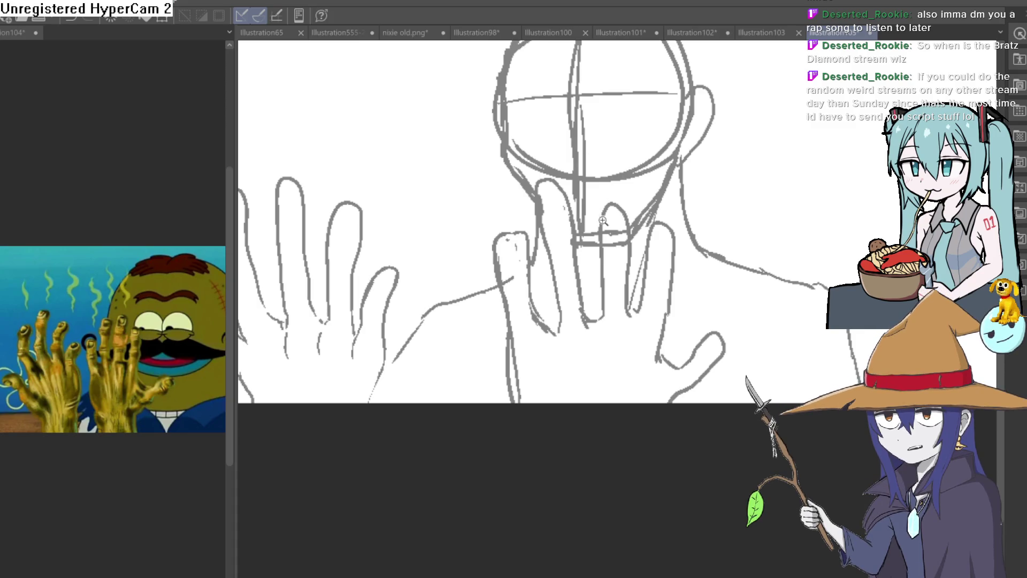
scroll(605, 221, down, 3)
mouse_move(652, 227)
mouse_down()
mouse_move(660, 244)
mouse_move(645, 212)
mouse_up()
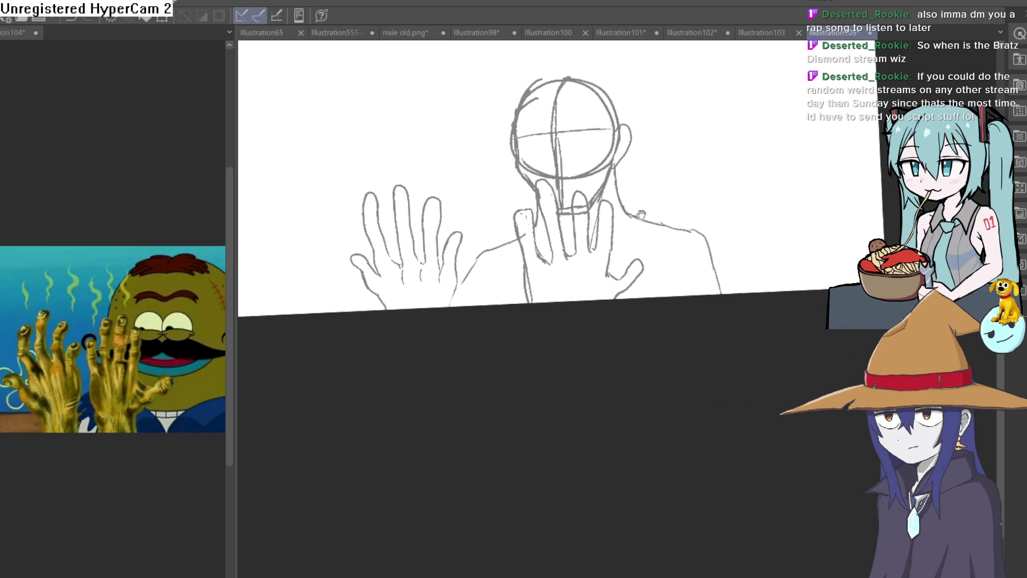
scroll(645, 212, up, 5)
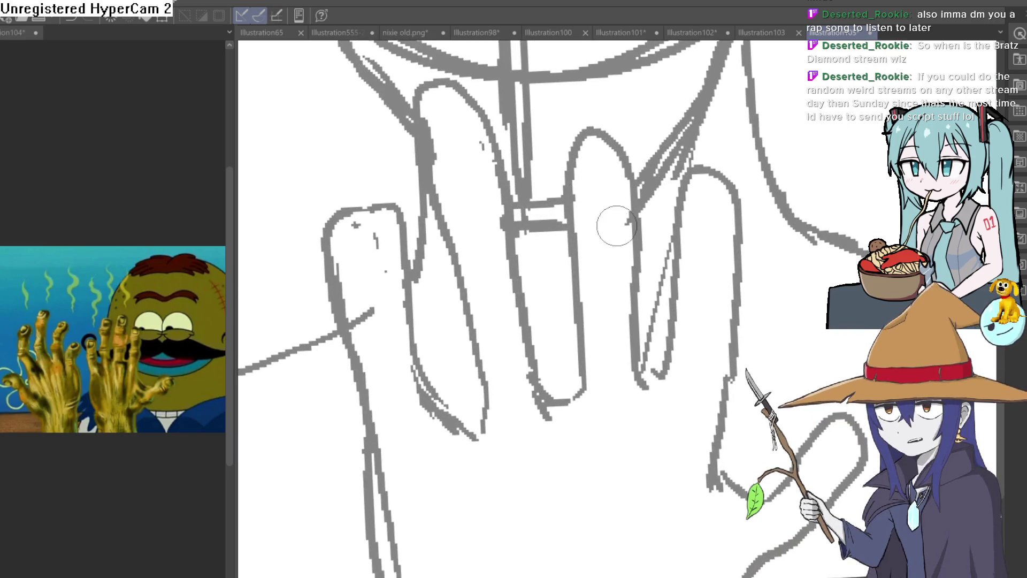
scroll(429, 137, down, 5)
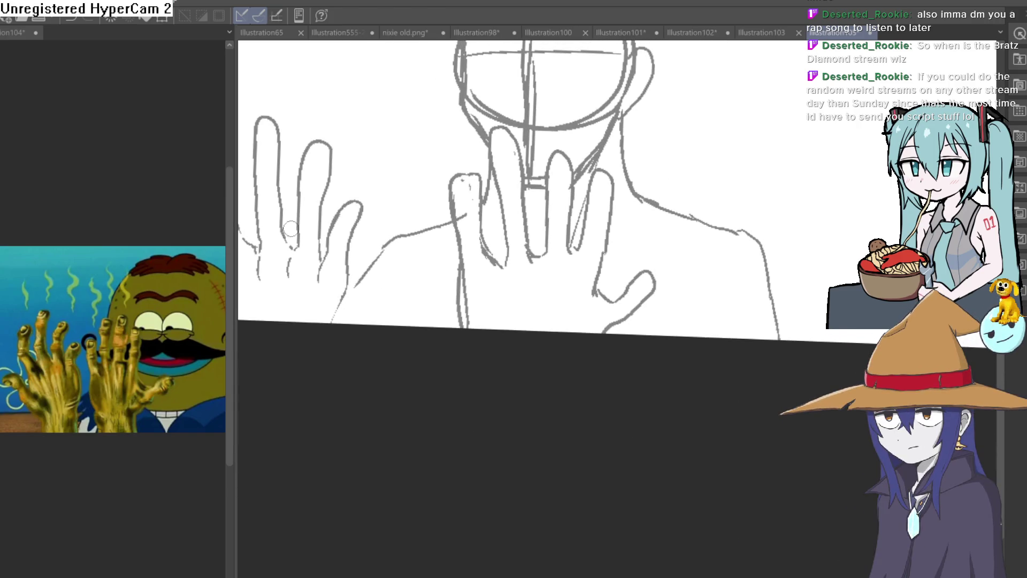
scroll(586, 288, up, 5)
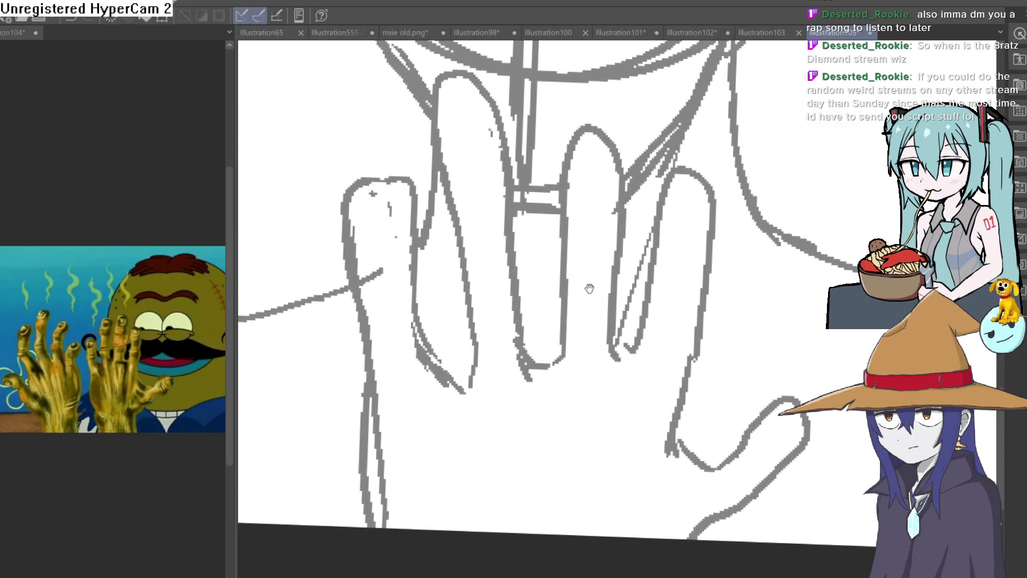
mouse_move(561, 352)
mouse_down()
mouse_move(583, 403)
mouse_move(570, 317)
mouse_up()
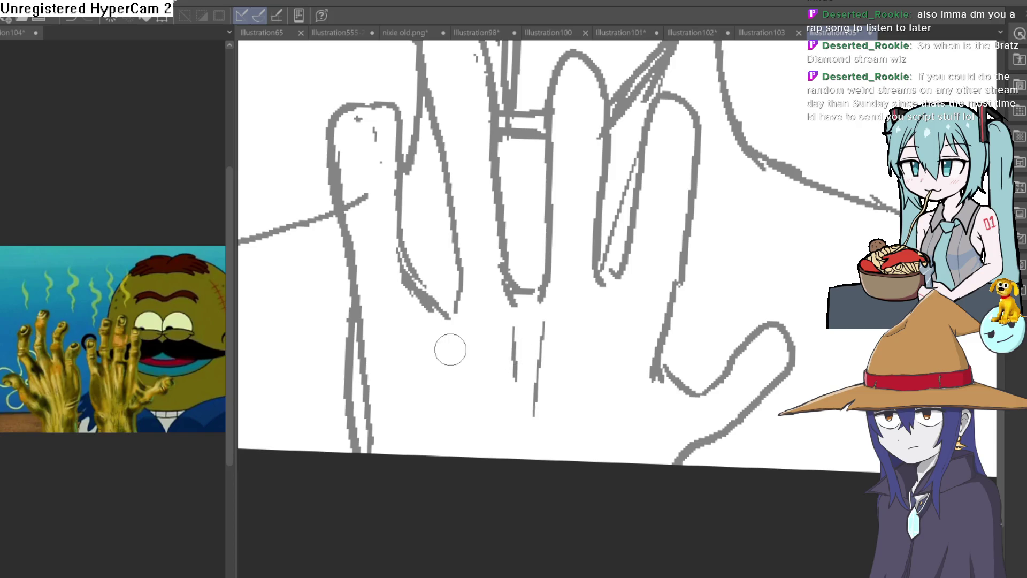
scroll(596, 276, down, 2)
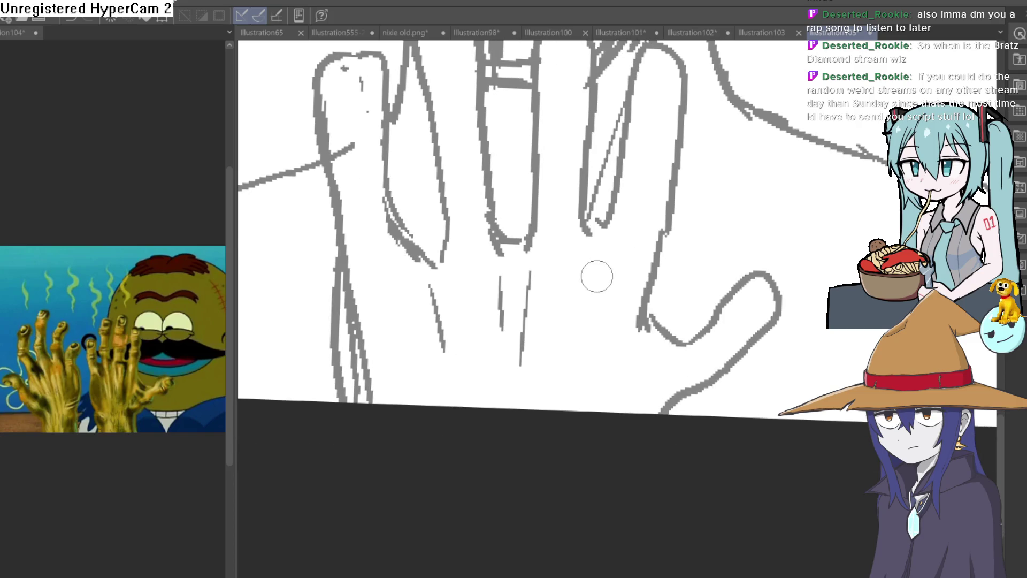
scroll(642, 325, down, 2)
mouse_move(674, 274)
mouse_down()
mouse_move(757, 257)
mouse_move(668, 347)
mouse_up()
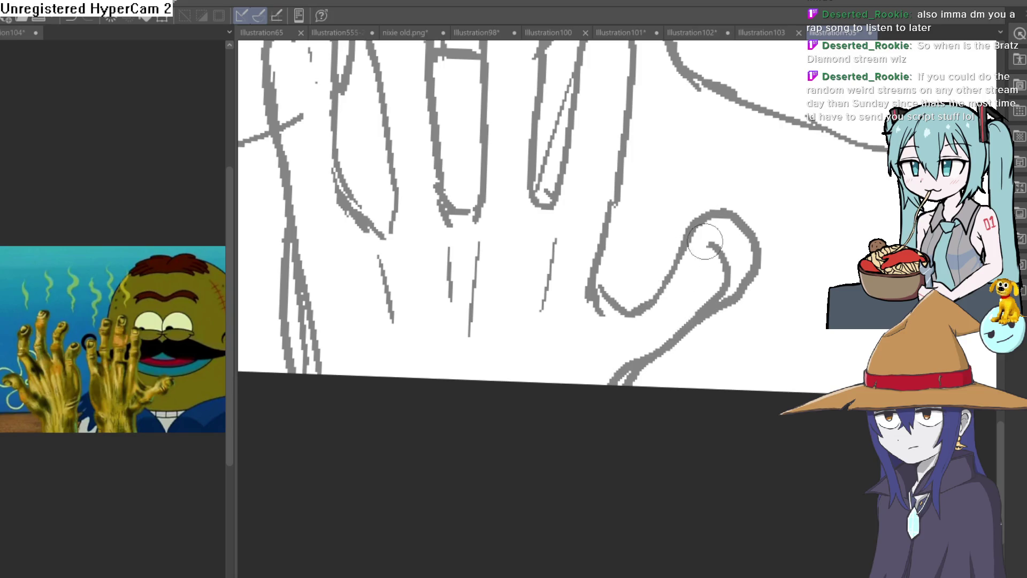
scroll(736, 257, down, 5)
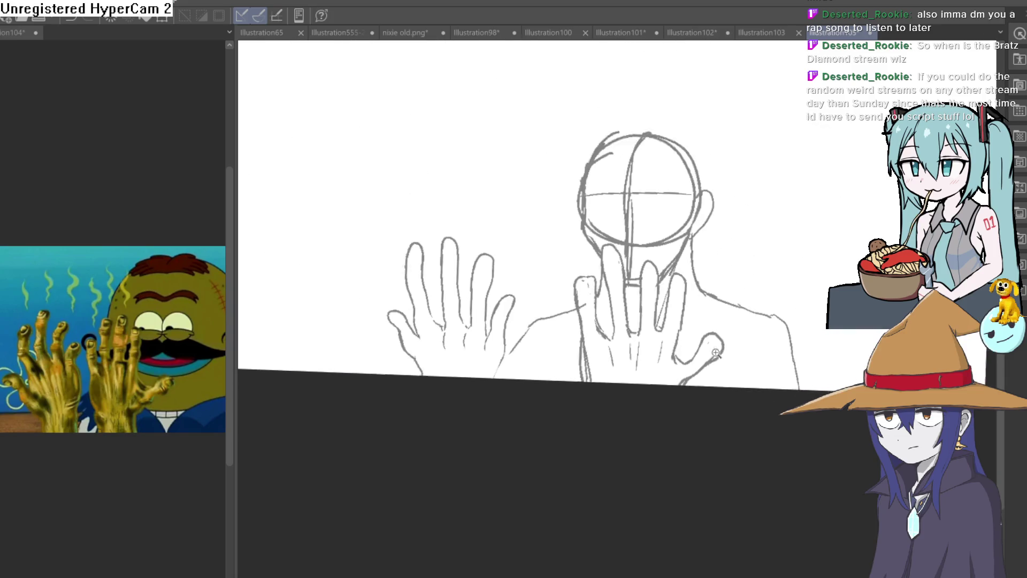
scroll(695, 344, up, 4)
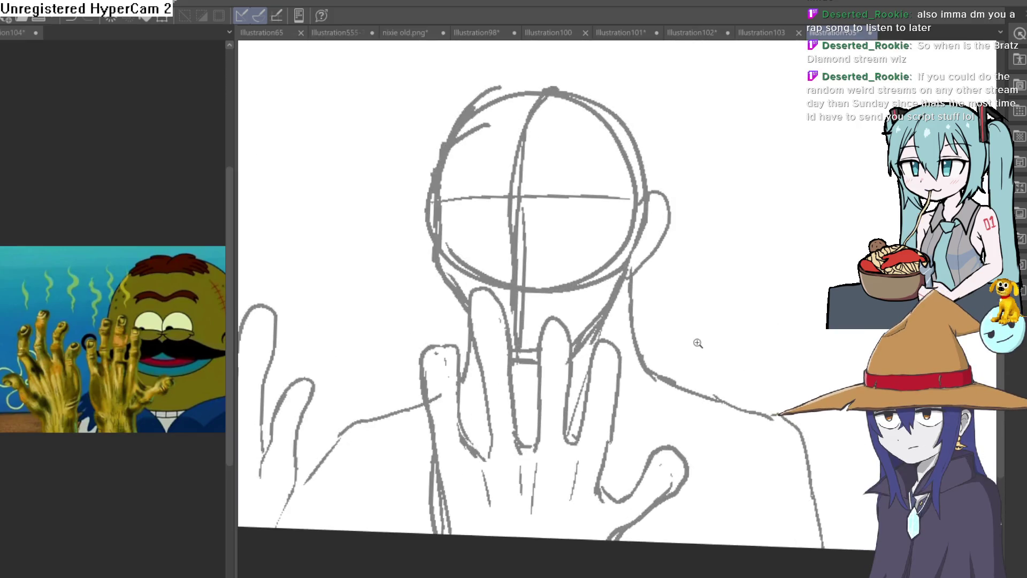
Move the whole sketch up the page with Ctrl+T
mouse_move(720, 345)
mouse_down()
mouse_move(674, 281)
mouse_move(662, 230)
mouse_up()
key(ctrl+t)
click(474, 406)
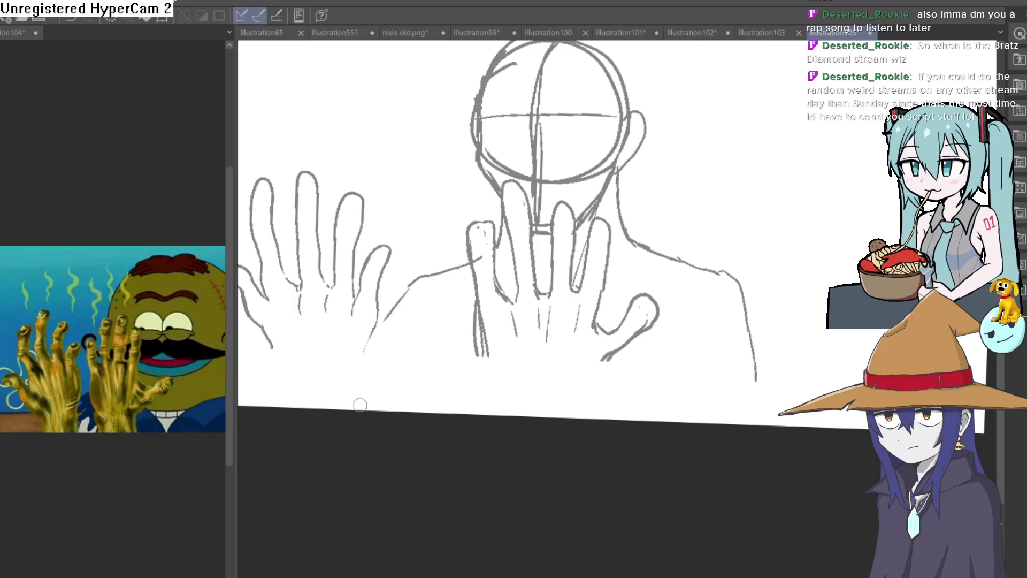
Redraw the wrist line of the left hand
drag(368, 404, 372, 334)
scroll(515, 332, up, 2)
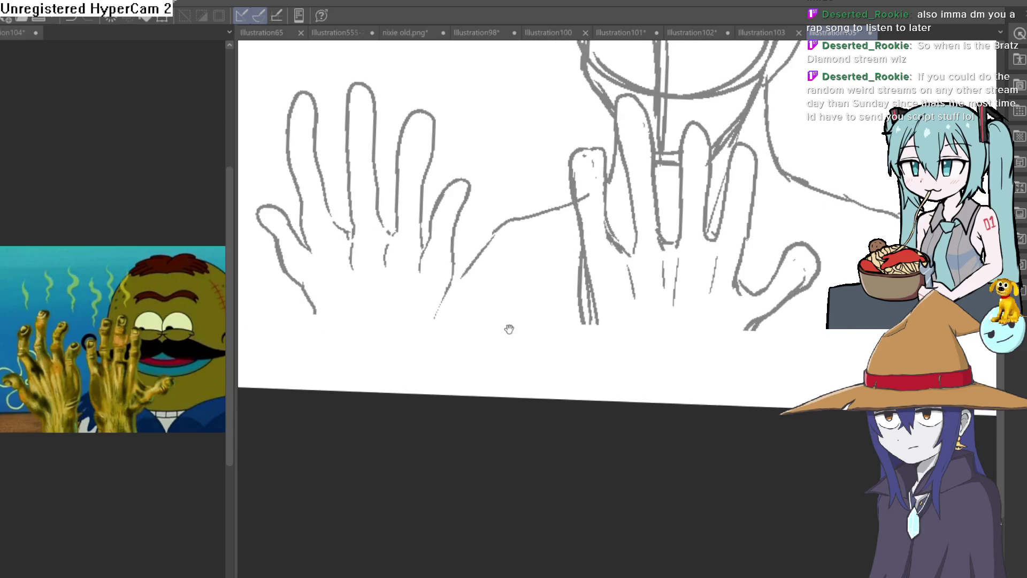
drag(478, 295, 440, 346)
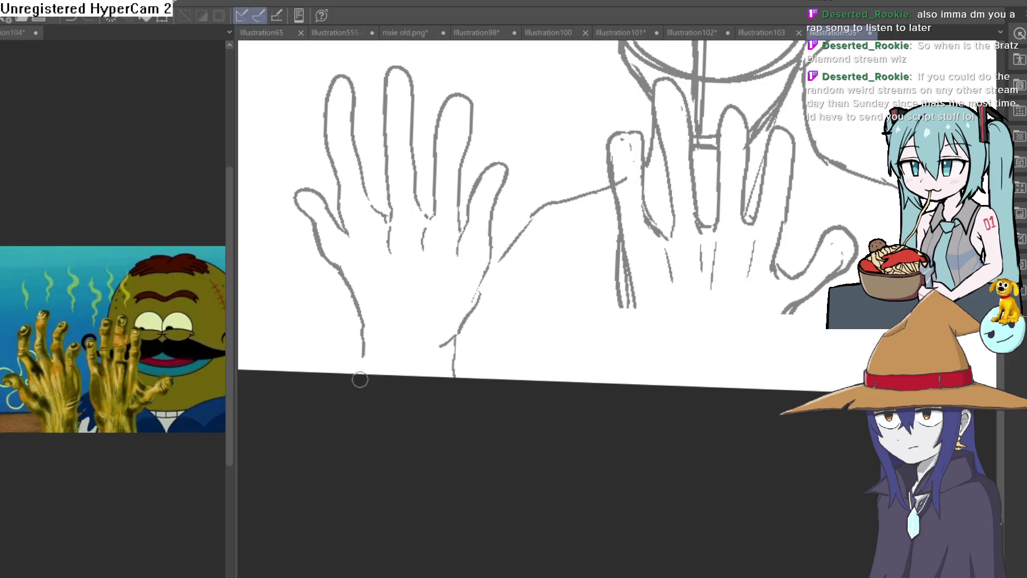
Darken the right hand's finger lines, including the middle finger's left edge
mouse_move(724, 344)
mouse_down()
mouse_move(527, 275)
mouse_move(544, 322)
mouse_up()
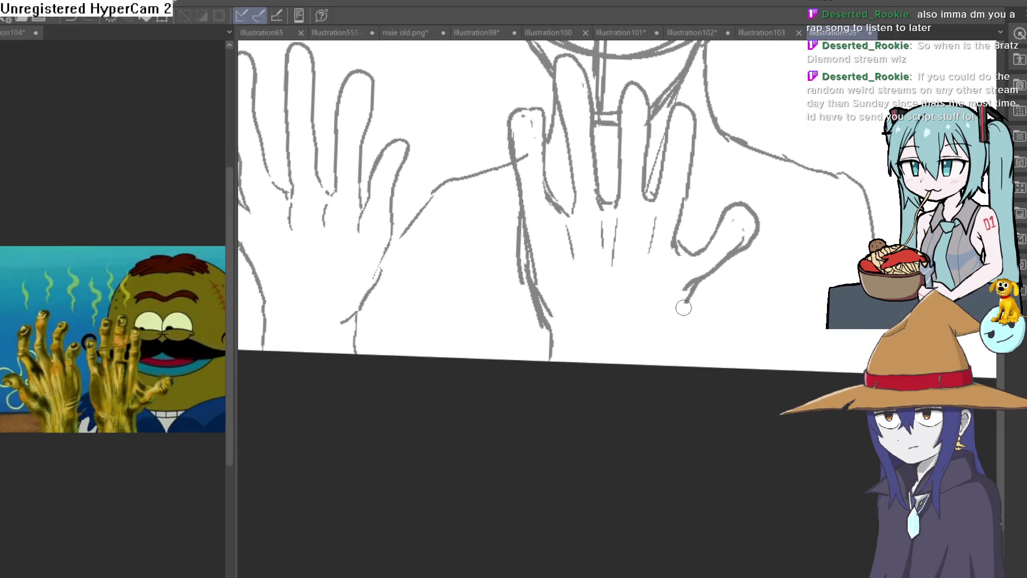
scroll(669, 346, down, 3)
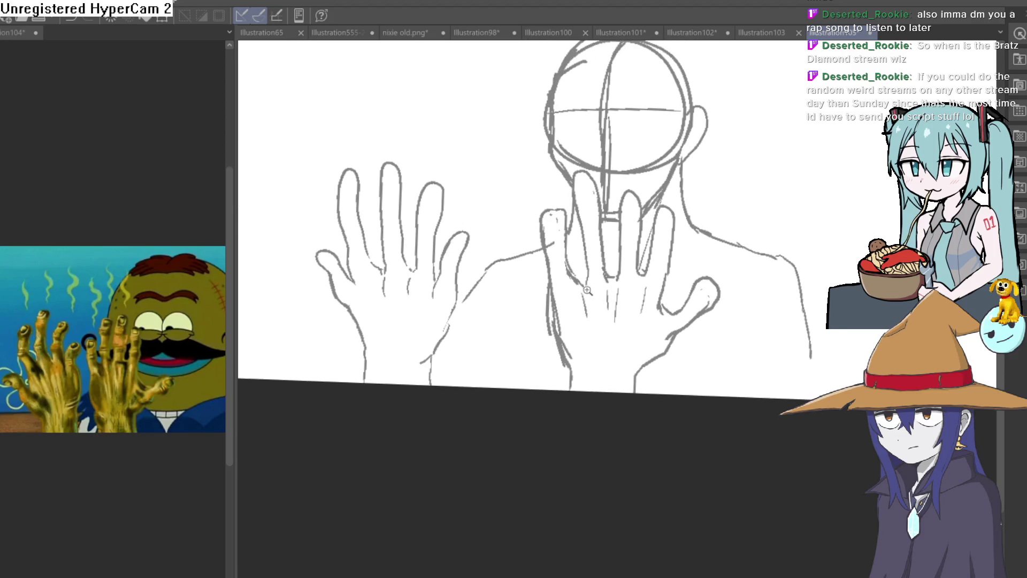
scroll(612, 331, up, 5)
drag(571, 275, 578, 375)
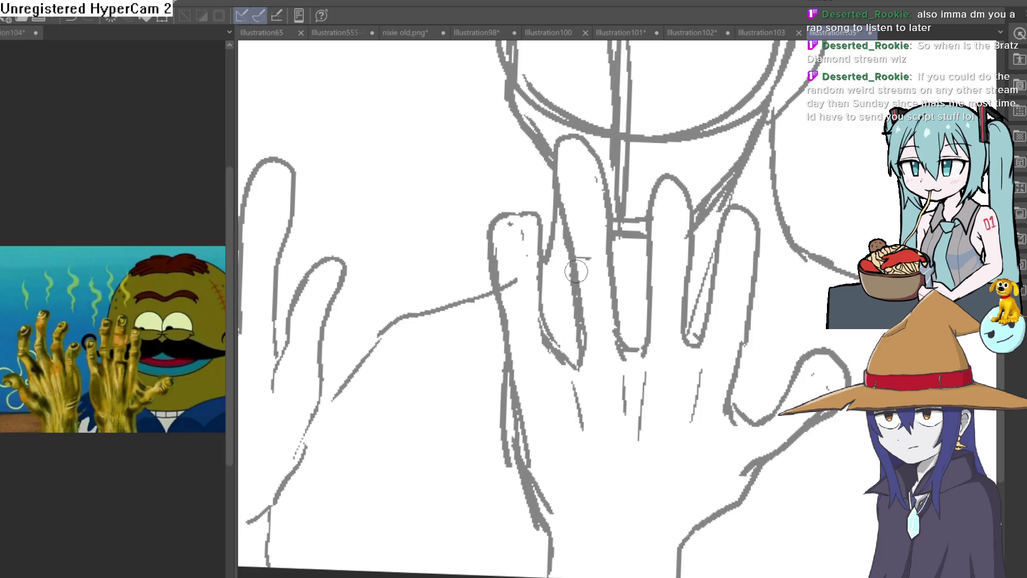
drag(610, 240, 618, 321)
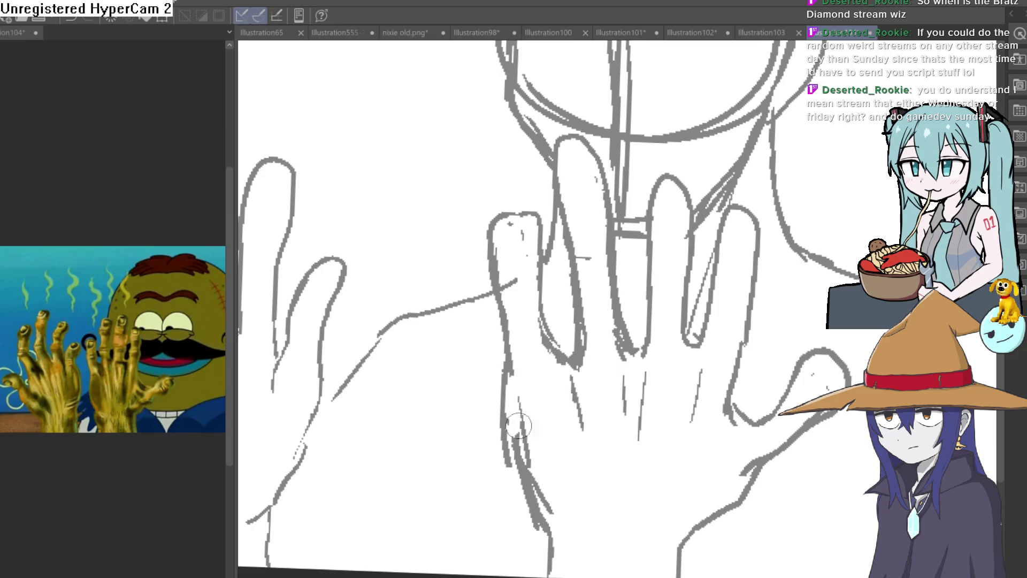
scroll(712, 320, down, 5)
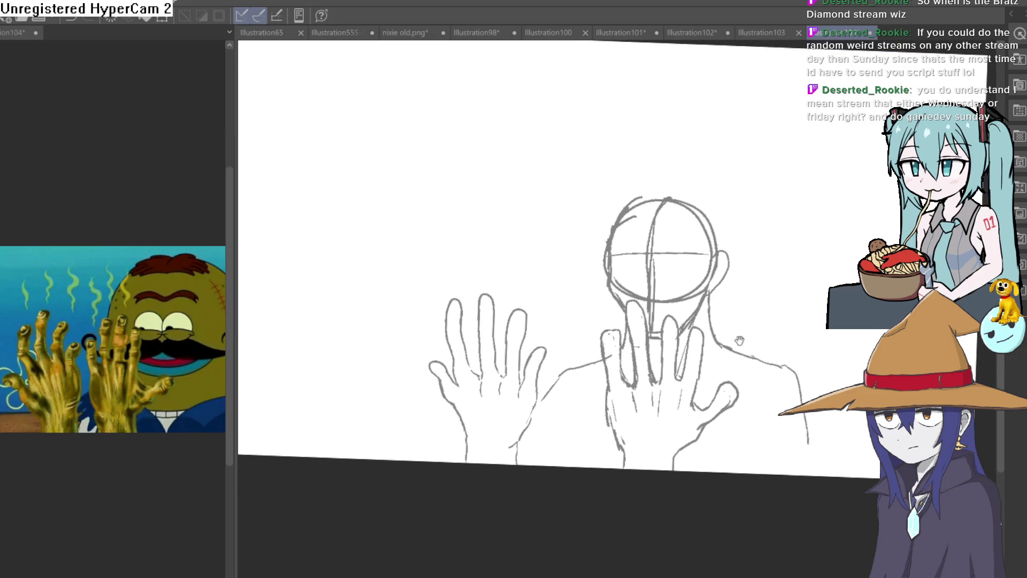
scroll(712, 320, up, 4)
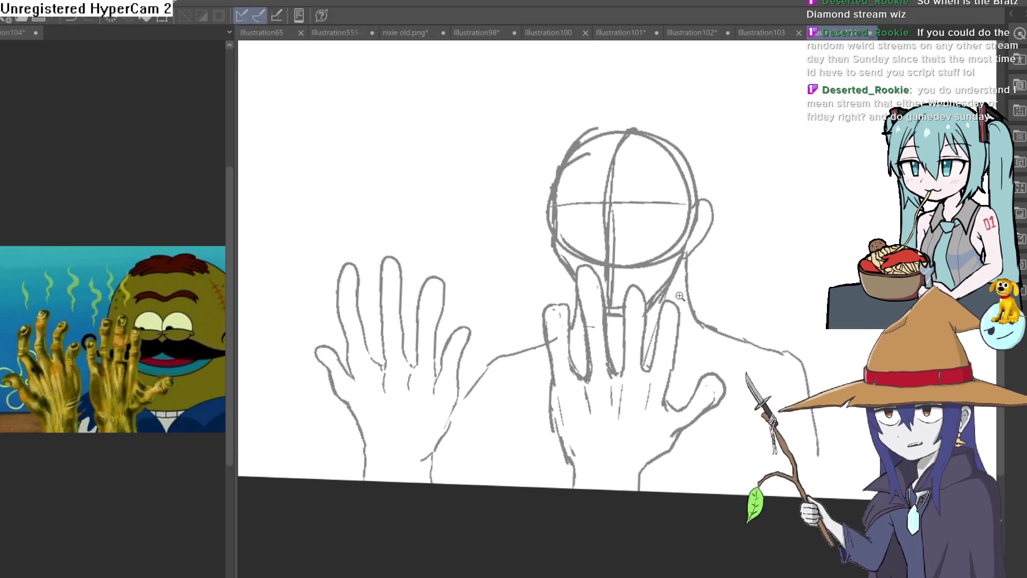
scroll(673, 299, down, 1)
scroll(676, 299, up, 2)
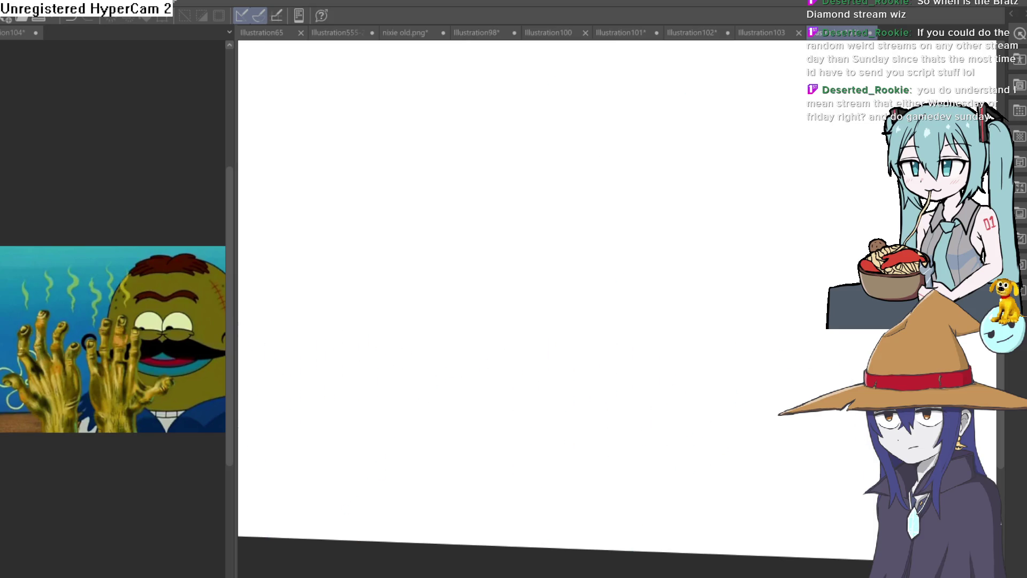
Pan the view across the light blue sketch to frame the face and the head's left side
drag(752, 380, 728, 473)
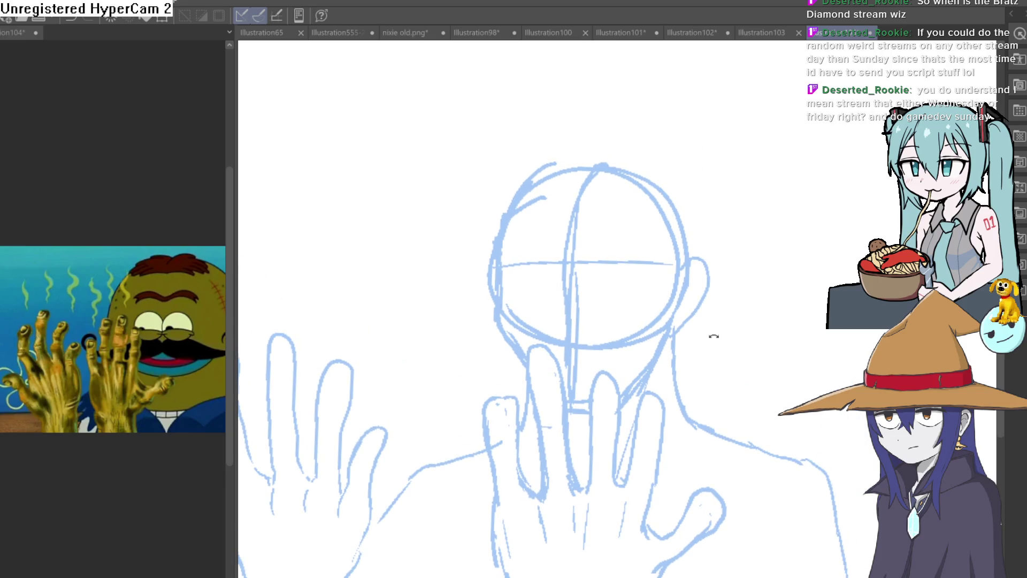
drag(722, 351, 684, 299)
drag(511, 265, 487, 281)
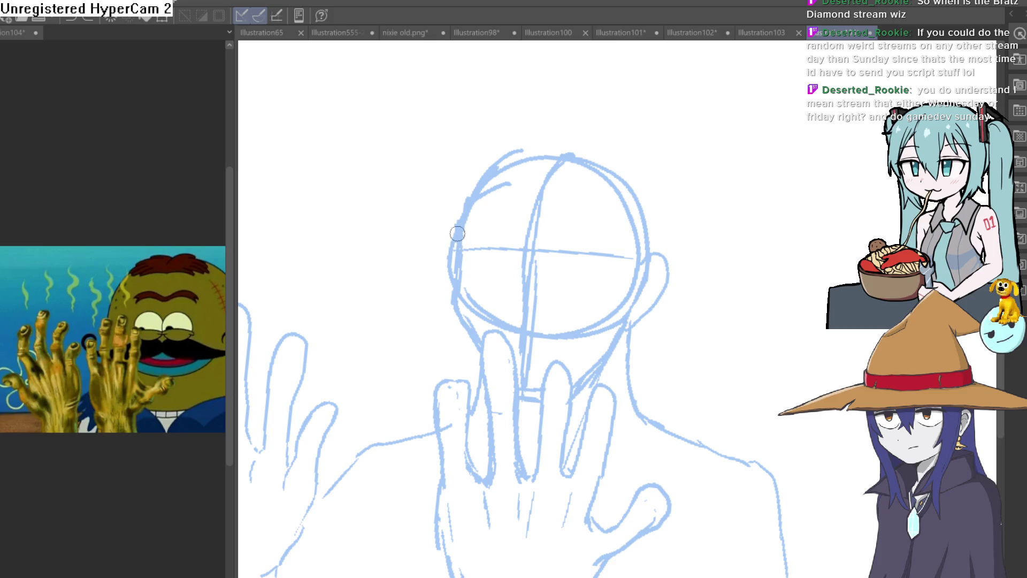
mouse_move(486, 239)
mouse_down()
mouse_move(486, 207)
mouse_move(466, 197)
mouse_up()
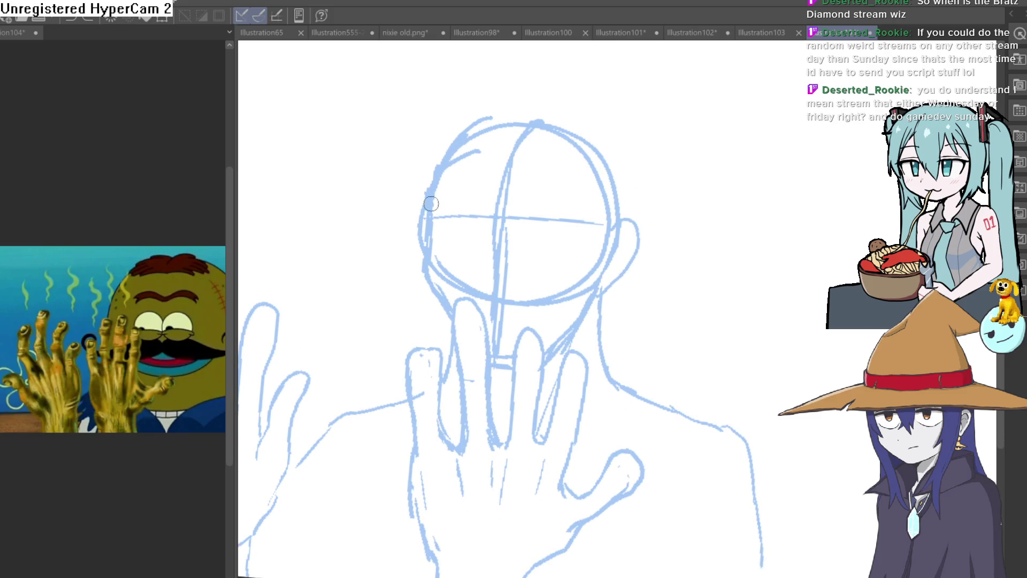
Ink the face's left outline, redrawing a shorter upper segment after an undo
drag(430, 259, 446, 308)
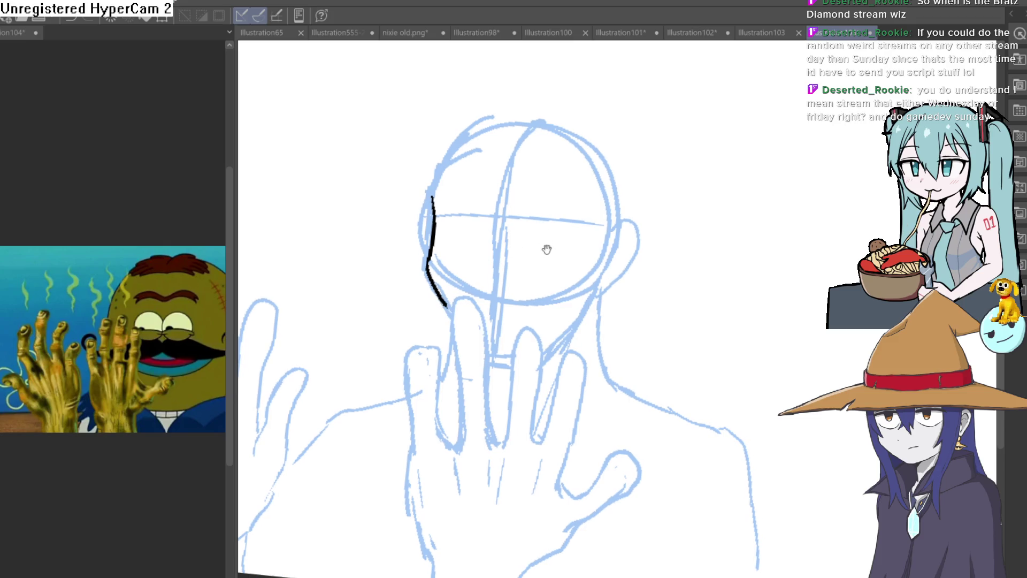
scroll(551, 257, up, 3)
scroll(562, 249, down, 2)
mouse_move(566, 243)
mouse_down()
mouse_move(561, 302)
mouse_move(575, 377)
mouse_up()
mouse_move(388, 313)
mouse_down()
mouse_move(381, 273)
mouse_move(417, 148)
mouse_up()
scroll(509, 203, down, 2)
scroll(503, 228, up, 1)
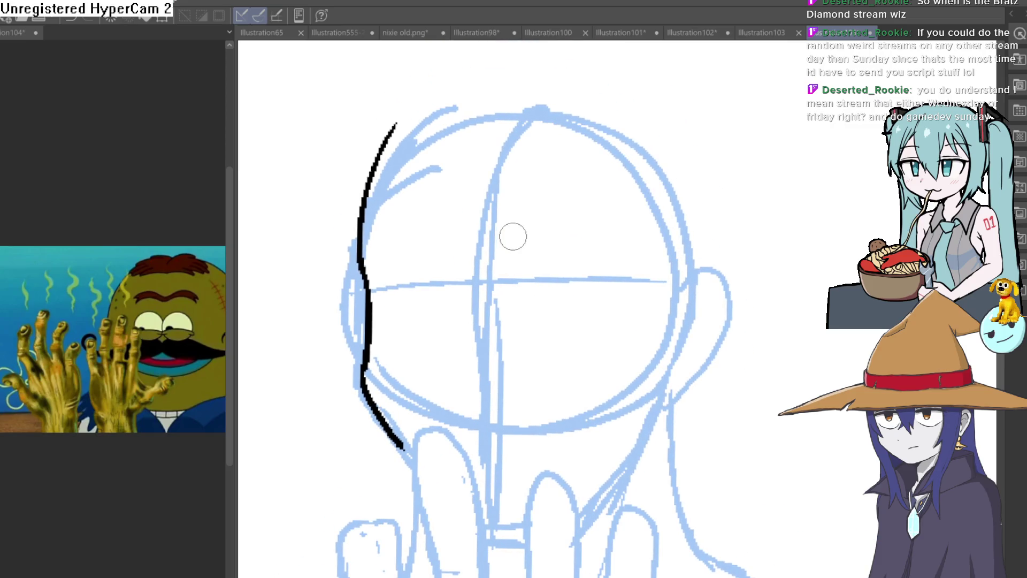
key(ctrl+z)
drag(365, 289, 363, 227)
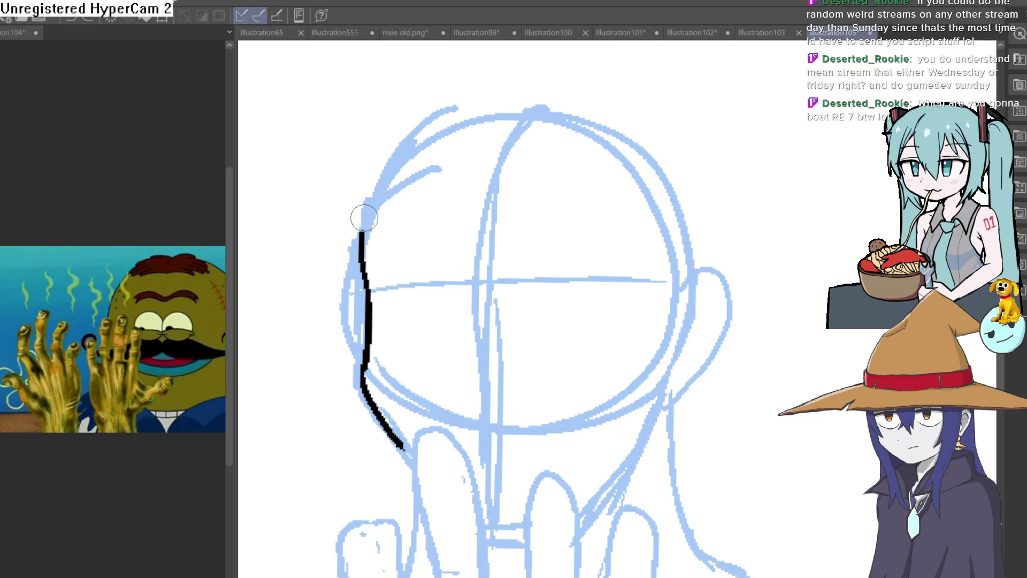
drag(495, 212, 495, 243)
scroll(511, 269, up, 4)
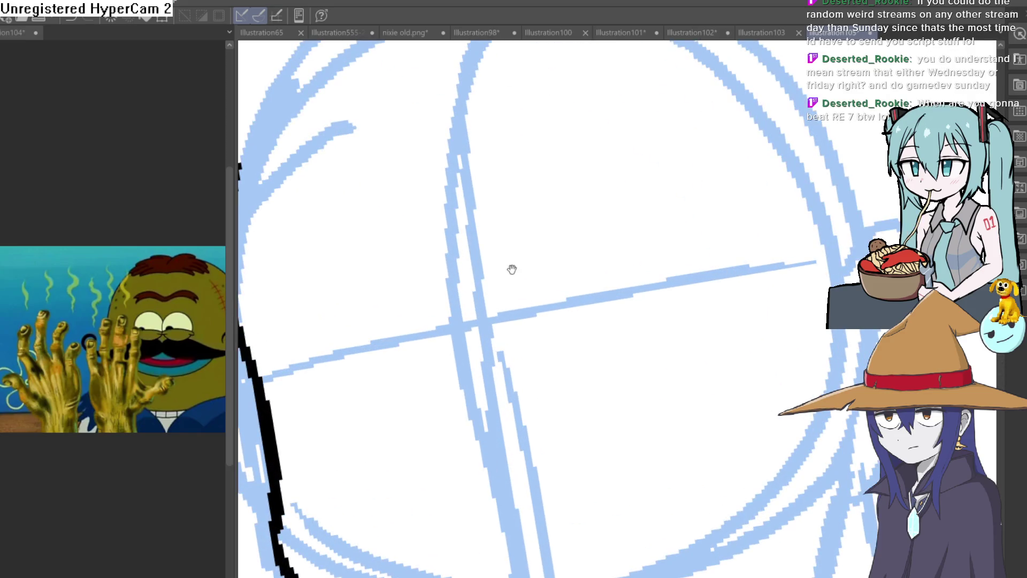
scroll(776, 294, down, 4)
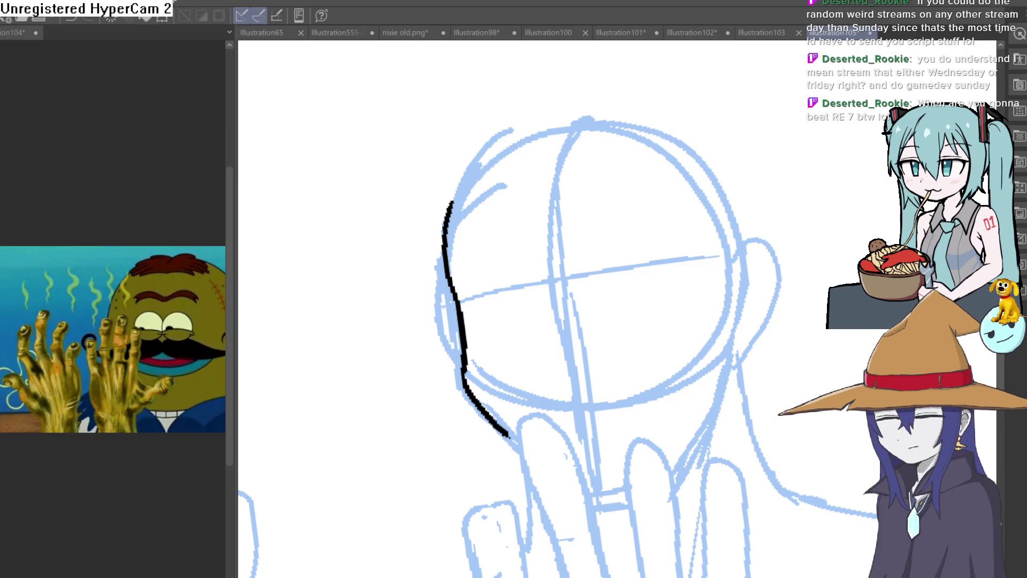
Ink the left eyebrow on a tilted view after undoing a trial stroke
drag(601, 270, 639, 251)
key(ctrl+z)
mouse_move(707, 245)
mouse_down()
mouse_move(654, 218)
mouse_move(595, 225)
mouse_up()
drag(669, 262, 624, 233)
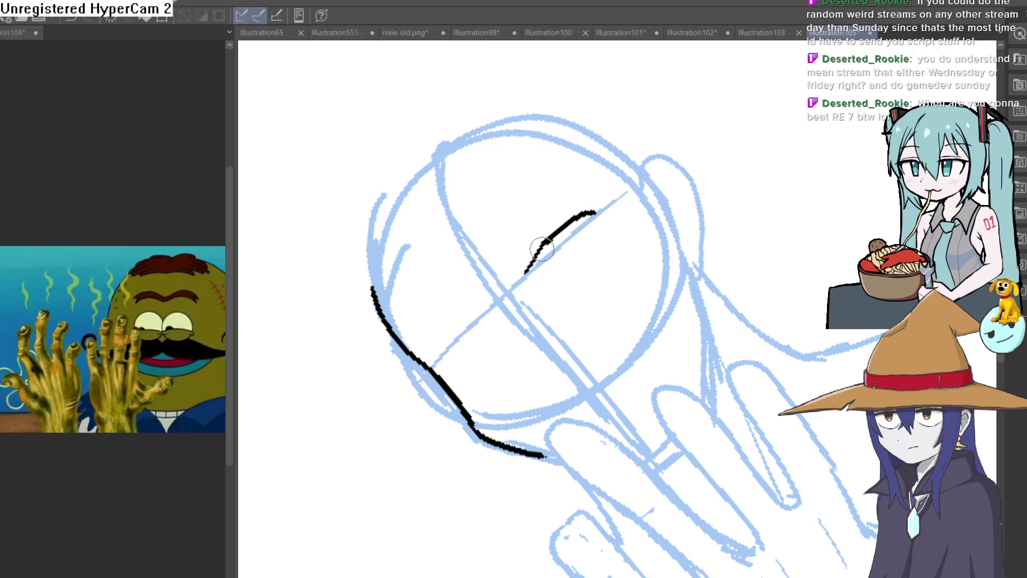
mouse_move(496, 310)
mouse_down()
mouse_move(476, 321)
mouse_move(683, 367)
mouse_move(719, 225)
mouse_move(687, 237)
mouse_up()
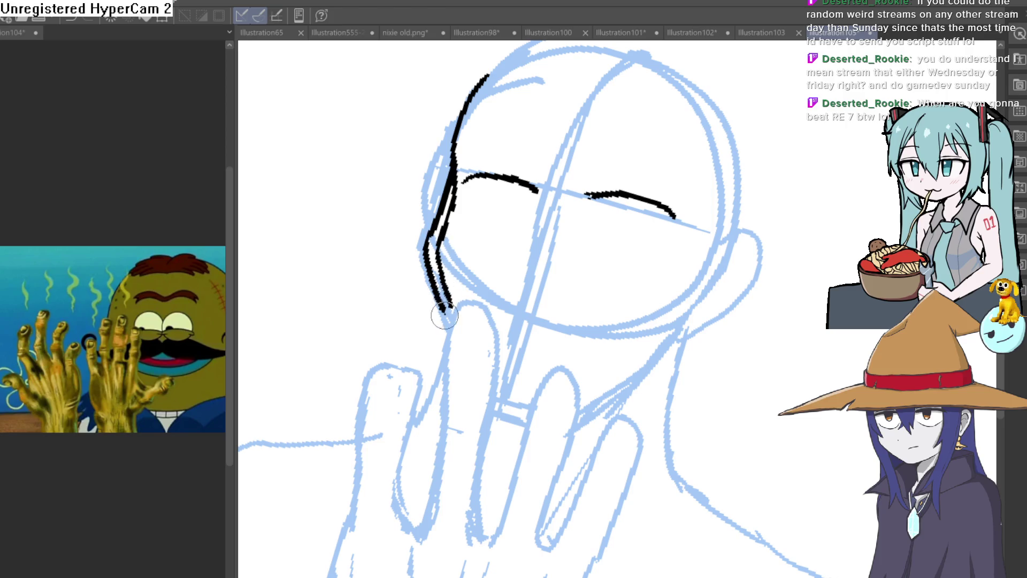
Remove a doubled stroke and trim the top of the left face contour
key(ctrl+z)
scroll(455, 225, up, 3)
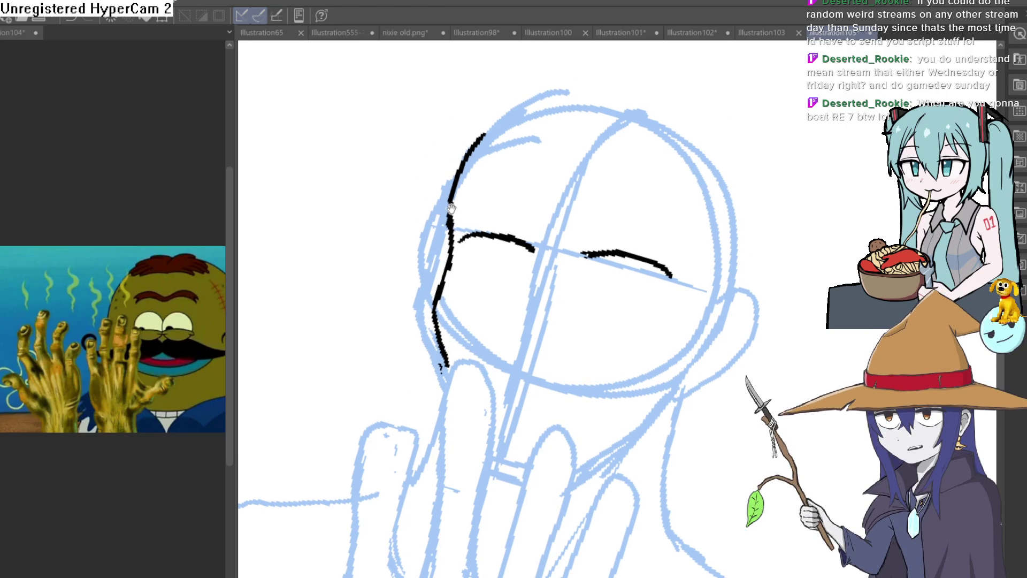
mouse_move(455, 227)
mouse_down()
mouse_move(468, 184)
mouse_move(534, 178)
mouse_move(517, 167)
mouse_up()
Remove the hooked end of the eyebrow stroke
mouse_move(624, 268)
mouse_down()
mouse_move(561, 189)
mouse_move(532, 217)
mouse_move(481, 142)
mouse_up()
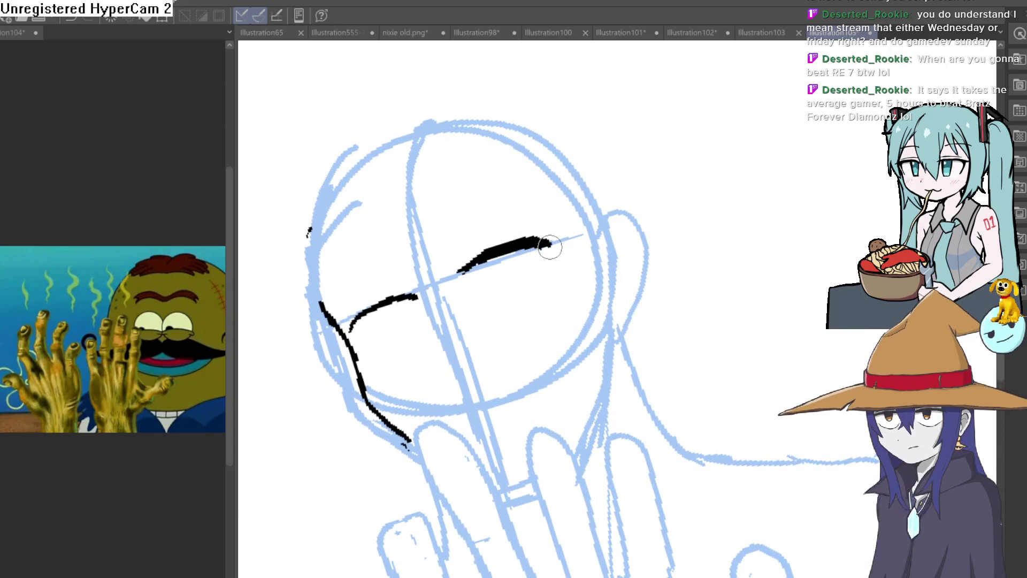
drag(548, 245, 624, 252)
scroll(539, 231, down, 3)
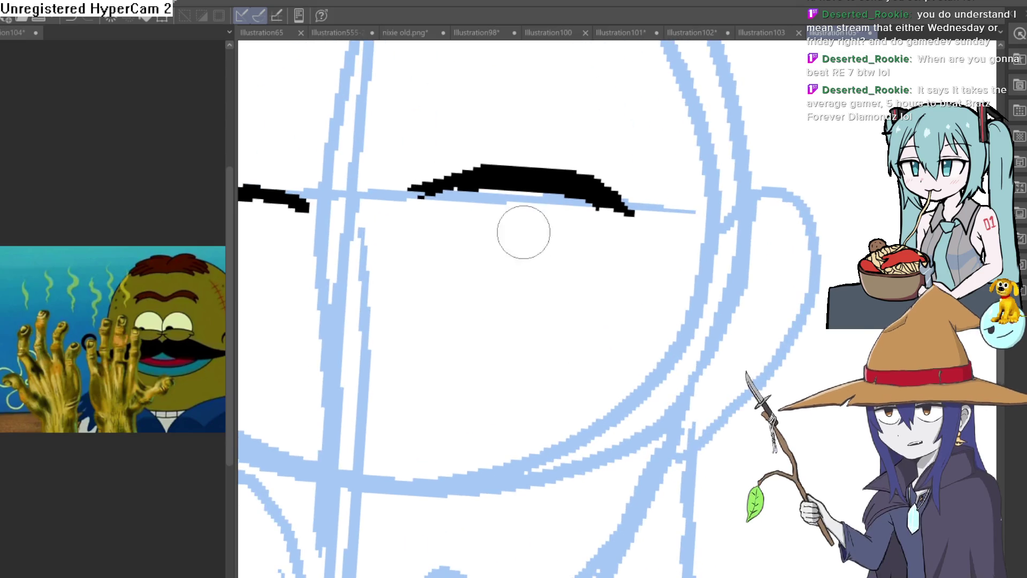
scroll(581, 232, up, 3)
key(ctrl+z)
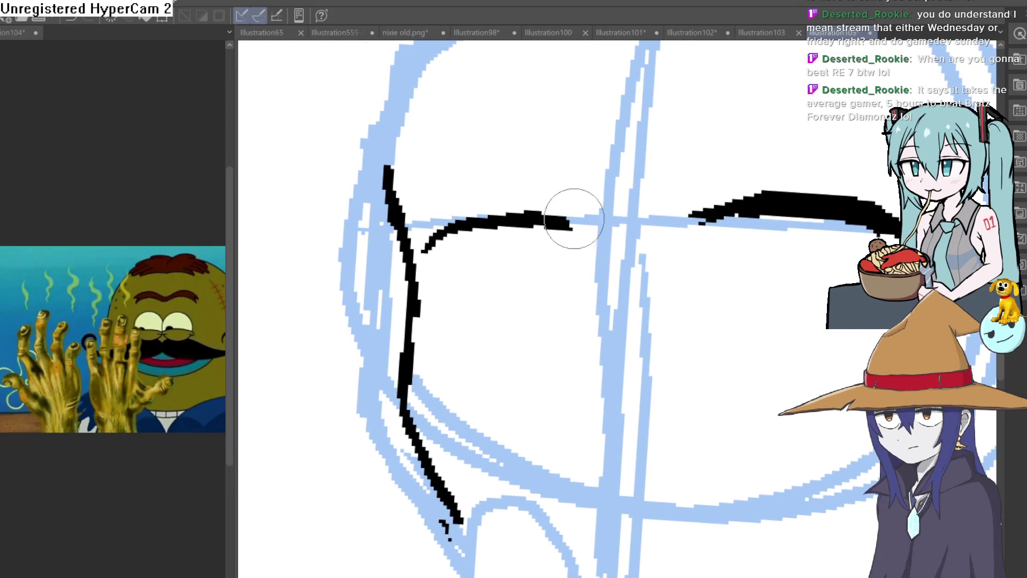
Try thickening the eyebrow, then revert to the cleaner line
mouse_move(620, 147)
mouse_down()
mouse_move(535, 225)
mouse_move(482, 298)
mouse_up()
mouse_move(459, 344)
mouse_down()
mouse_move(453, 404)
mouse_move(436, 378)
mouse_move(452, 334)
mouse_up()
key(ctrl+z)
scroll(491, 265, up, 2)
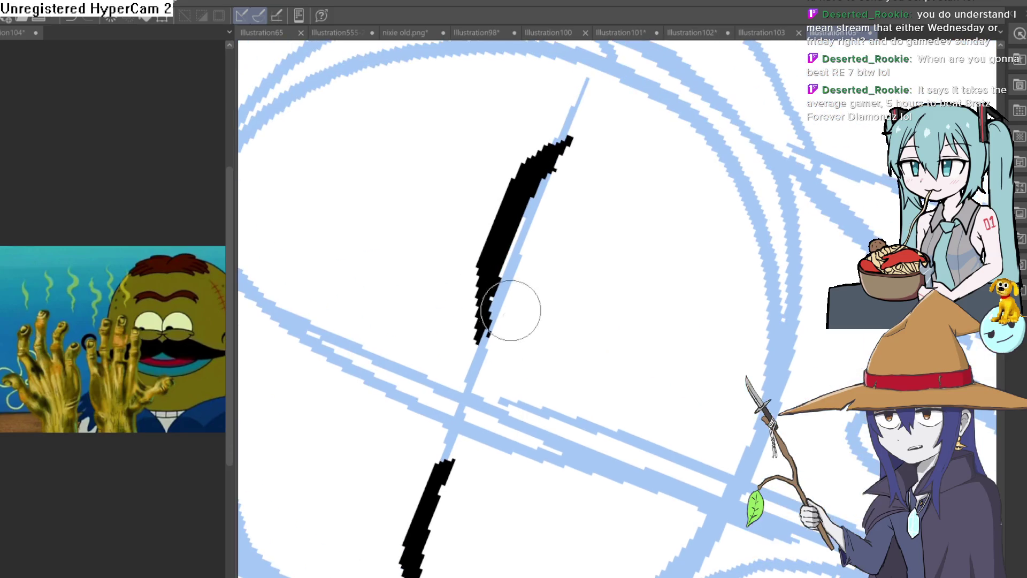
mouse_move(601, 108)
mouse_down()
mouse_move(649, 298)
mouse_move(631, 286)
mouse_move(683, 290)
mouse_up()
scroll(683, 291, up, 2)
scroll(683, 291, down, 3)
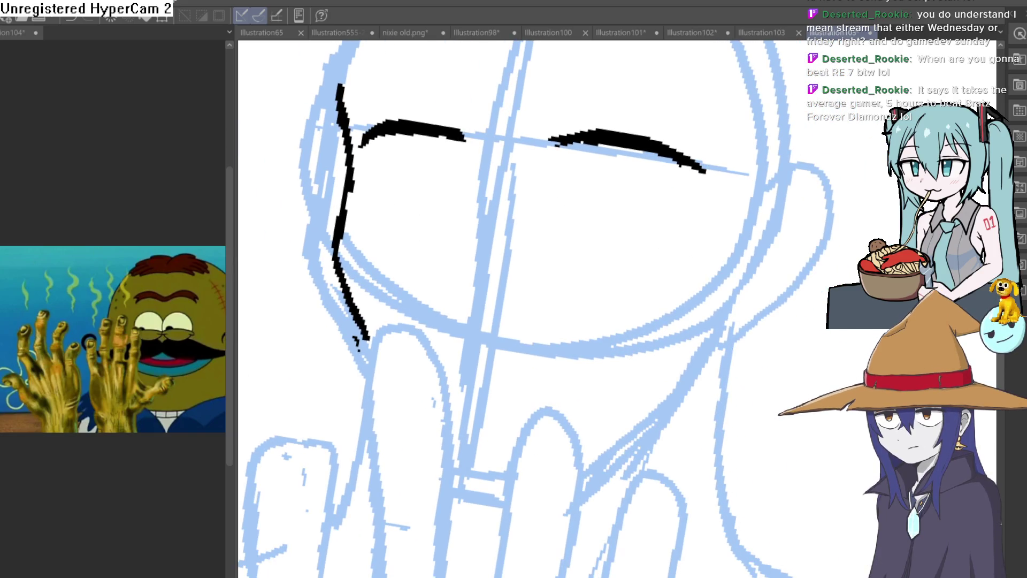
mouse_move(386, 225)
mouse_down()
mouse_move(653, 278)
mouse_move(684, 225)
mouse_move(678, 202)
mouse_move(700, 206)
mouse_move(614, 333)
mouse_move(601, 259)
mouse_move(591, 425)
mouse_move(631, 470)
mouse_up()
scroll(748, 310, down, 3)
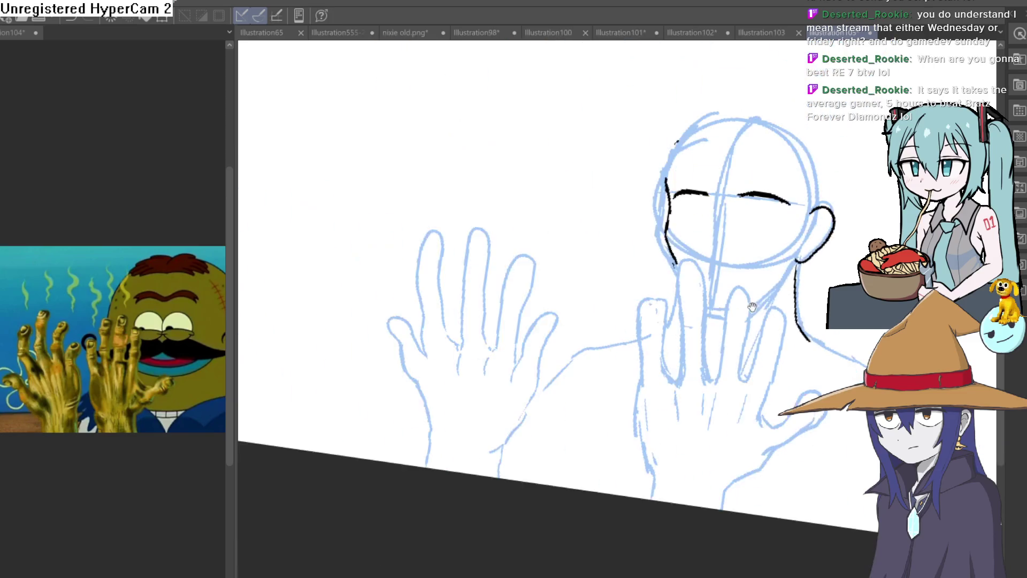
scroll(717, 259, up, 5)
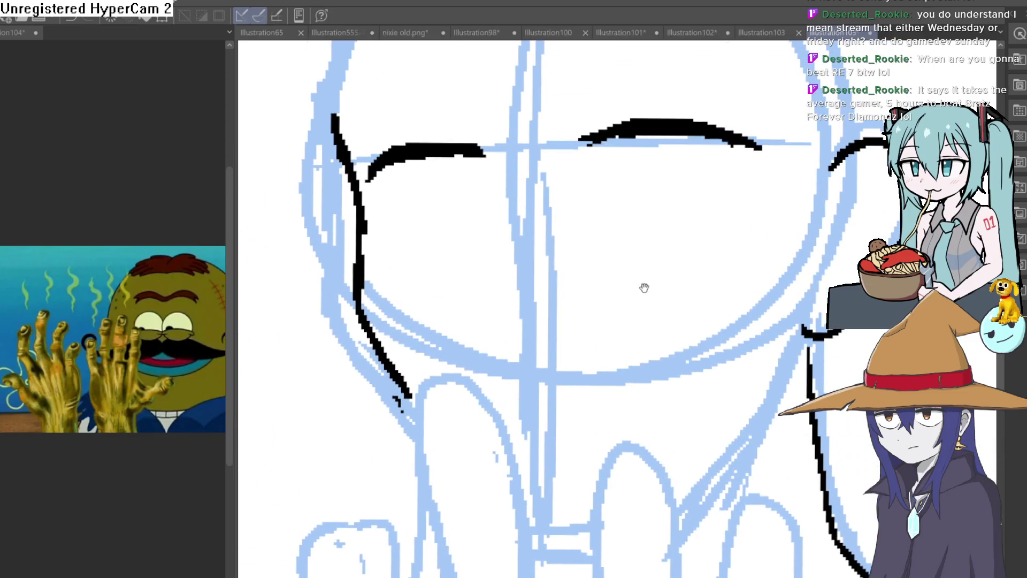
scroll(641, 252, down, 3)
scroll(610, 225, up, 5)
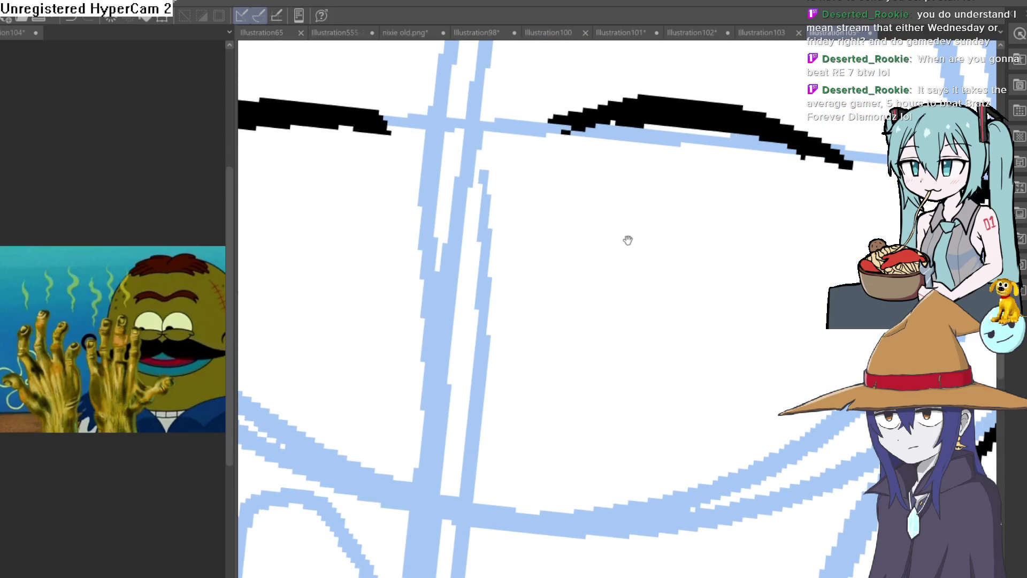
Ink the right eye's lower line, both sides and pupil
drag(639, 228, 594, 270)
drag(531, 224, 737, 241)
drag(578, 163, 588, 227)
drag(695, 171, 688, 236)
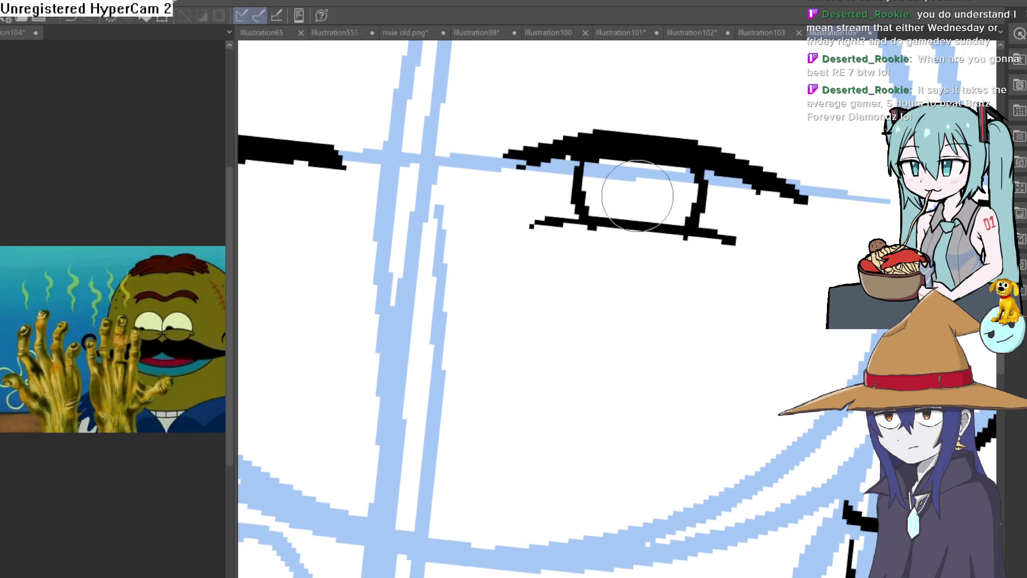
mouse_move(636, 174)
mouse_down()
mouse_move(650, 179)
mouse_move(643, 191)
mouse_up()
Ink a diagonal line along the face on a tilted view
scroll(644, 191, down, 5)
mouse_move(589, 214)
mouse_down()
mouse_move(571, 252)
mouse_move(534, 258)
mouse_move(576, 206)
mouse_move(522, 275)
mouse_up()
scroll(546, 264, up, 3)
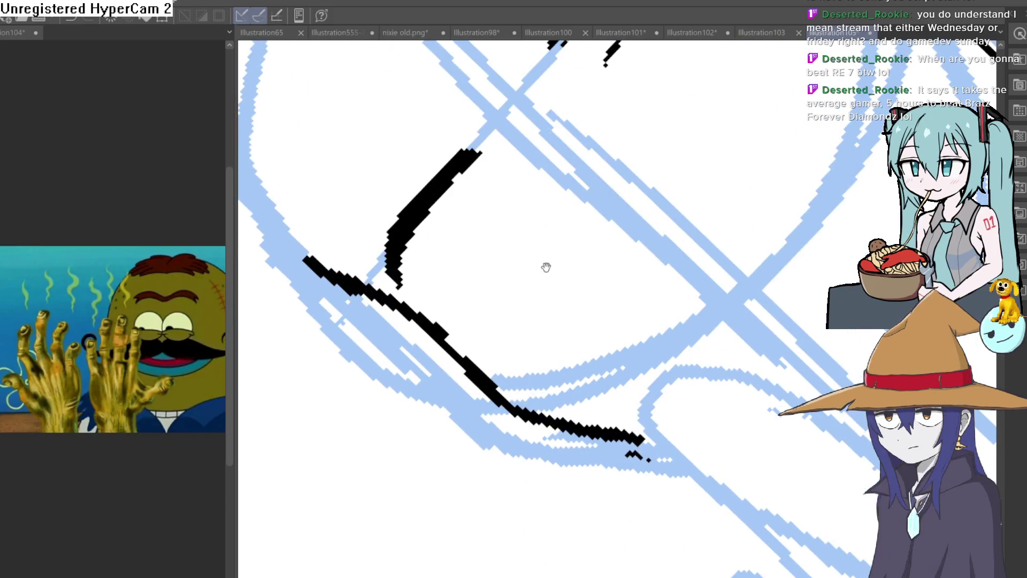
drag(507, 233, 500, 305)
mouse_move(485, 247)
mouse_down()
mouse_move(435, 293)
mouse_move(409, 349)
mouse_move(648, 282)
mouse_up()
Ink the left eye with its pupil, discarding a nose-bridge line
mouse_move(702, 284)
mouse_down()
mouse_move(577, 120)
mouse_move(523, 246)
mouse_up()
mouse_move(393, 253)
mouse_down()
mouse_move(395, 275)
mouse_move(407, 265)
mouse_up()
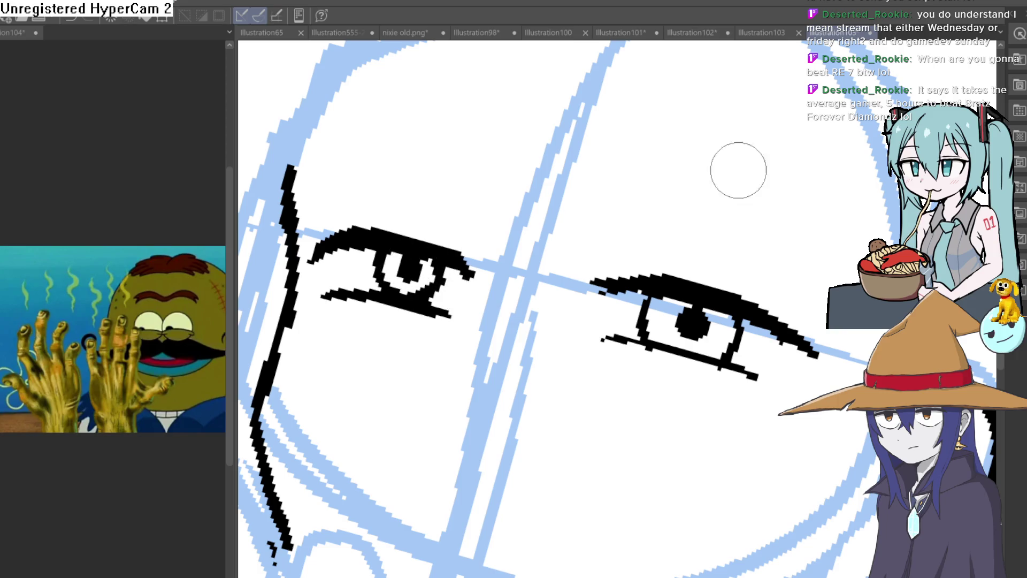
scroll(735, 159, down, 5)
drag(724, 347, 577, 234)
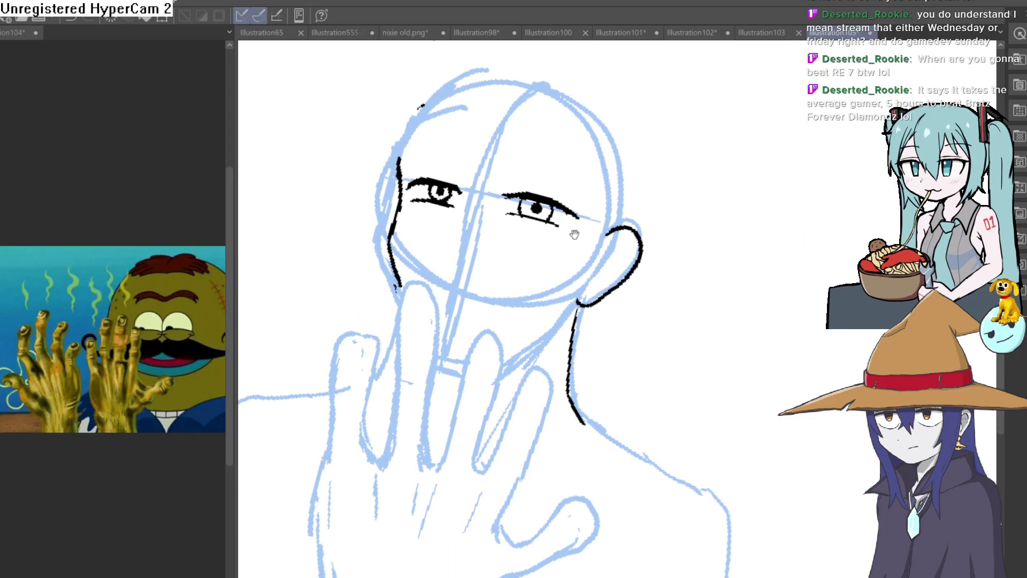
scroll(492, 265, up, 3)
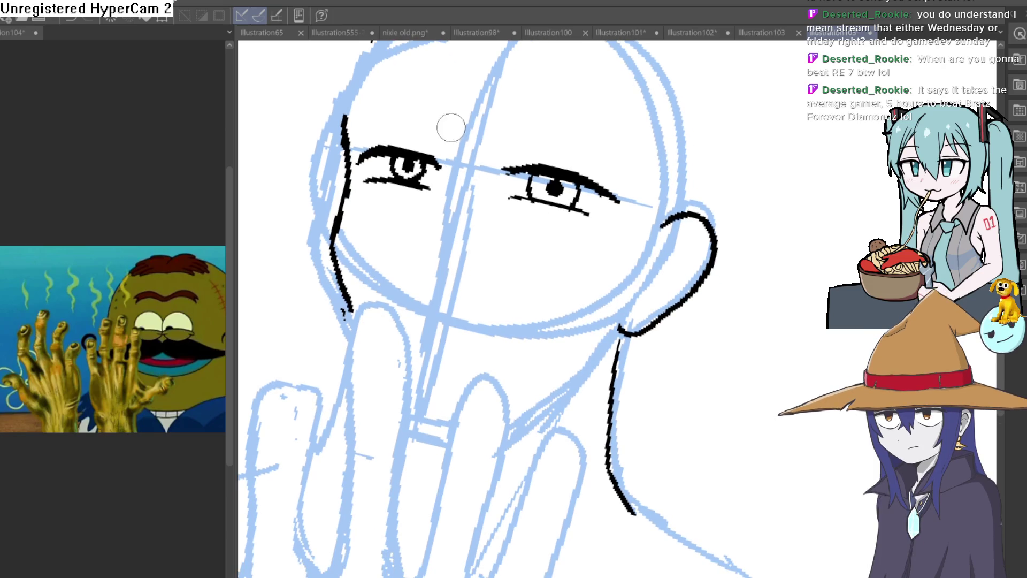
drag(456, 143, 459, 182)
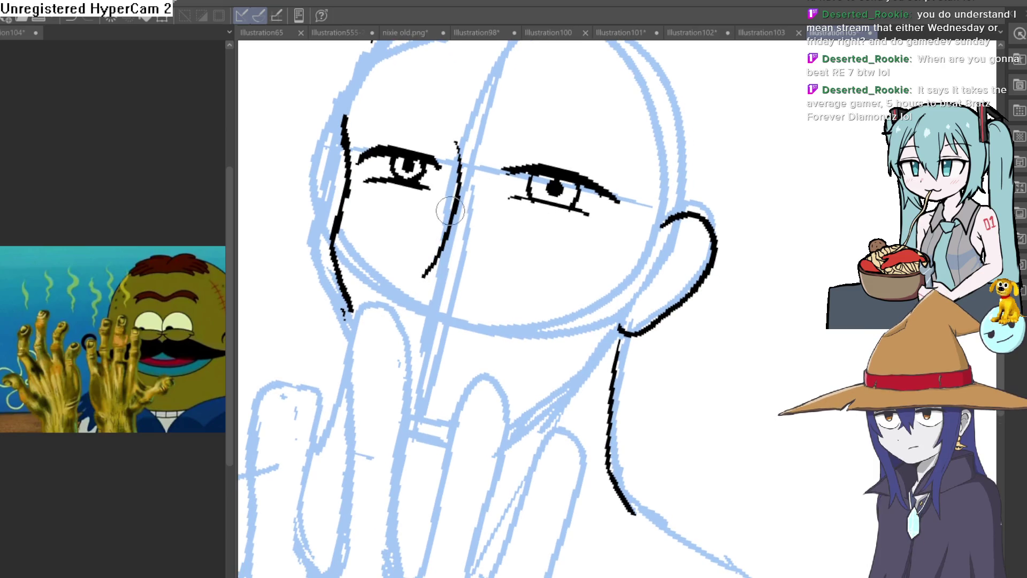
key(ctrl+z)
key(ctrl+z)
Redraw the left side of the head: cheek line, trimmed top, new line upward
mouse_move(347, 136)
mouse_down()
mouse_move(336, 238)
mouse_move(373, 309)
mouse_up()
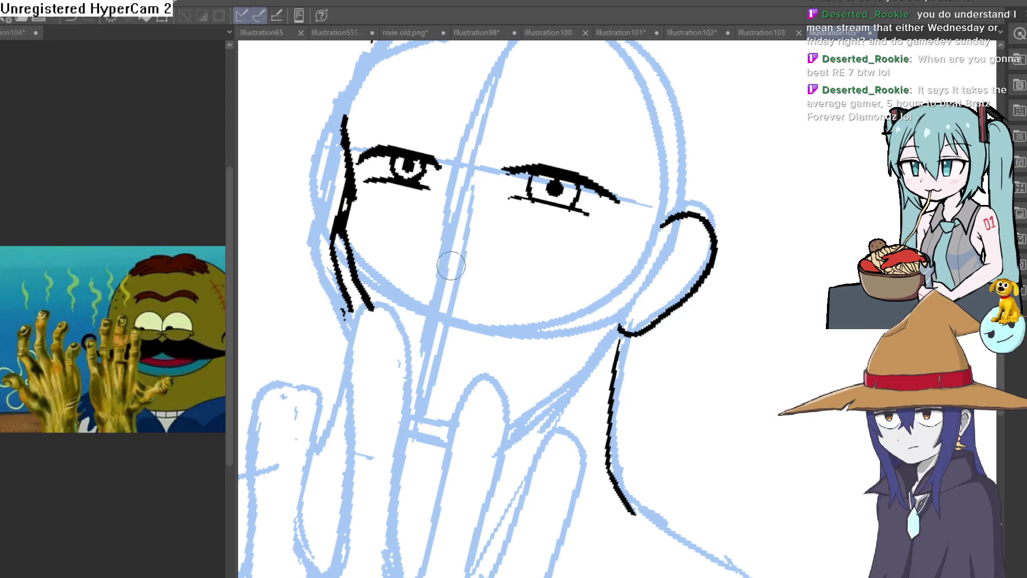
drag(440, 266, 429, 287)
mouse_move(335, 123)
mouse_down()
mouse_move(343, 187)
mouse_move(321, 158)
mouse_up()
drag(402, 138, 431, 201)
mouse_move(374, 268)
mouse_down()
mouse_move(375, 215)
mouse_move(411, 103)
mouse_up()
scroll(478, 175, down, 3)
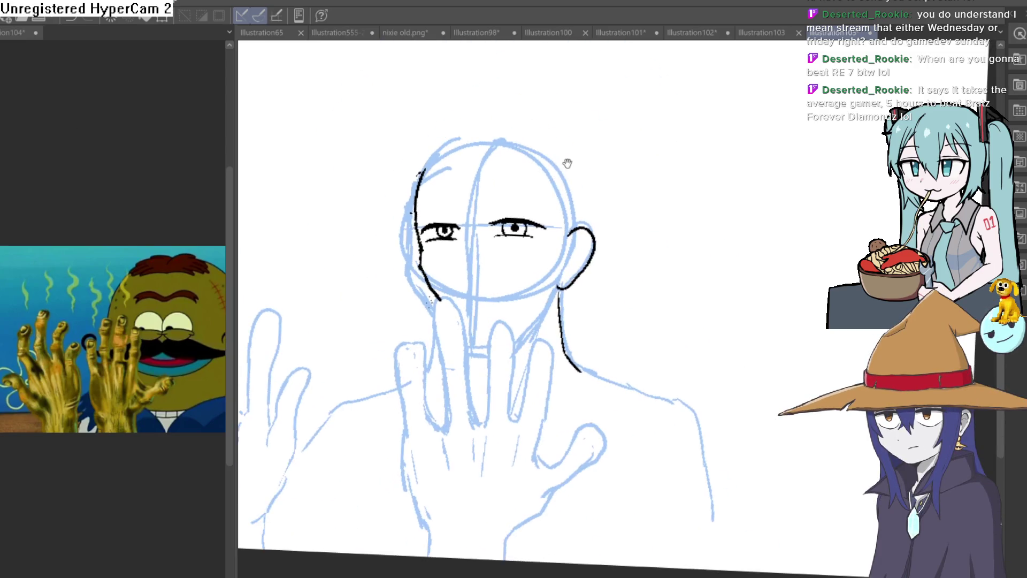
scroll(473, 184, up, 5)
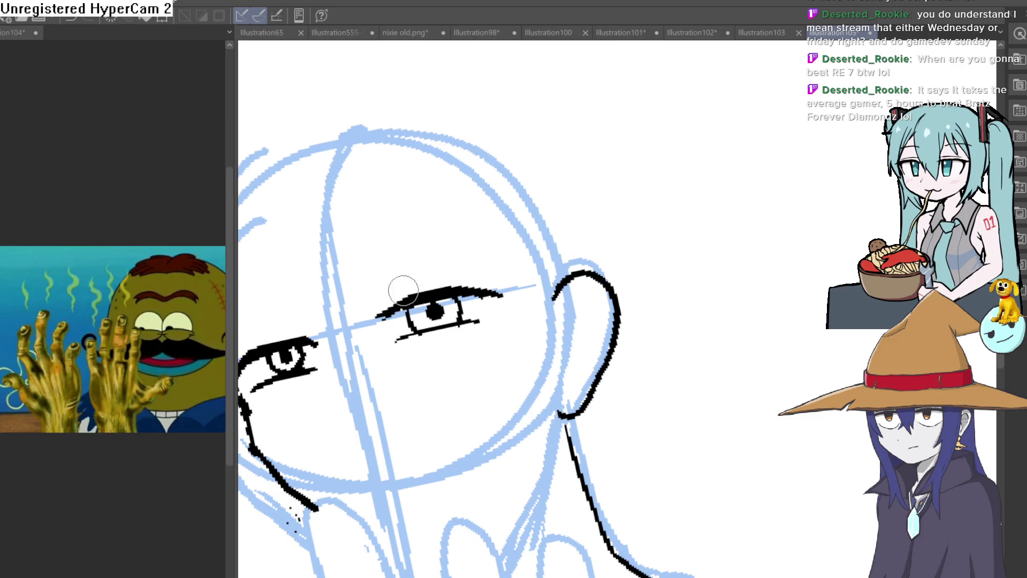
mouse_move(511, 245)
mouse_down()
mouse_move(541, 406)
mouse_move(717, 374)
mouse_move(706, 230)
mouse_move(583, 195)
mouse_move(543, 328)
mouse_move(531, 232)
mouse_move(613, 266)
mouse_move(560, 178)
mouse_move(613, 175)
mouse_move(648, 201)
mouse_move(601, 188)
mouse_move(702, 131)
mouse_up()
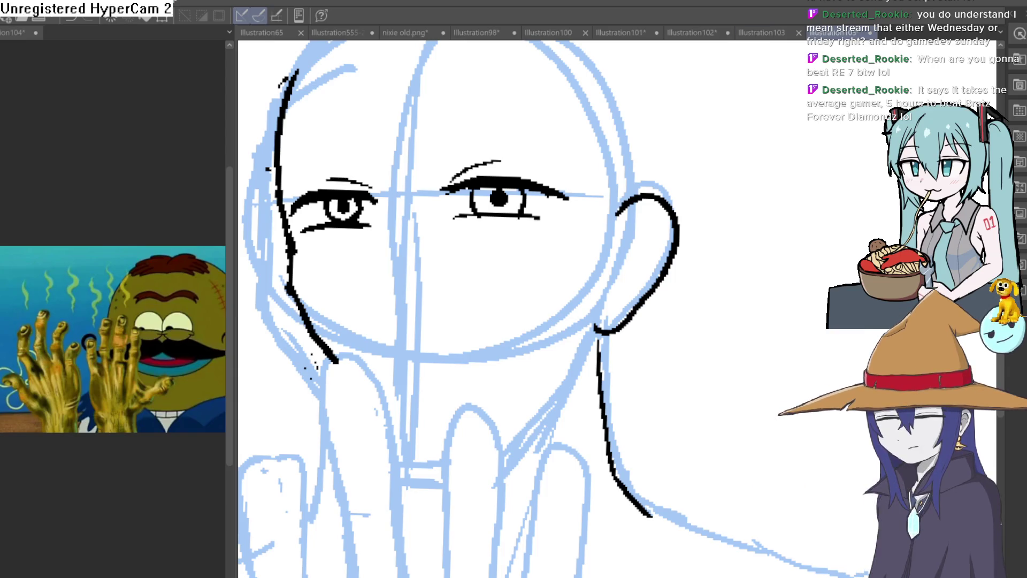
Retrace the ear outline with a thicker line
drag(641, 254, 652, 181)
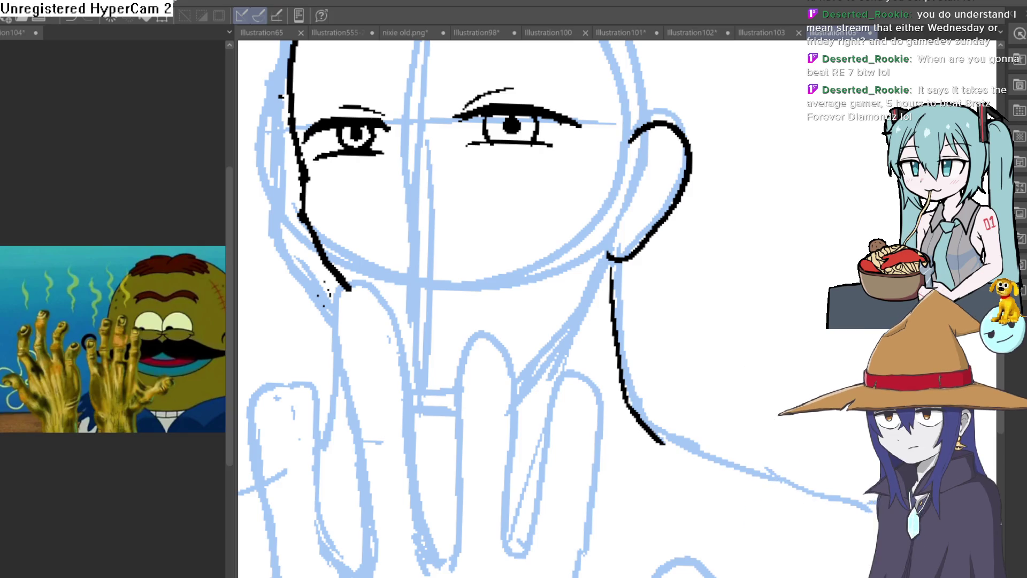
mouse_move(566, 308)
mouse_down()
mouse_move(553, 284)
mouse_move(560, 319)
mouse_up()
mouse_move(608, 184)
mouse_down()
mouse_move(635, 252)
mouse_move(598, 305)
mouse_move(649, 236)
mouse_move(667, 167)
mouse_move(615, 171)
mouse_move(678, 138)
mouse_up()
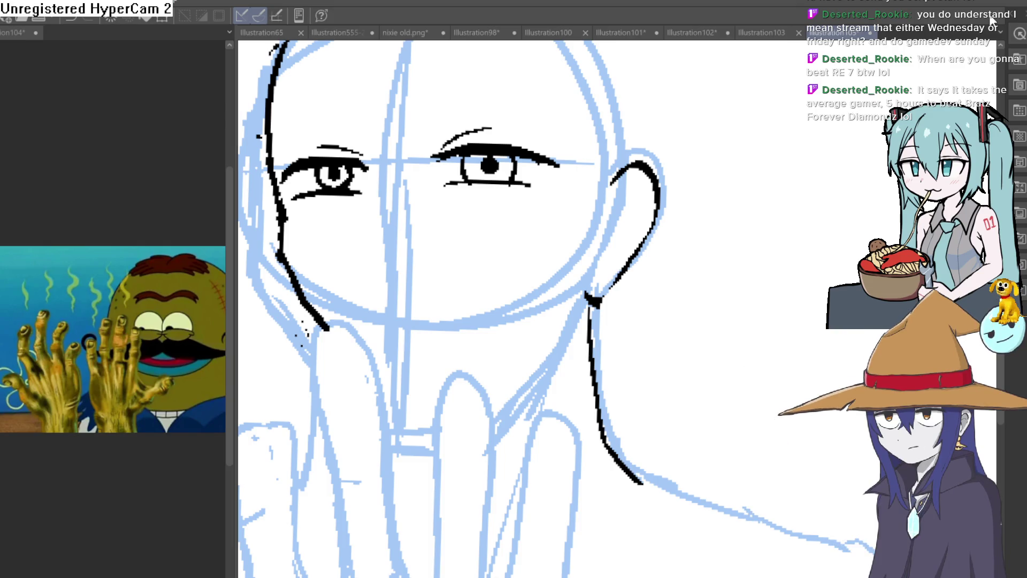
mouse_move(662, 329)
mouse_down()
mouse_move(649, 307)
mouse_move(666, 332)
mouse_move(654, 148)
mouse_move(739, 217)
mouse_move(476, 261)
mouse_up()
scroll(437, 285, up, 5)
scroll(596, 284, down, 3)
mouse_move(596, 284)
mouse_down()
mouse_move(727, 419)
mouse_move(525, 209)
mouse_move(546, 202)
mouse_move(527, 156)
mouse_move(483, 119)
mouse_up()
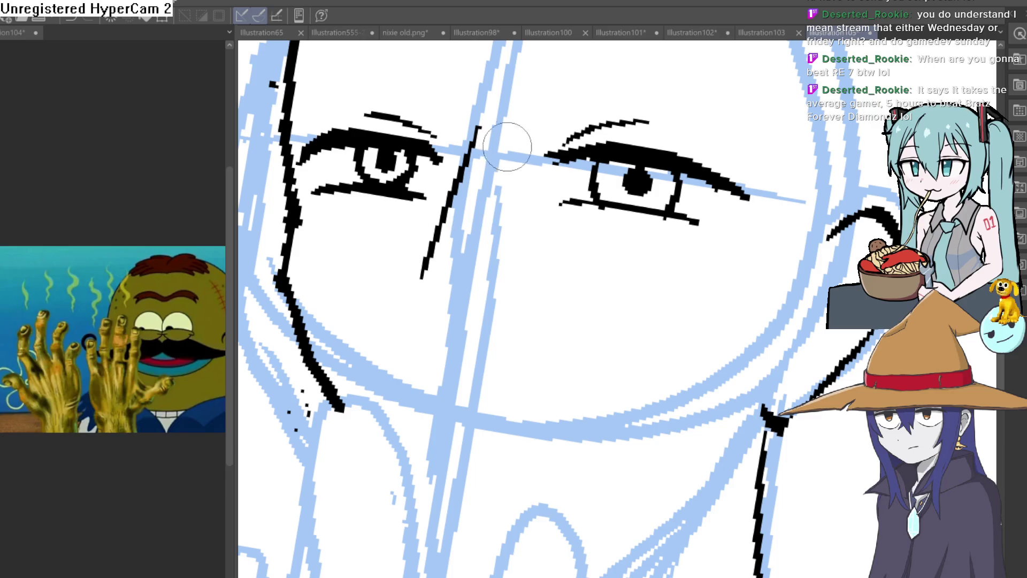
Try a nose line down from beside the left eye, then undo it
mouse_move(453, 128)
mouse_down()
mouse_move(448, 209)
mouse_move(412, 316)
mouse_move(480, 147)
mouse_move(421, 330)
mouse_up()
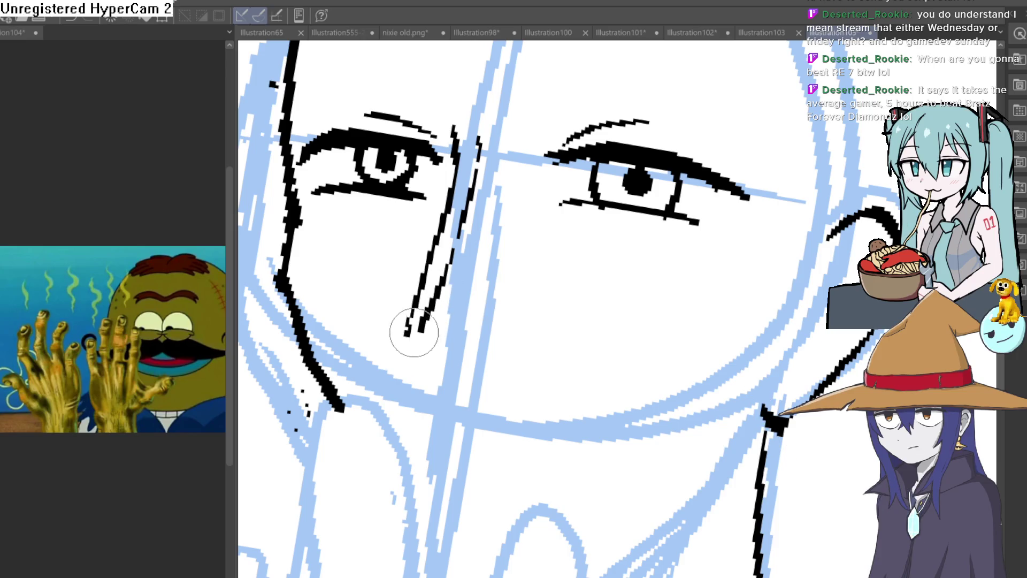
key(ctrl+z)
scroll(413, 333, down, 5)
scroll(535, 241, up, 5)
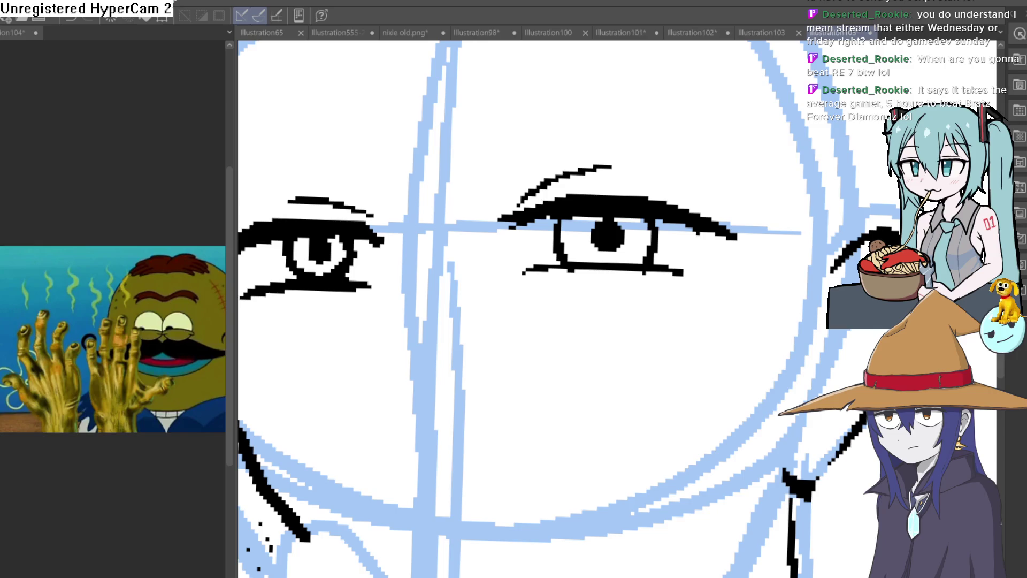
scroll(480, 352, down, 3)
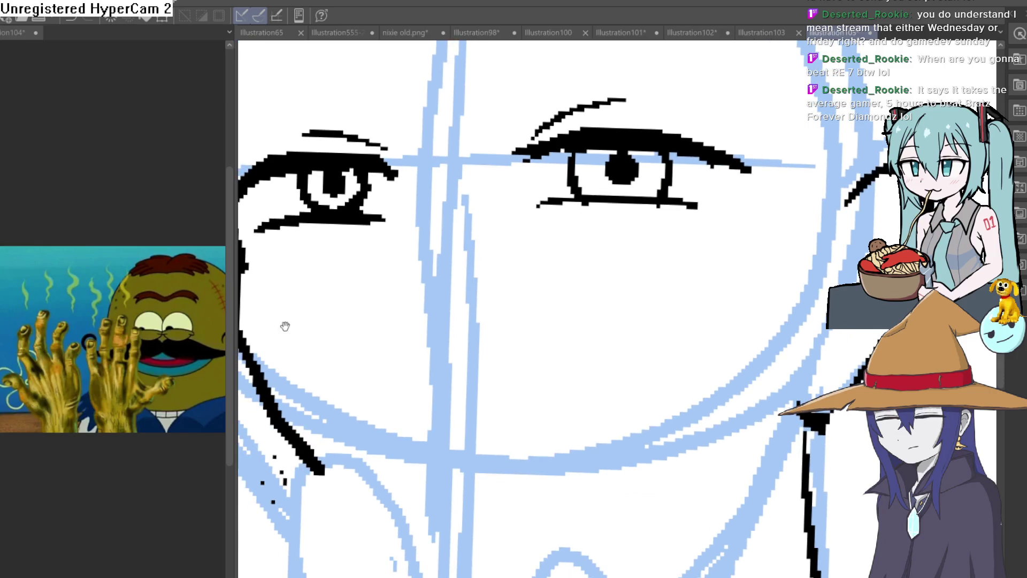
scroll(640, 327, down, 3)
scroll(576, 292, up, 5)
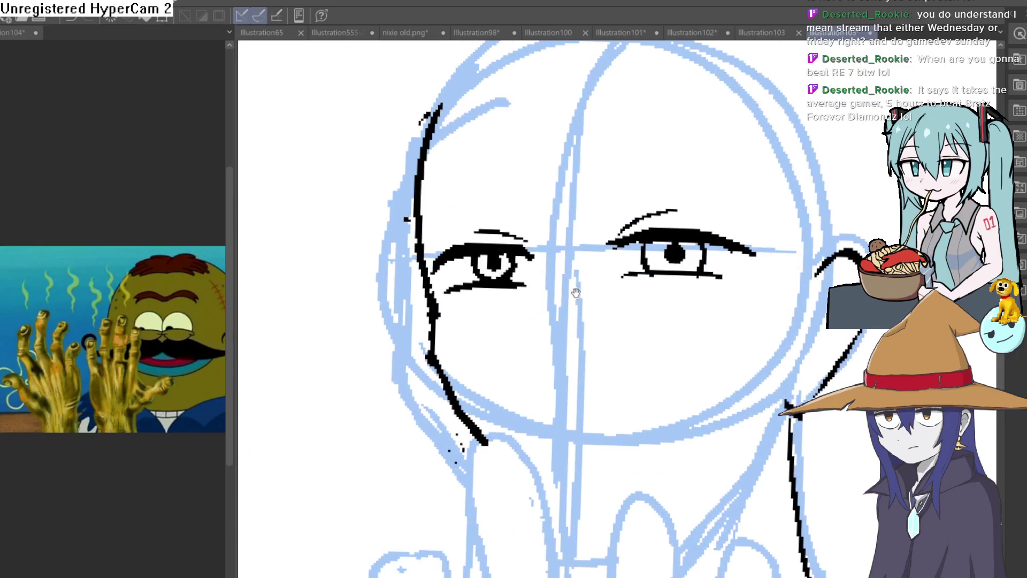
mouse_move(595, 272)
mouse_down()
mouse_move(564, 273)
mouse_move(502, 341)
mouse_up()
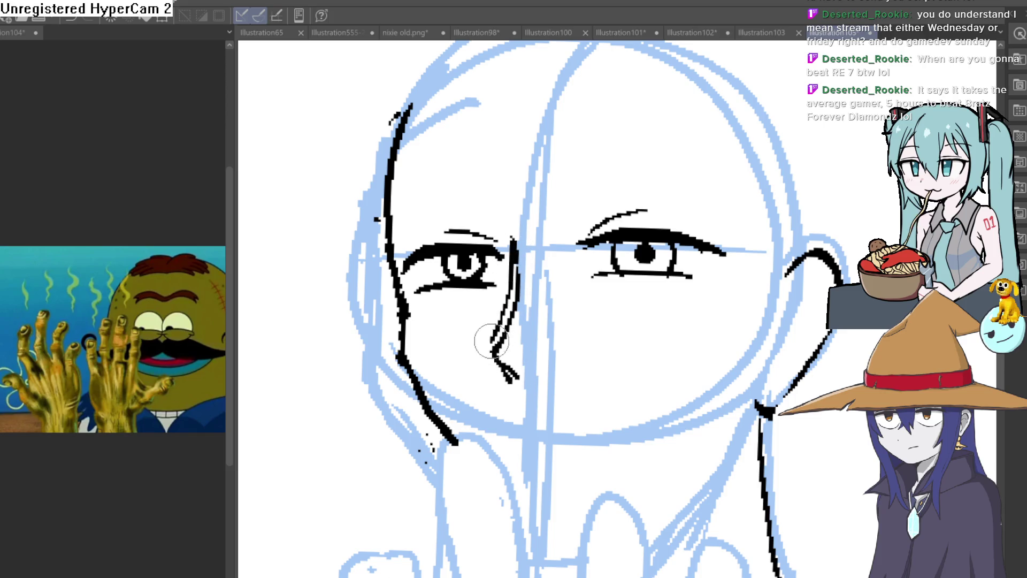
key(ctrl+z)
Clear leftover nose strokes and ink one nose line down from beside the eyebrow
mouse_move(518, 380)
mouse_down()
mouse_move(495, 350)
mouse_move(502, 331)
mouse_up()
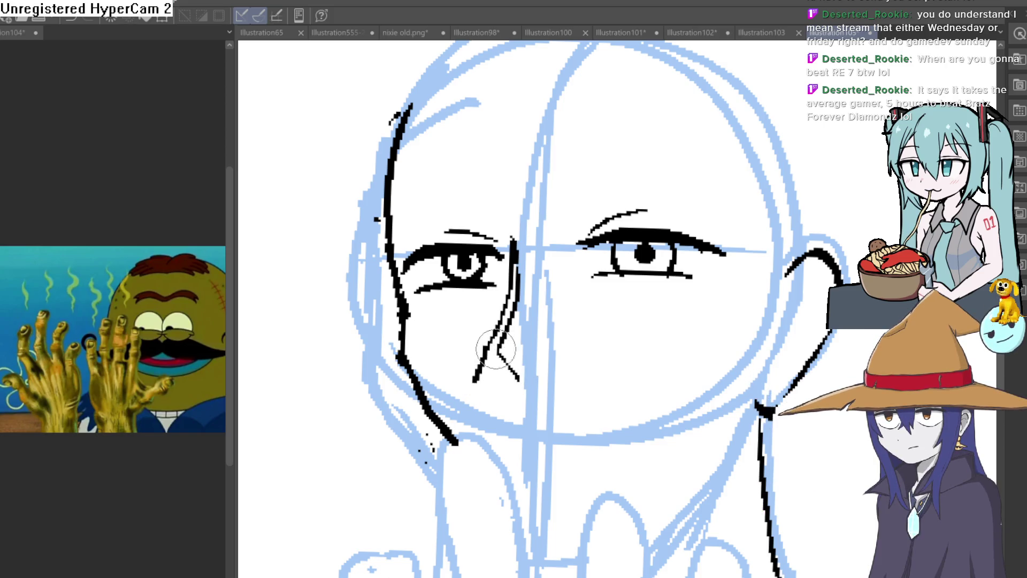
key(ctrl+z)
key(ctrl+z)
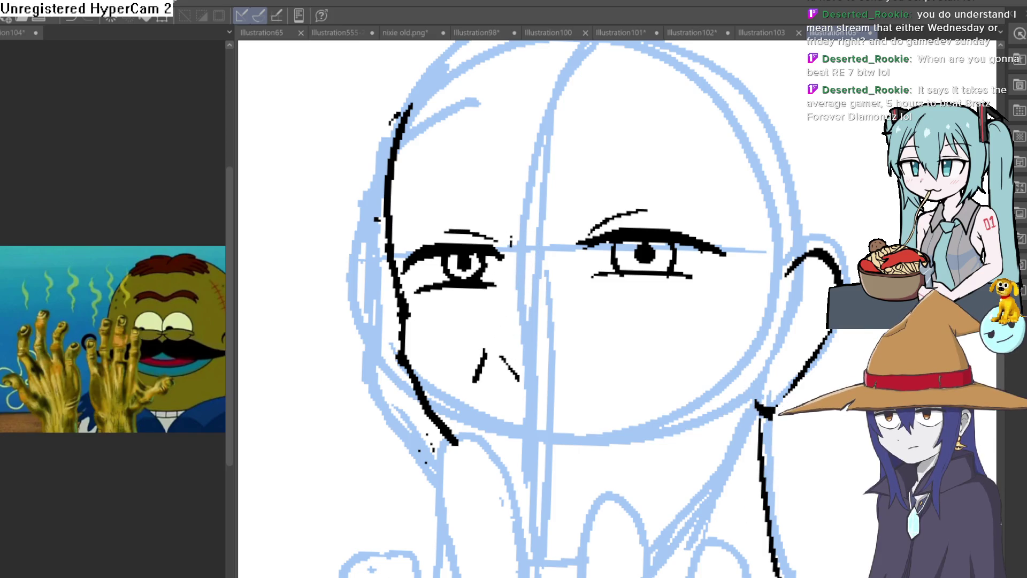
key(ctrl+z)
drag(474, 381, 476, 370)
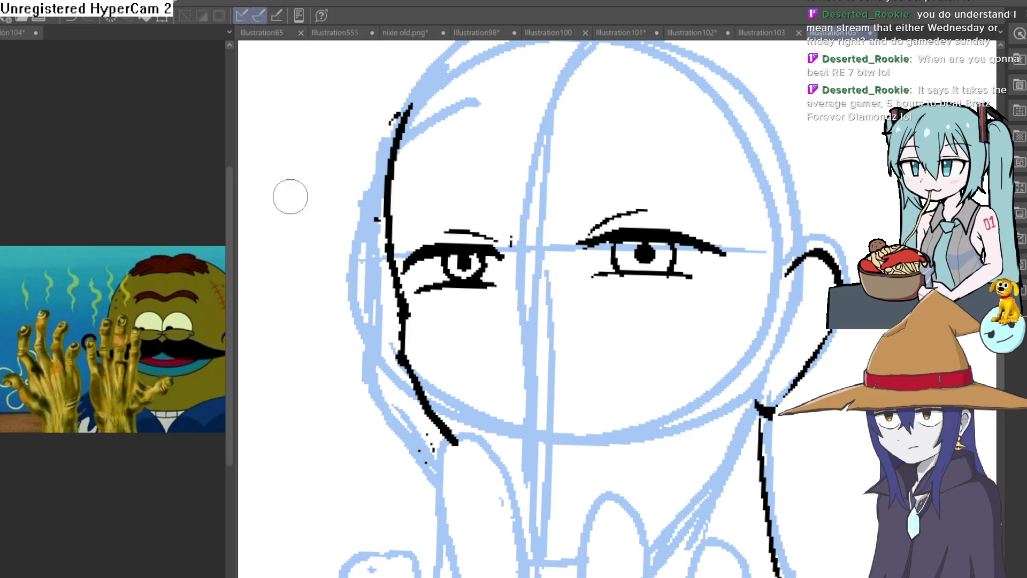
drag(527, 242, 508, 314)
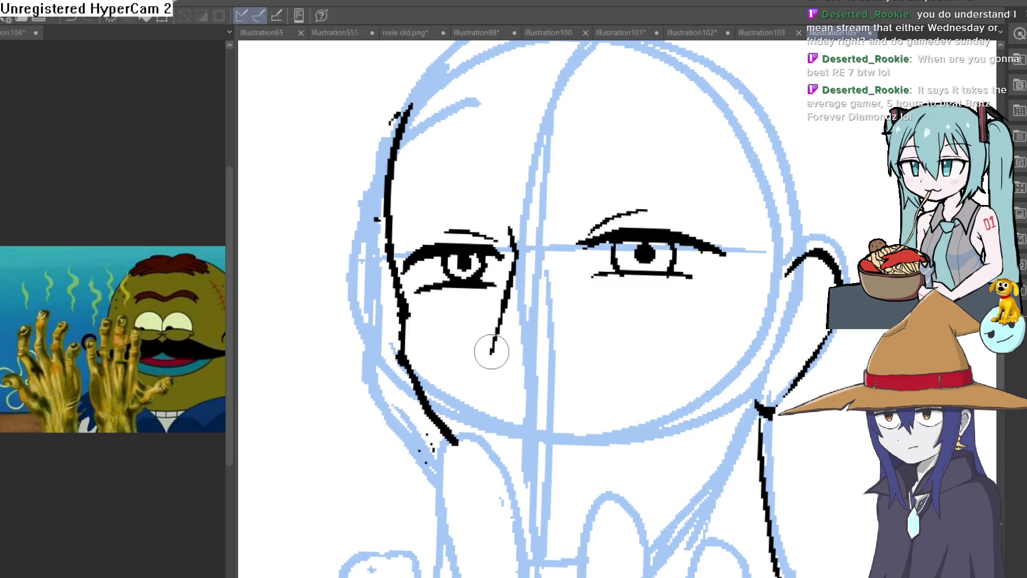
mouse_move(605, 366)
mouse_down()
mouse_move(562, 275)
mouse_move(548, 275)
mouse_move(541, 295)
mouse_move(546, 335)
mouse_move(561, 302)
mouse_move(569, 213)
mouse_move(493, 222)
mouse_move(559, 190)
mouse_move(554, 210)
mouse_up()
Erase the lower eye's pupil and lid, and ink a thin nose line beside it
mouse_move(402, 292)
mouse_down()
mouse_move(350, 300)
mouse_move(380, 313)
mouse_move(344, 326)
mouse_move(355, 310)
mouse_up()
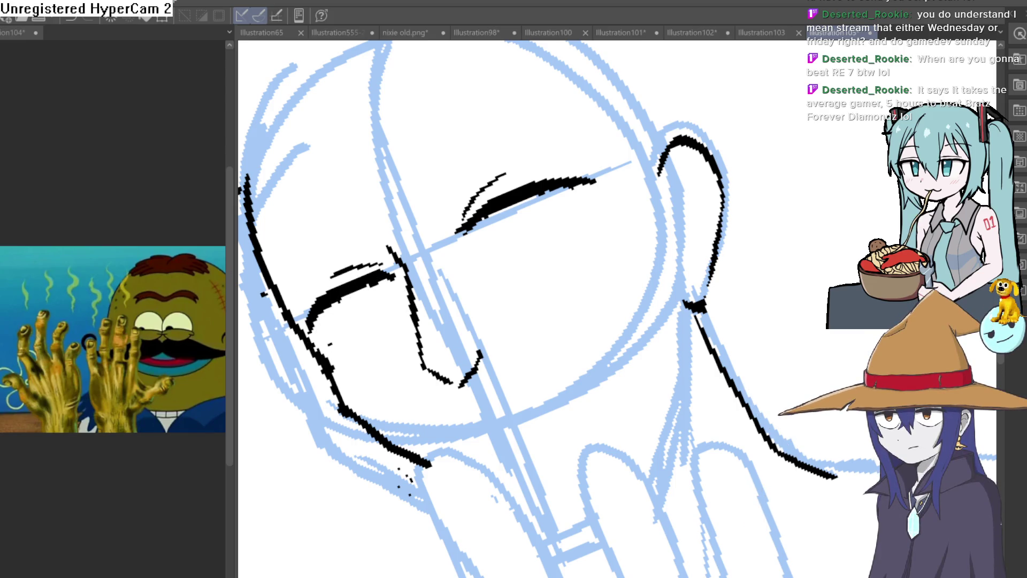
scroll(665, 310, down, 2)
mouse_move(665, 310)
mouse_down()
mouse_move(677, 241)
mouse_move(517, 257)
mouse_up()
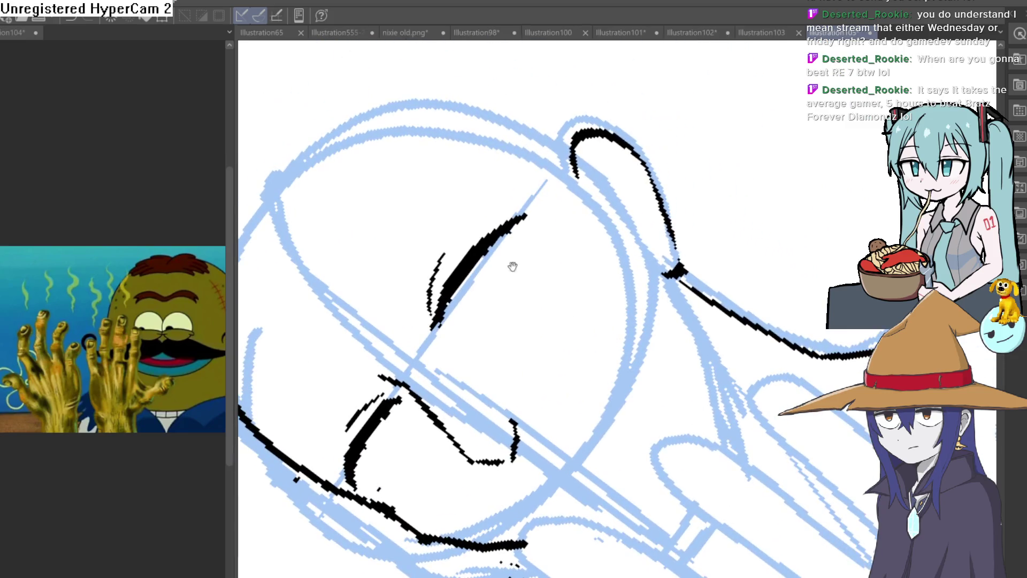
mouse_move(456, 327)
mouse_down()
mouse_move(518, 228)
mouse_move(466, 279)
mouse_up()
mouse_move(554, 235)
mouse_down()
mouse_move(647, 279)
mouse_move(498, 268)
mouse_move(470, 173)
mouse_move(468, 220)
mouse_up()
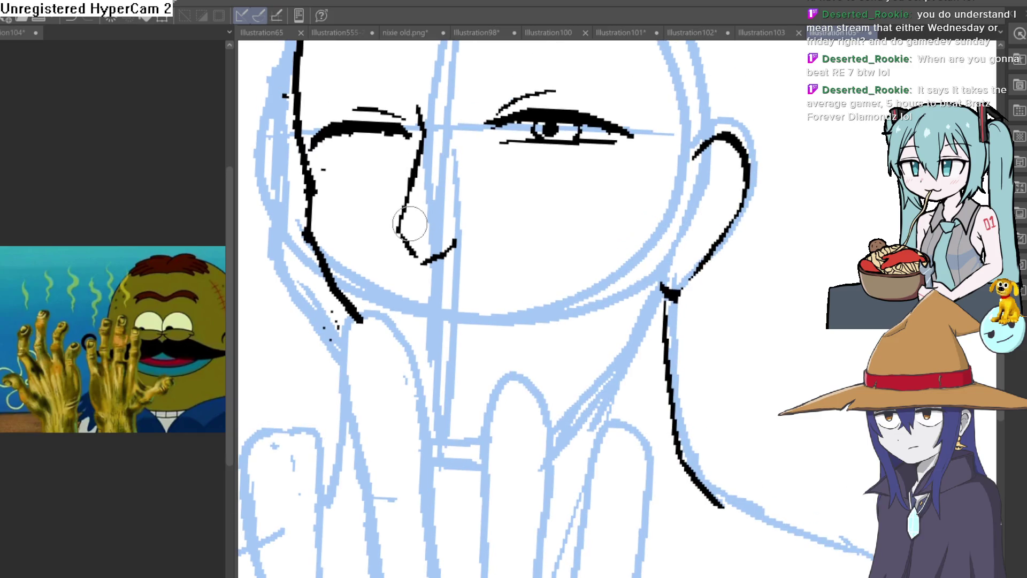
Replace the messy nose stroke with a clean line and a short top stroke
key(ctrl+z)
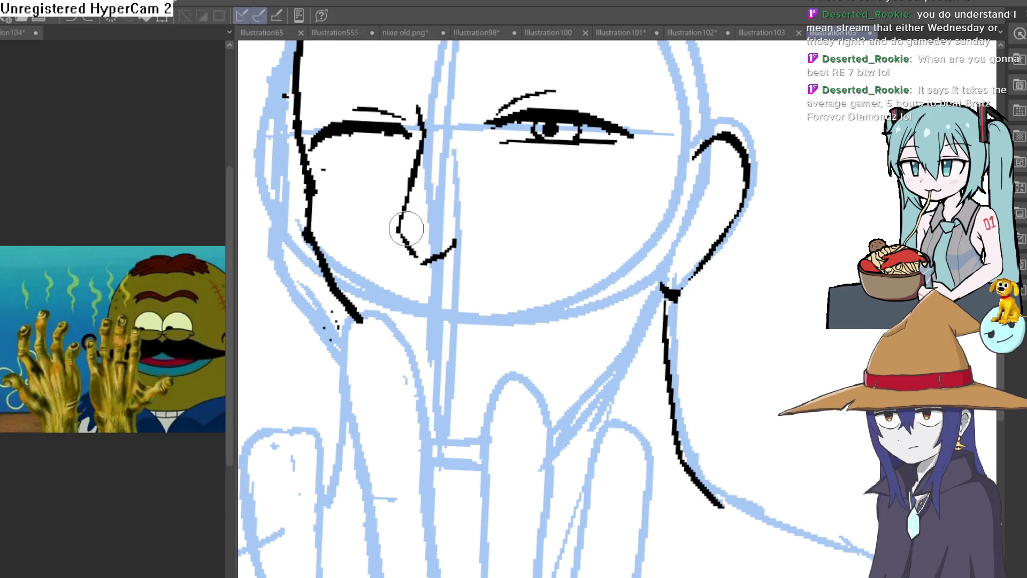
drag(401, 229, 419, 189)
mouse_move(436, 141)
mouse_down()
mouse_move(425, 191)
mouse_move(415, 118)
mouse_move(504, 150)
mouse_move(486, 167)
mouse_up()
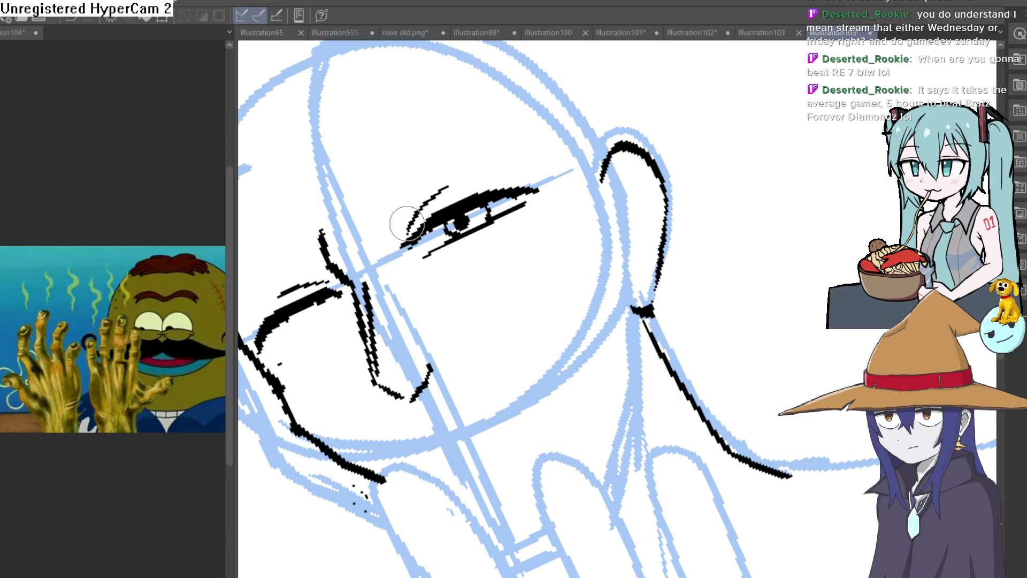
Erase both remaining inked eyes, after adding a short stroke near the ear
key(^)
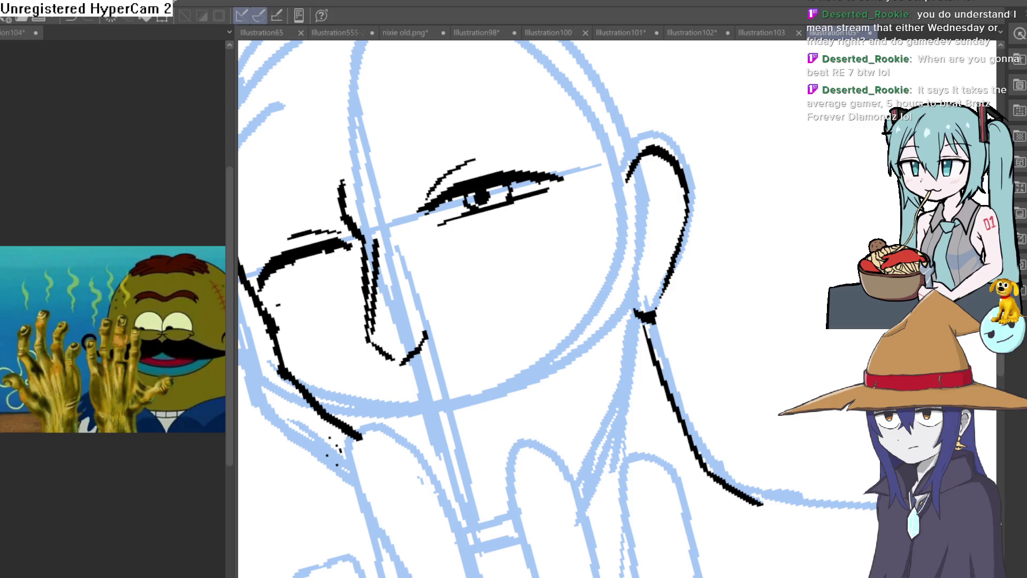
drag(566, 156, 596, 174)
mouse_move(523, 182)
mouse_down()
mouse_move(498, 163)
mouse_move(406, 222)
mouse_move(529, 195)
mouse_up()
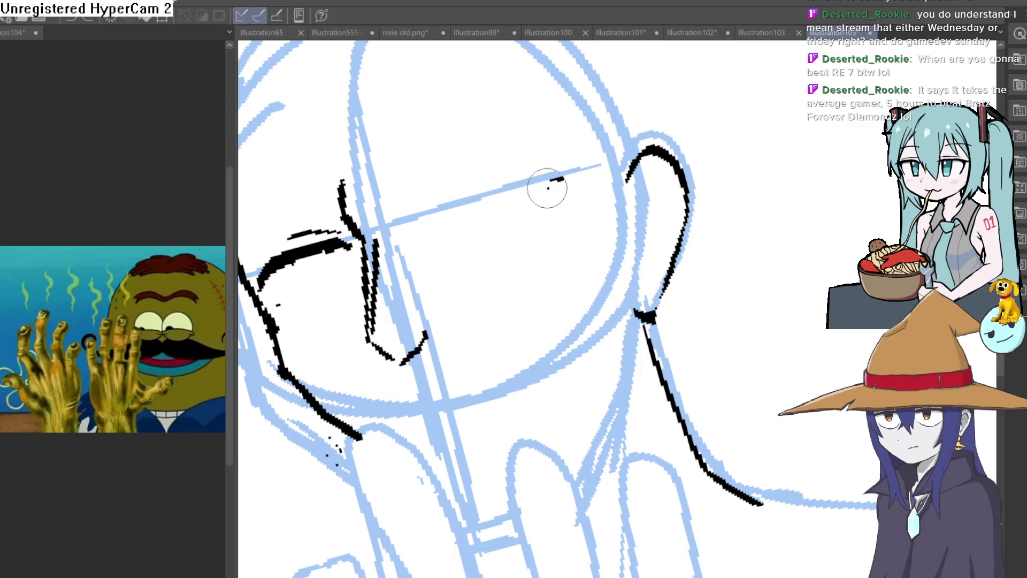
mouse_move(329, 233)
mouse_down()
mouse_move(337, 245)
mouse_move(298, 229)
mouse_move(259, 264)
mouse_move(266, 298)
mouse_move(317, 250)
mouse_up()
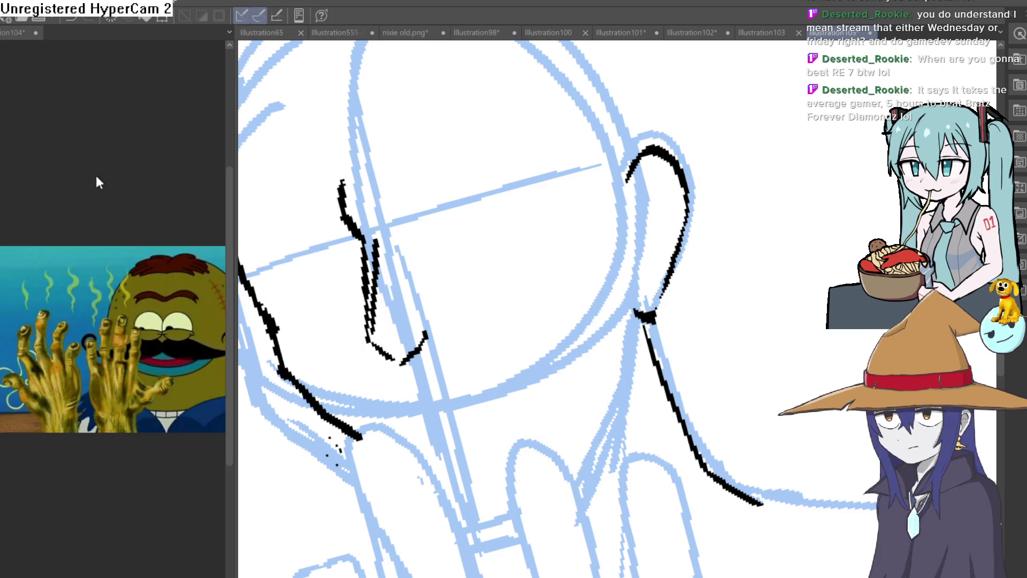
Ink a thick, flat eyebrow across the face and erase the old nose strokes
mouse_move(427, 219)
mouse_down()
mouse_move(508, 165)
mouse_move(543, 156)
mouse_move(287, 383)
mouse_move(660, 254)
mouse_move(665, 234)
mouse_up()
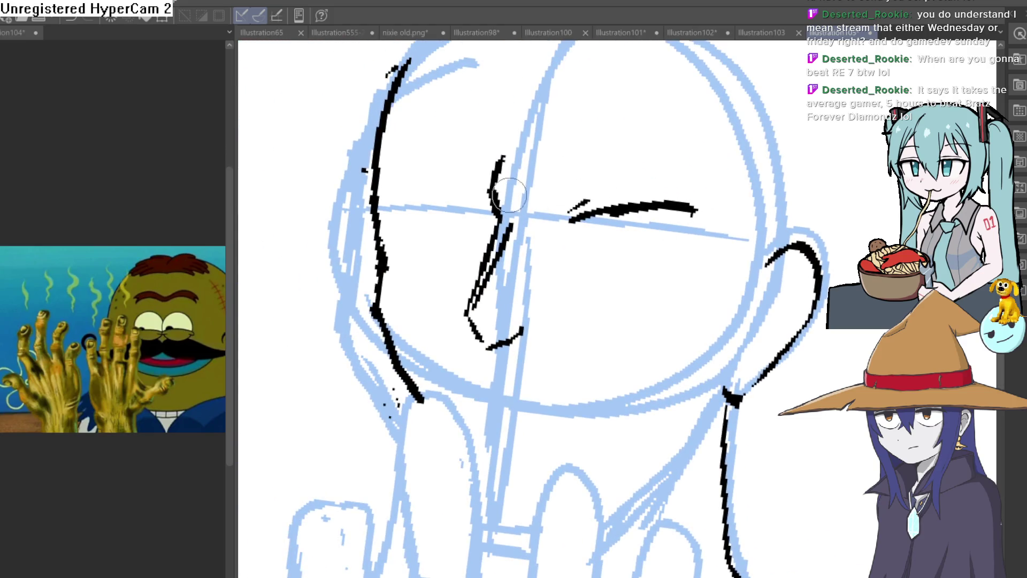
drag(490, 243, 469, 290)
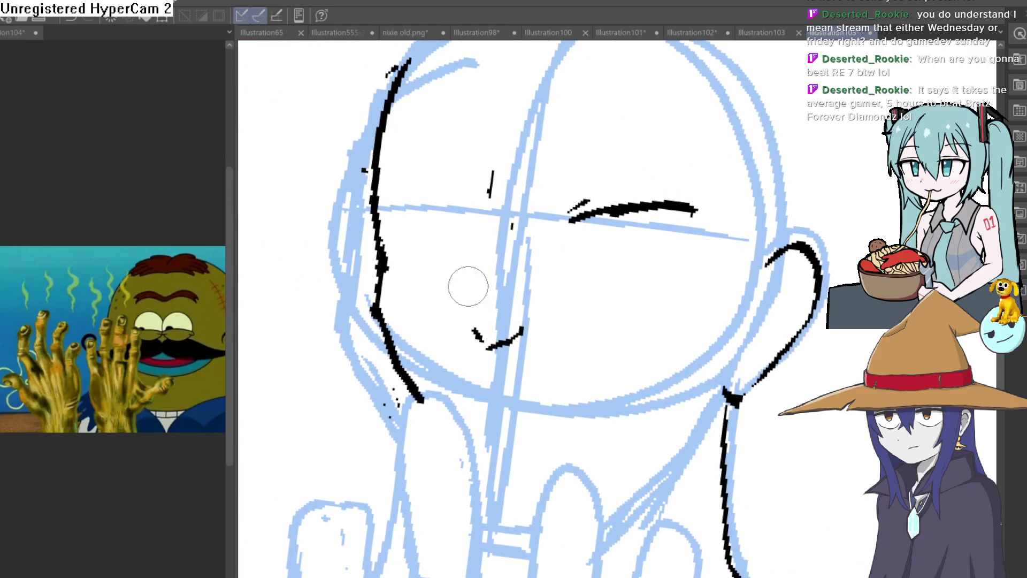
mouse_move(520, 206)
mouse_down()
mouse_move(482, 243)
mouse_move(498, 267)
mouse_move(505, 327)
mouse_move(489, 303)
mouse_up()
mouse_move(429, 344)
mouse_down()
mouse_move(419, 344)
mouse_move(459, 305)
mouse_move(683, 291)
mouse_move(703, 278)
mouse_move(666, 248)
mouse_move(620, 252)
mouse_up()
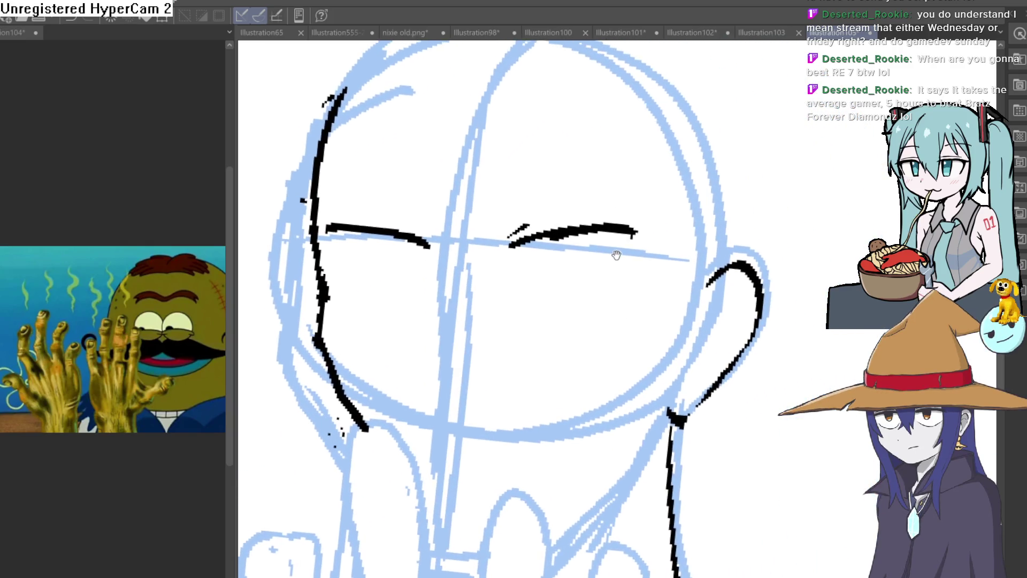
Draw U-shaped half-lidded eyes under the right and left eyebrows, then zoom back out
scroll(592, 256, up, 3)
drag(509, 235, 543, 268)
key(ctrl+z)
mouse_move(510, 231)
mouse_down()
mouse_move(550, 291)
mouse_move(618, 219)
mouse_up()
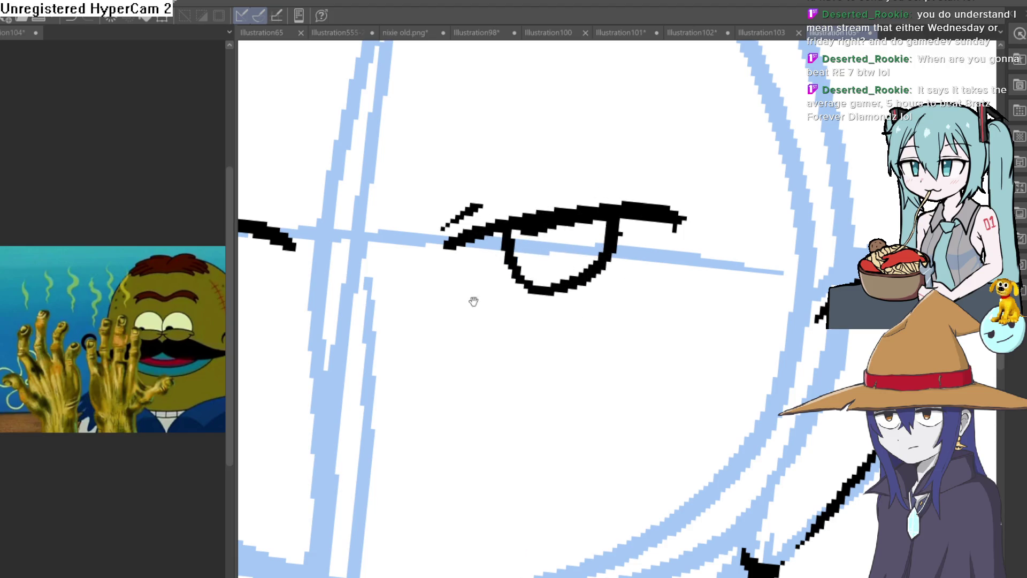
drag(491, 291, 722, 302)
drag(414, 243, 511, 257)
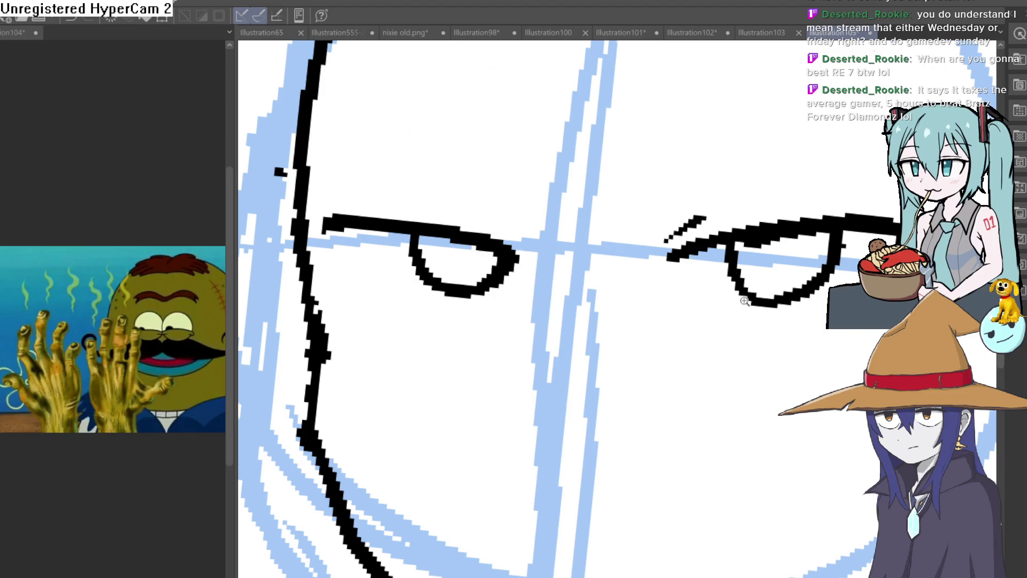
scroll(748, 301, down, 5)
mouse_move(770, 300)
mouse_down()
mouse_move(819, 294)
mouse_move(637, 290)
mouse_up()
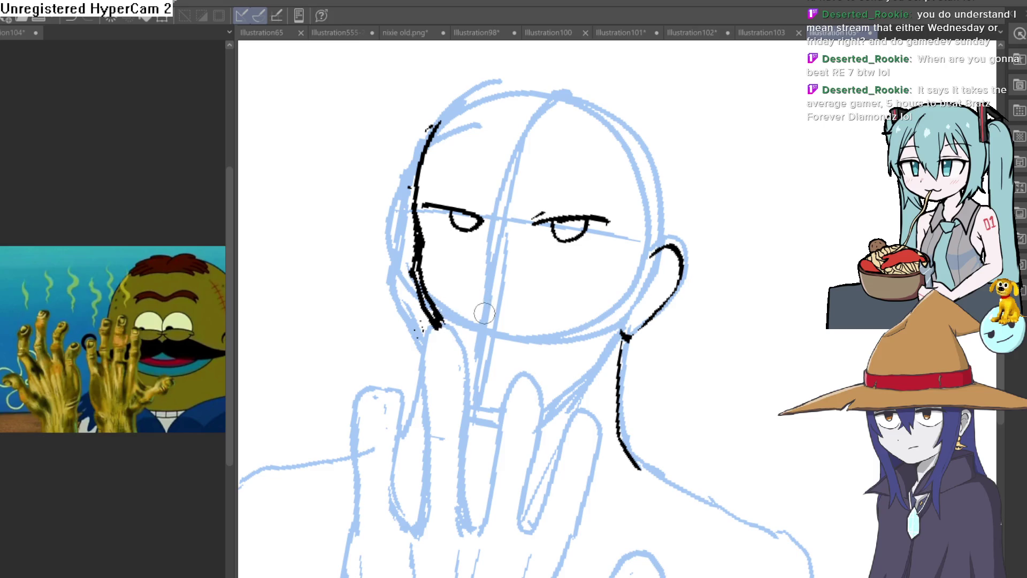
drag(410, 231, 454, 153)
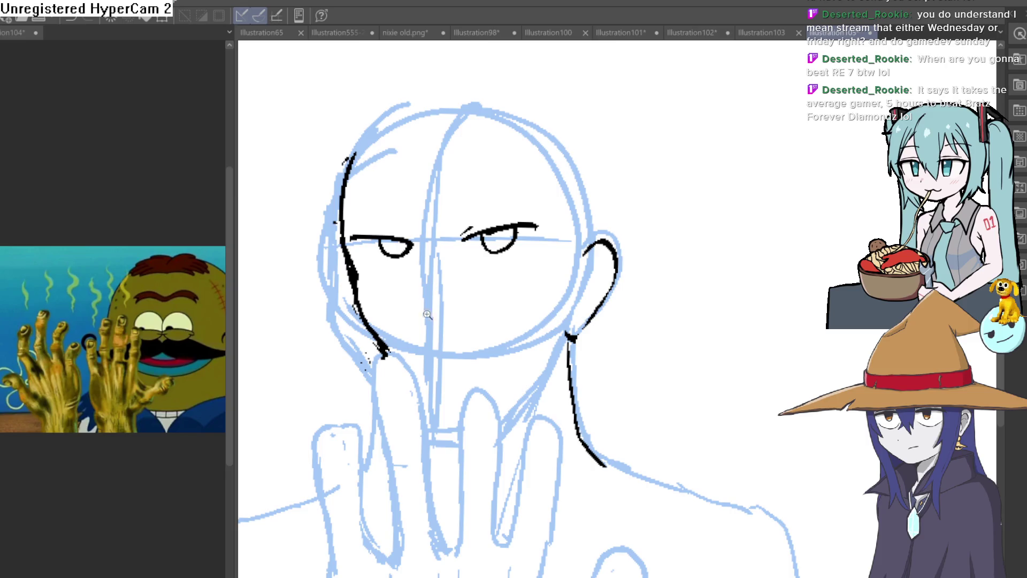
scroll(428, 304, up, 4)
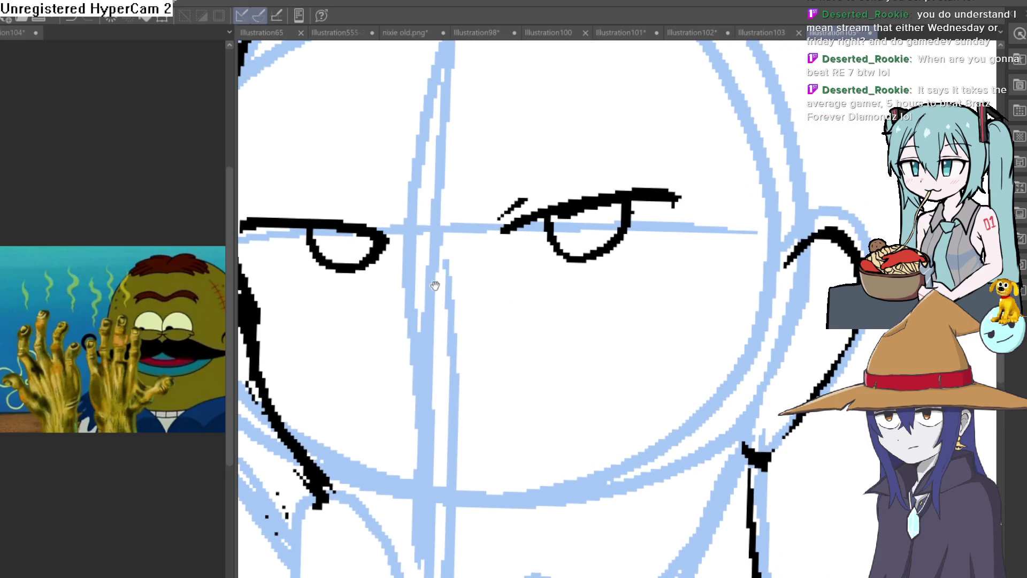
Ink the nose line down the face, undoing a stray line beneath it
drag(396, 182, 416, 225)
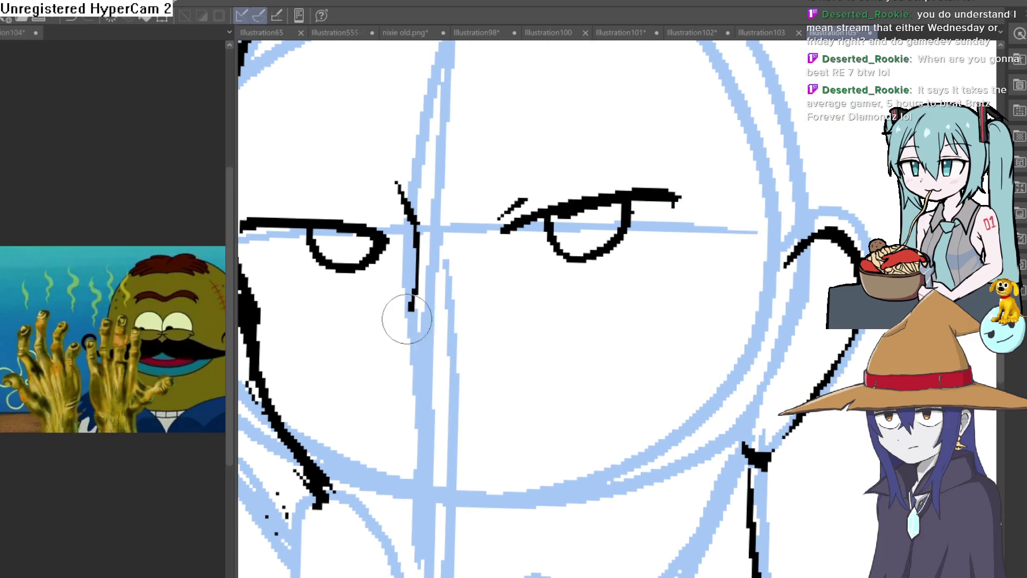
drag(408, 314, 374, 367)
scroll(418, 421, down, 3)
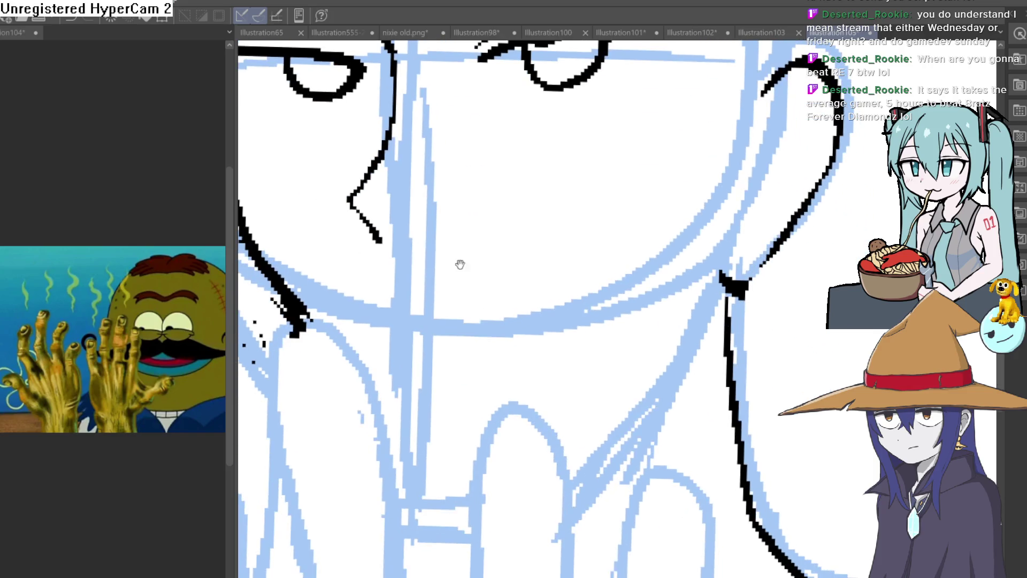
scroll(407, 342, up, 1)
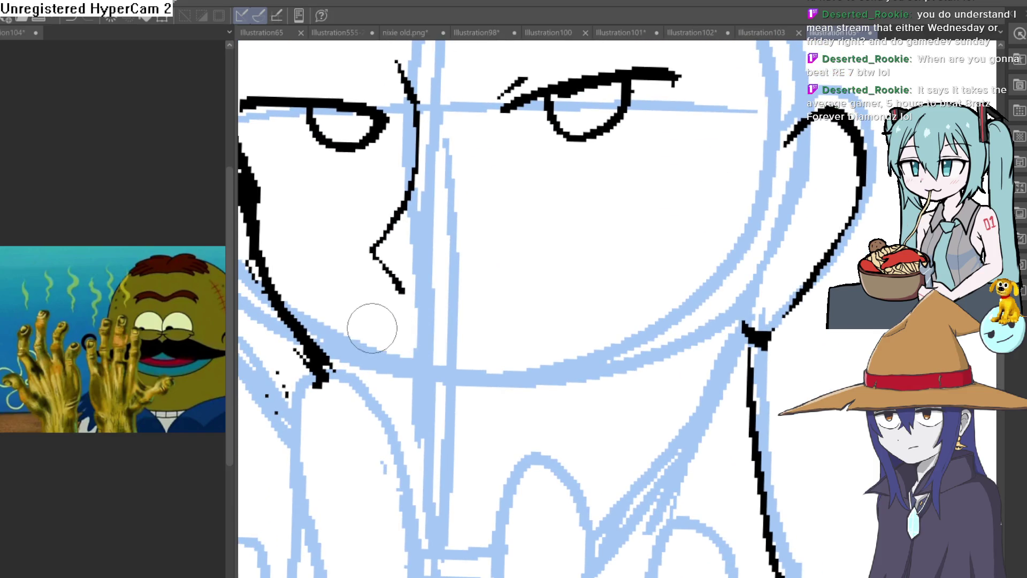
mouse_move(398, 309)
mouse_down()
mouse_move(426, 317)
mouse_move(559, 295)
mouse_move(388, 356)
mouse_move(318, 306)
mouse_up()
key(ctrl+z)
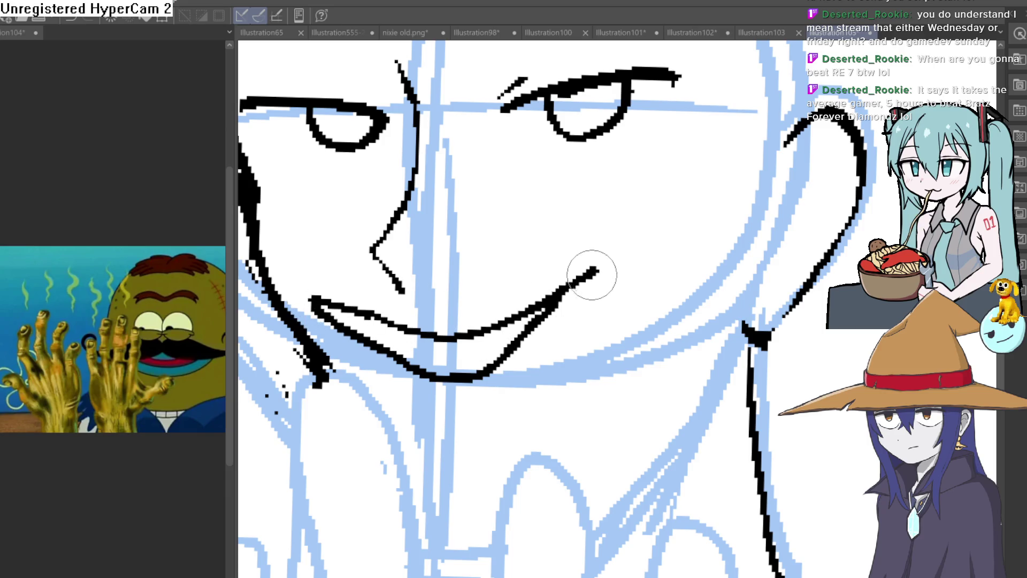
Thicken the right tip of the smile
drag(592, 273, 521, 343)
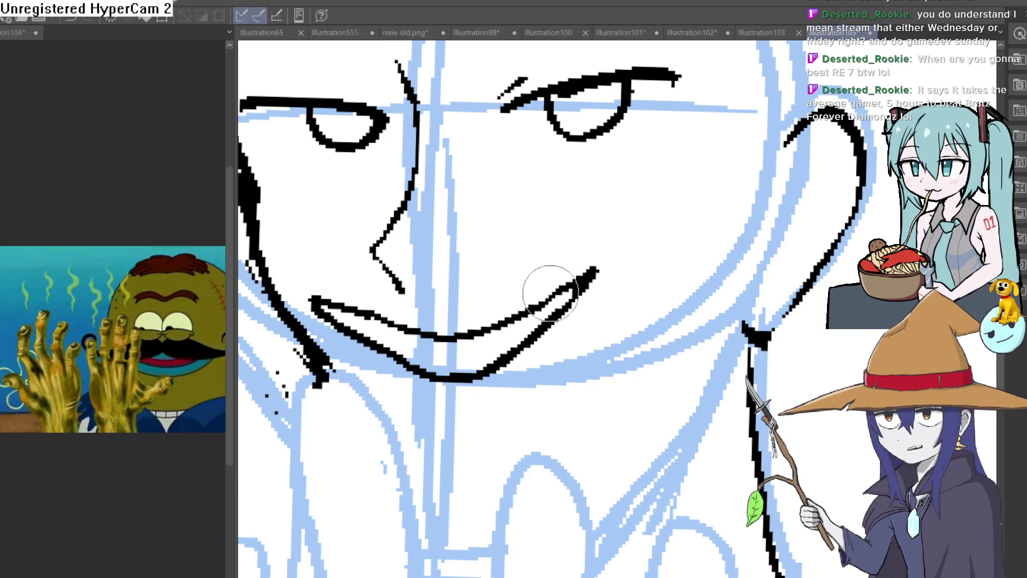
scroll(615, 289, down, 4)
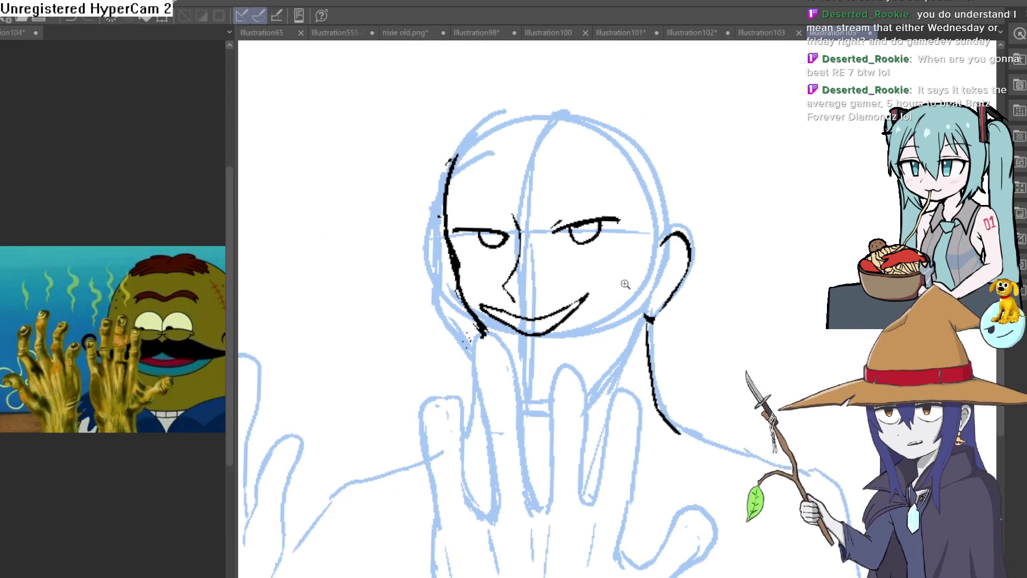
scroll(615, 291, down, 2)
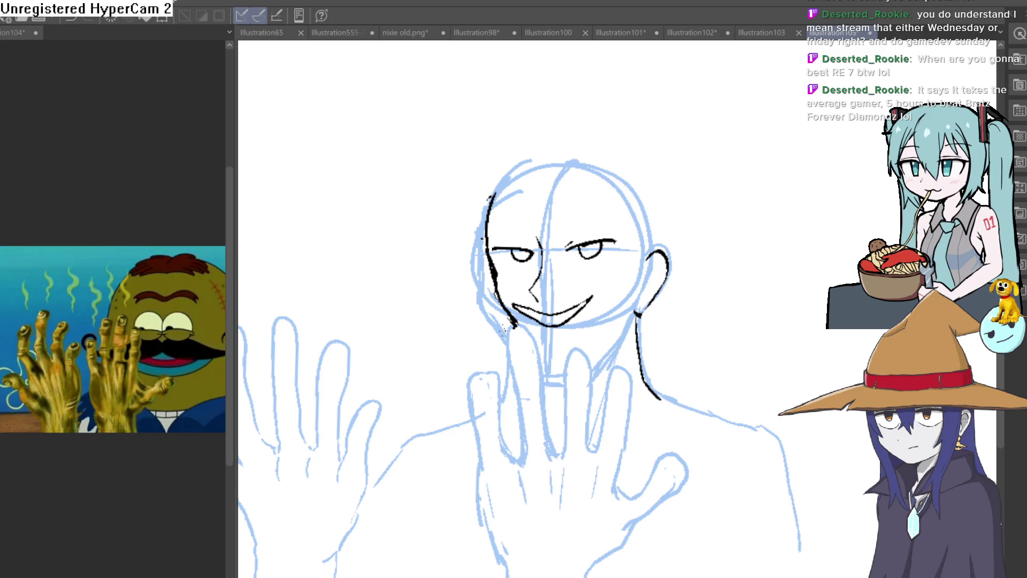
scroll(557, 244, up, 3)
scroll(489, 340, up, 3)
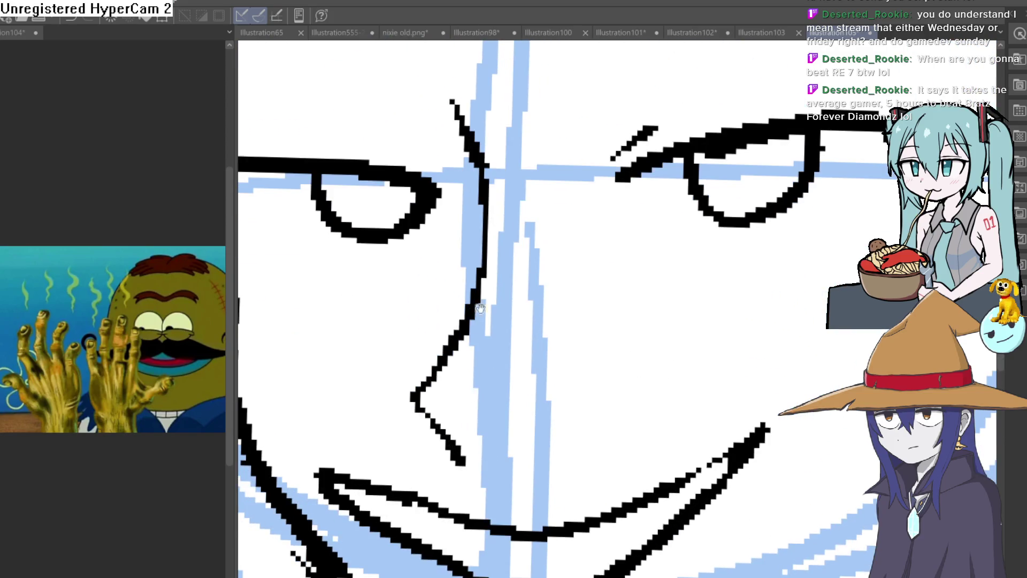
Add a bolder angular nose line and a stroke from its bottom, erasing excess to thin them
mouse_move(425, 382)
mouse_down()
mouse_move(523, 424)
mouse_move(526, 451)
mouse_up()
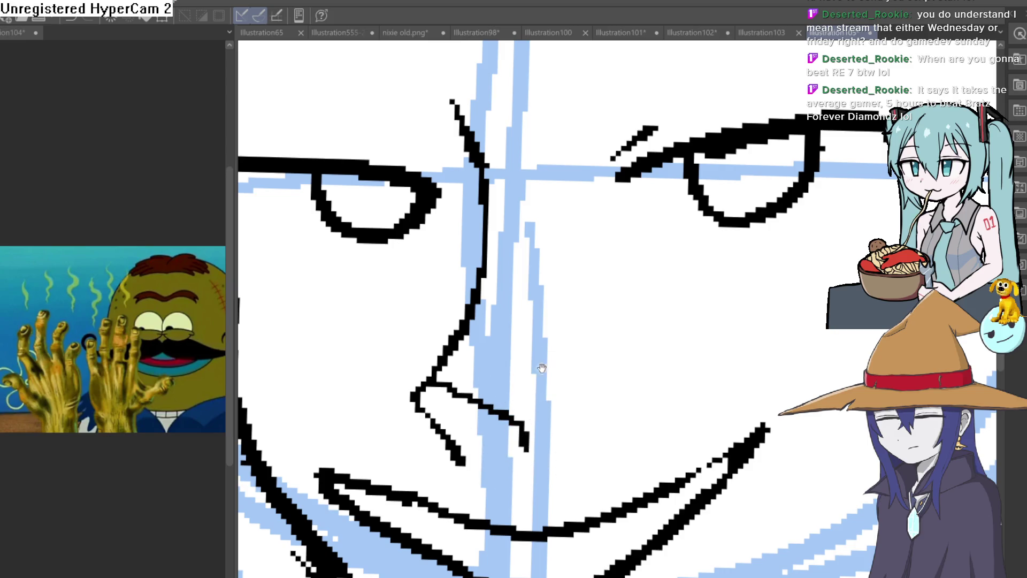
scroll(509, 374, up, 2)
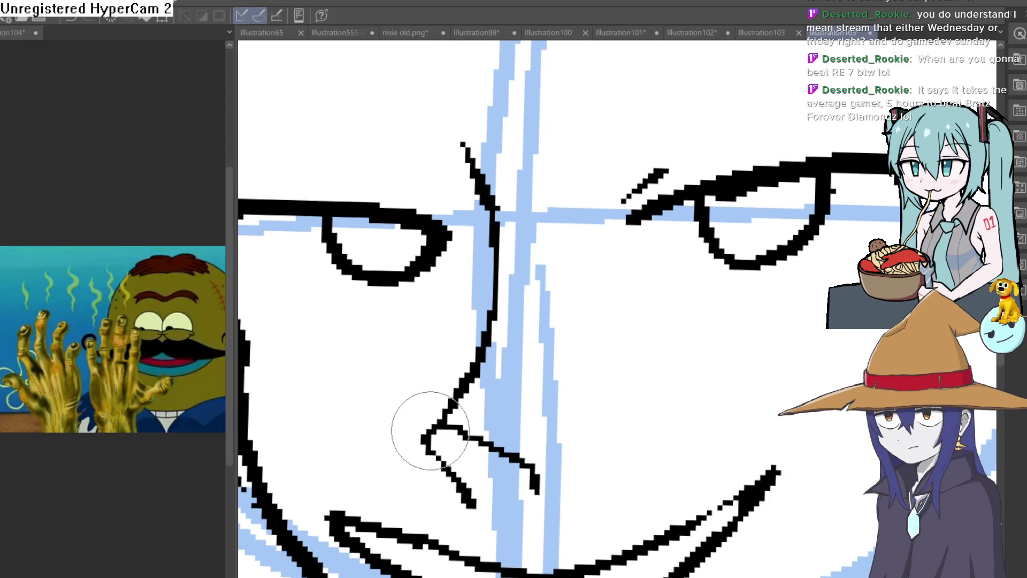
drag(455, 390, 506, 166)
mouse_move(500, 294)
mouse_down()
mouse_move(442, 424)
mouse_move(466, 508)
mouse_up()
scroll(540, 408, down, 5)
Ink a short vertical stroke to strengthen the right mouth corner
mouse_move(639, 312)
mouse_down()
mouse_move(614, 221)
mouse_move(640, 176)
mouse_move(617, 171)
mouse_up()
scroll(573, 285, up, 3)
drag(573, 285, 533, 248)
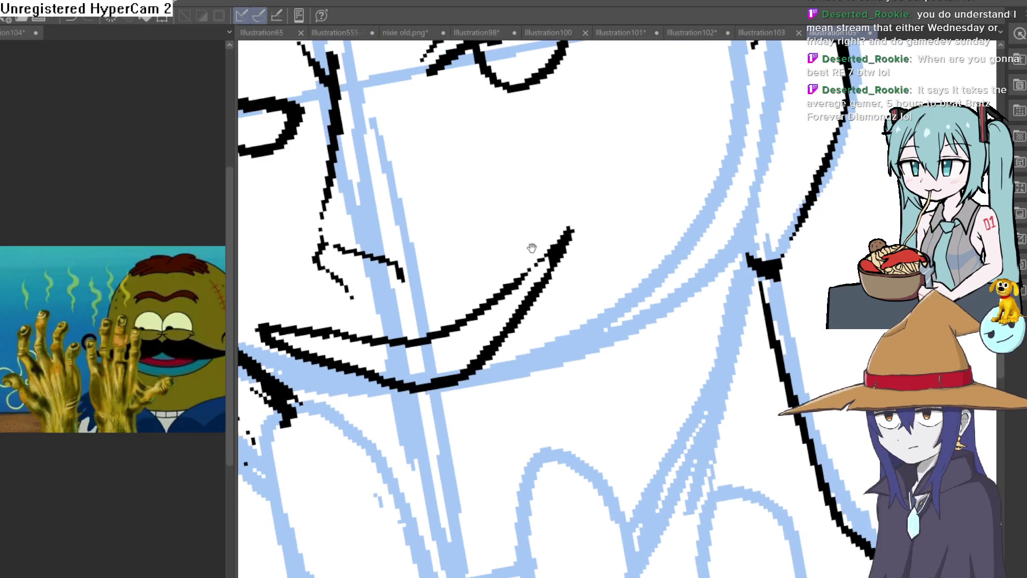
drag(567, 214, 571, 284)
scroll(573, 268, down, 5)
scroll(598, 257, up, 2)
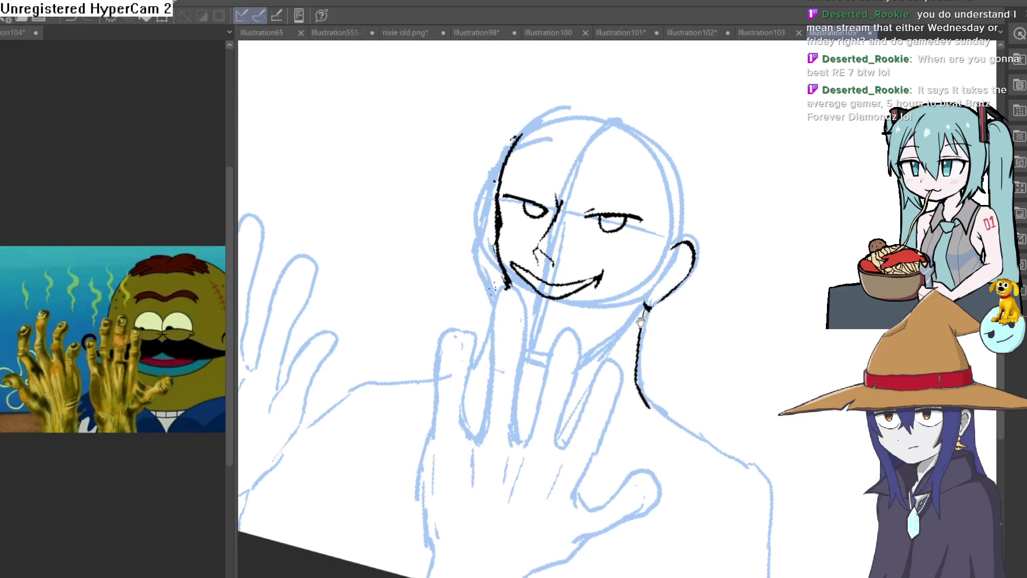
scroll(597, 257, up, 5)
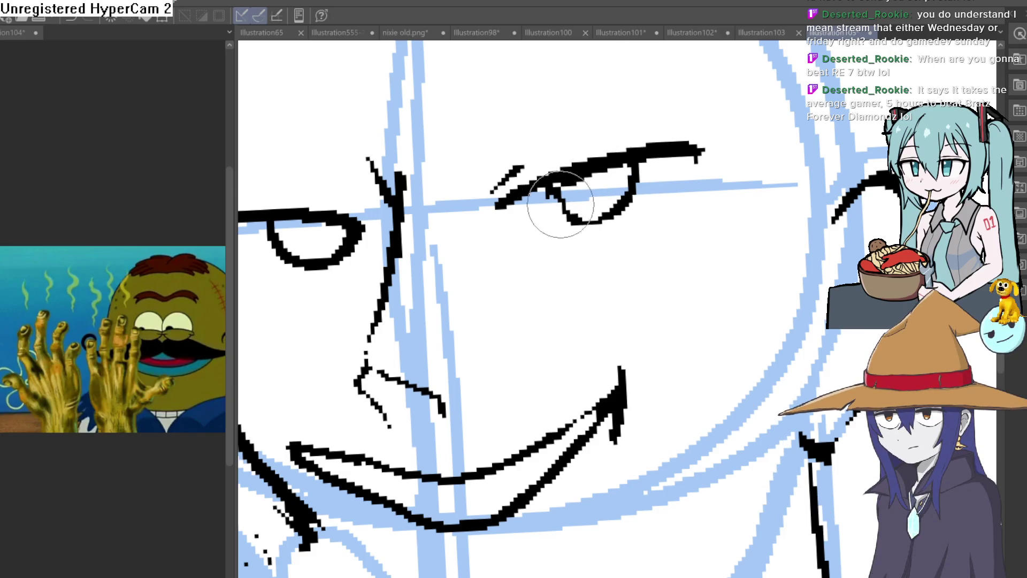
Erase most of the left eye's lower outline into a squint, then tilt and zoom to check it
drag(518, 252, 571, 223)
mouse_move(324, 212)
mouse_down()
mouse_move(351, 229)
mouse_move(417, 214)
mouse_move(379, 214)
mouse_up()
mouse_move(529, 257)
mouse_down()
mouse_move(616, 268)
mouse_move(535, 225)
mouse_move(447, 197)
mouse_move(492, 174)
mouse_move(496, 198)
mouse_move(476, 186)
mouse_move(522, 147)
mouse_up()
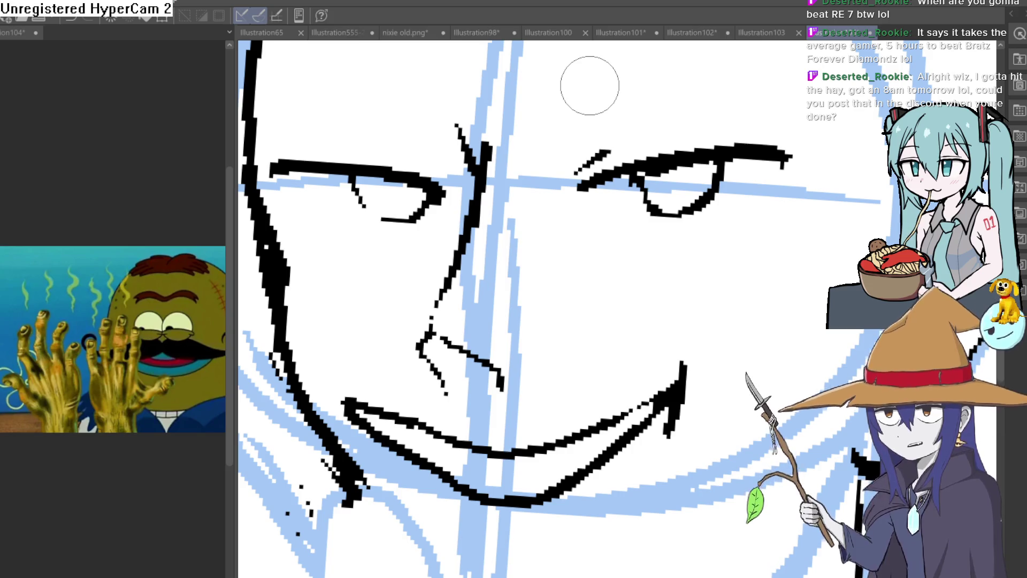
scroll(697, 262, down, 5)
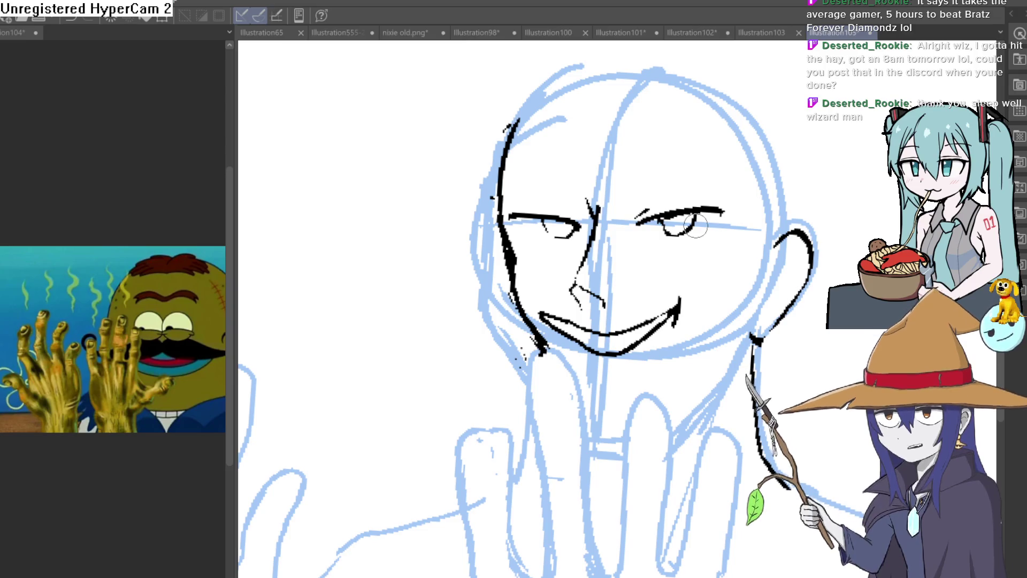
drag(726, 249, 627, 267)
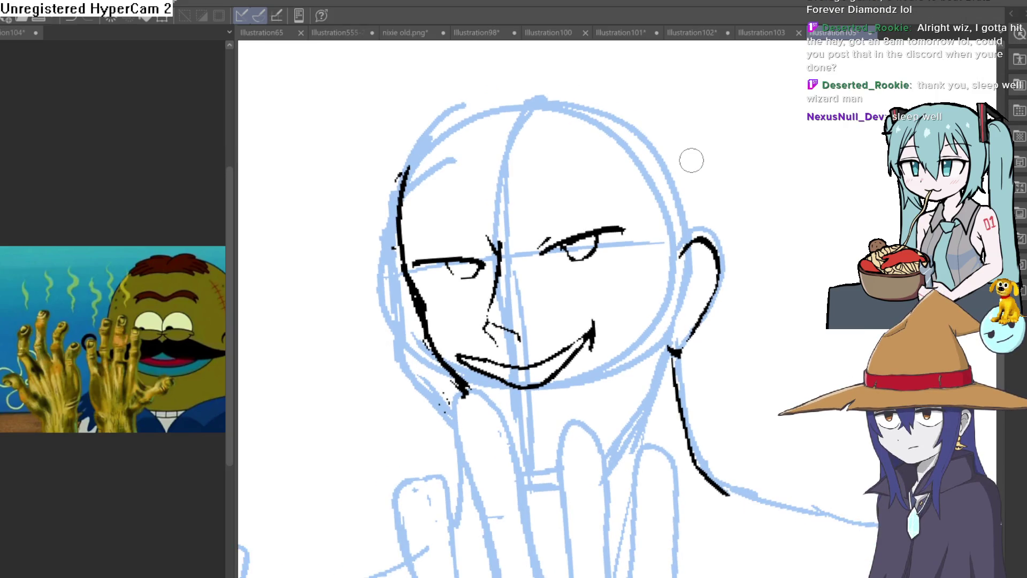
drag(692, 160, 669, 205)
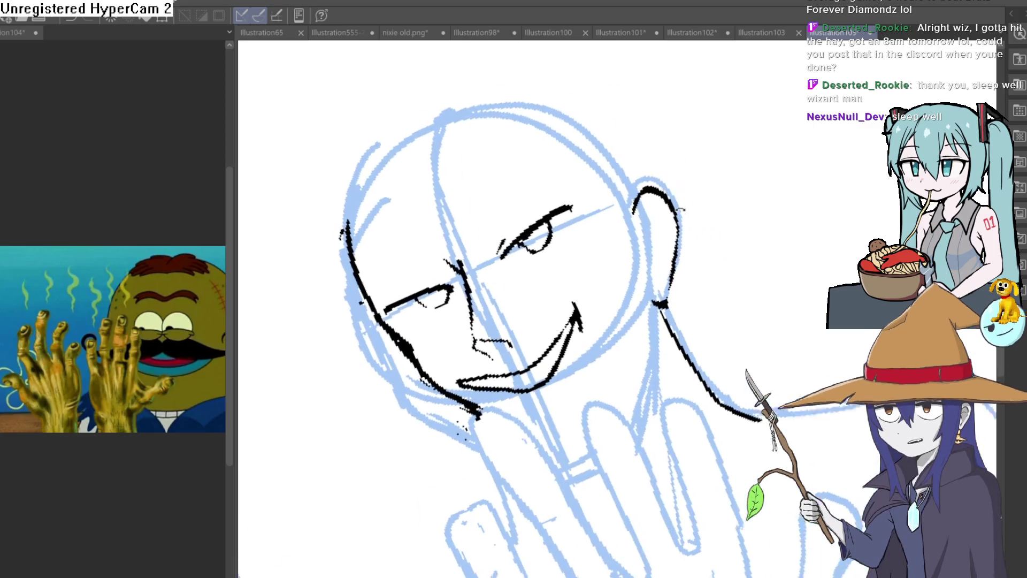
scroll(562, 202, up, 5)
scroll(605, 160, down, 3)
mouse_move(605, 161)
mouse_down()
mouse_move(747, 172)
mouse_move(662, 110)
mouse_up()
With the view rotated, redraw the U-shaped eye outline in three pen strokes
scroll(591, 162, up, 3)
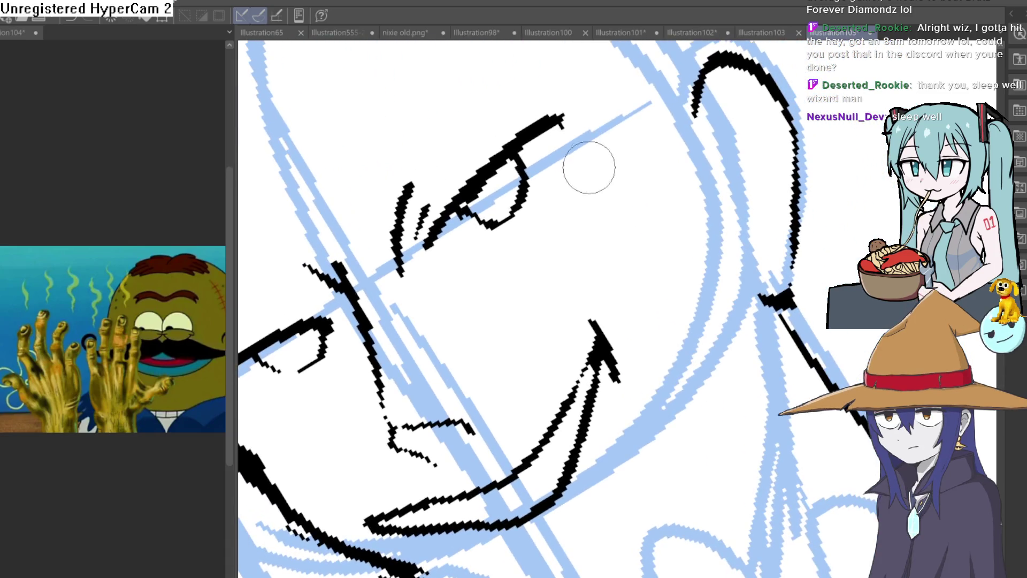
mouse_move(578, 156)
mouse_down()
mouse_move(688, 310)
mouse_move(714, 287)
mouse_move(532, 275)
mouse_up()
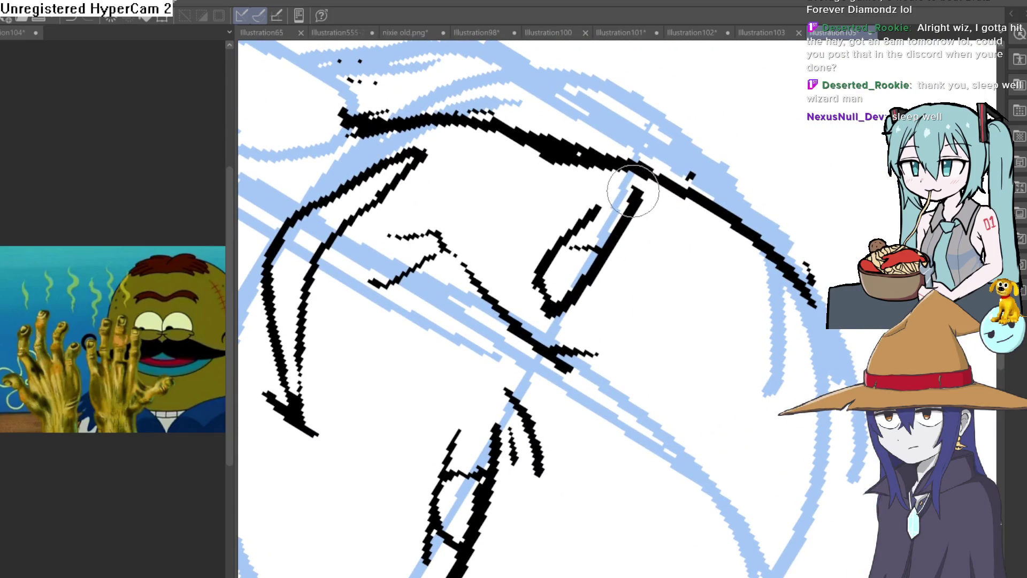
mouse_move(603, 289)
mouse_down()
mouse_move(596, 308)
mouse_move(619, 230)
mouse_move(681, 408)
mouse_move(566, 219)
mouse_up()
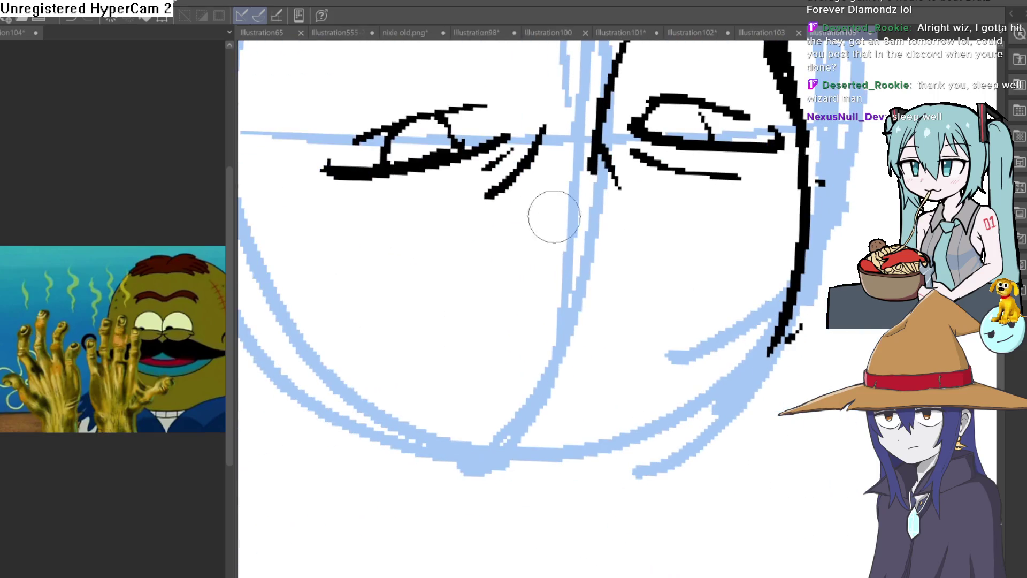
mouse_move(484, 176)
mouse_down()
mouse_move(508, 161)
mouse_move(535, 225)
mouse_up()
drag(461, 257, 444, 310)
drag(452, 198, 439, 292)
Ink the chin line from the mouth corner up to the right cheek
mouse_move(482, 178)
mouse_down()
mouse_move(535, 225)
mouse_move(570, 104)
mouse_up()
mouse_move(663, 225)
mouse_down()
mouse_move(390, 241)
mouse_move(695, 214)
mouse_move(663, 158)
mouse_up()
scroll(548, 247, down, 3)
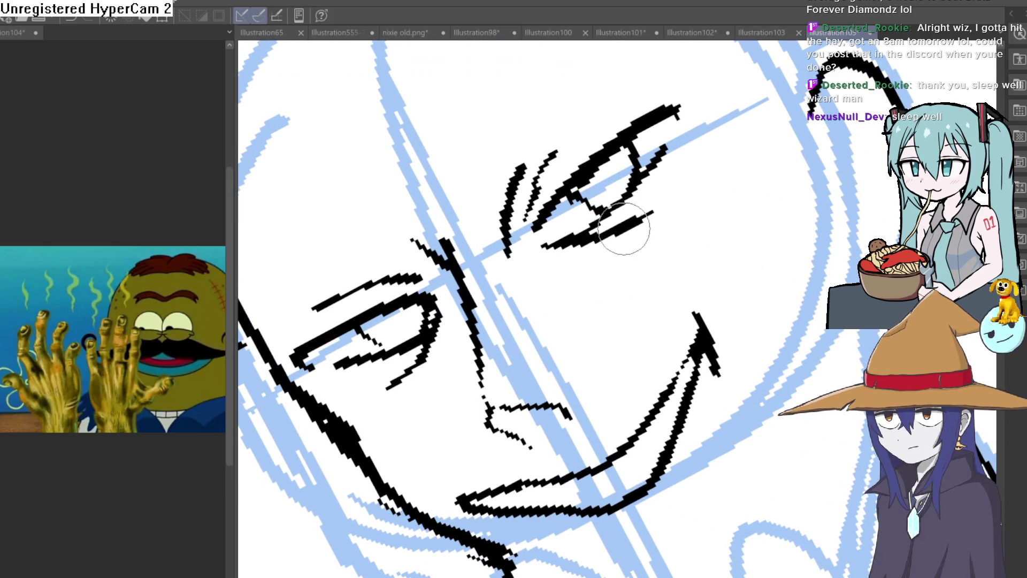
scroll(562, 252, down, 2)
drag(562, 252, 704, 321)
scroll(704, 321, up, 4)
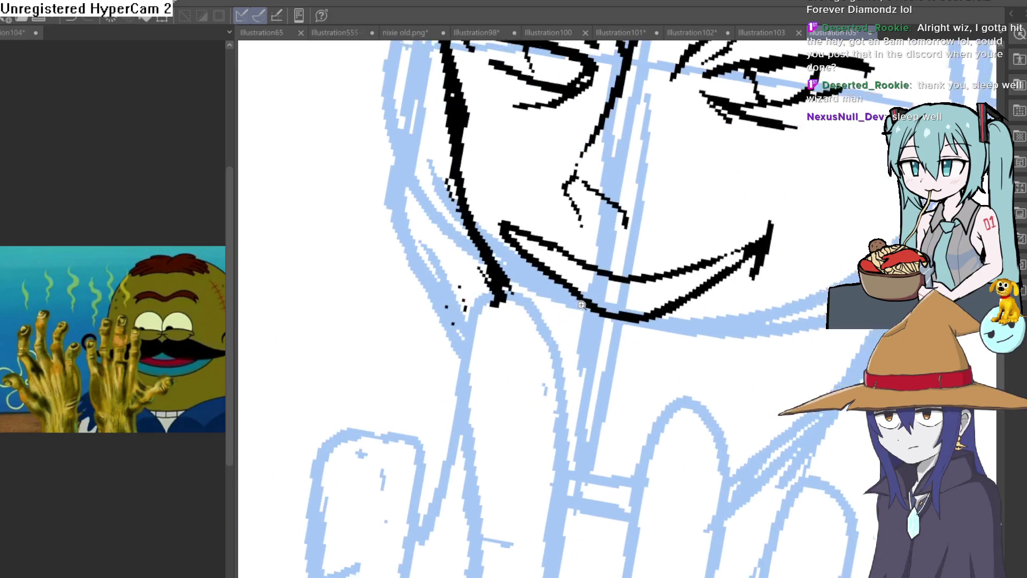
drag(458, 227, 439, 234)
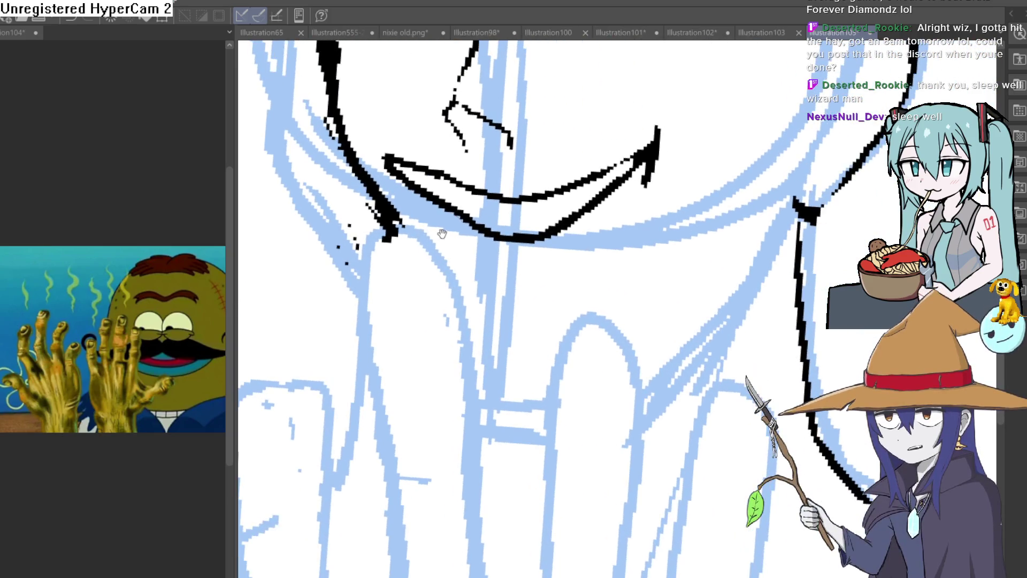
mouse_move(377, 203)
mouse_down()
mouse_move(459, 305)
mouse_move(585, 321)
mouse_move(688, 271)
mouse_move(794, 180)
mouse_up()
scroll(795, 180, down, 4)
scroll(664, 342, up, 3)
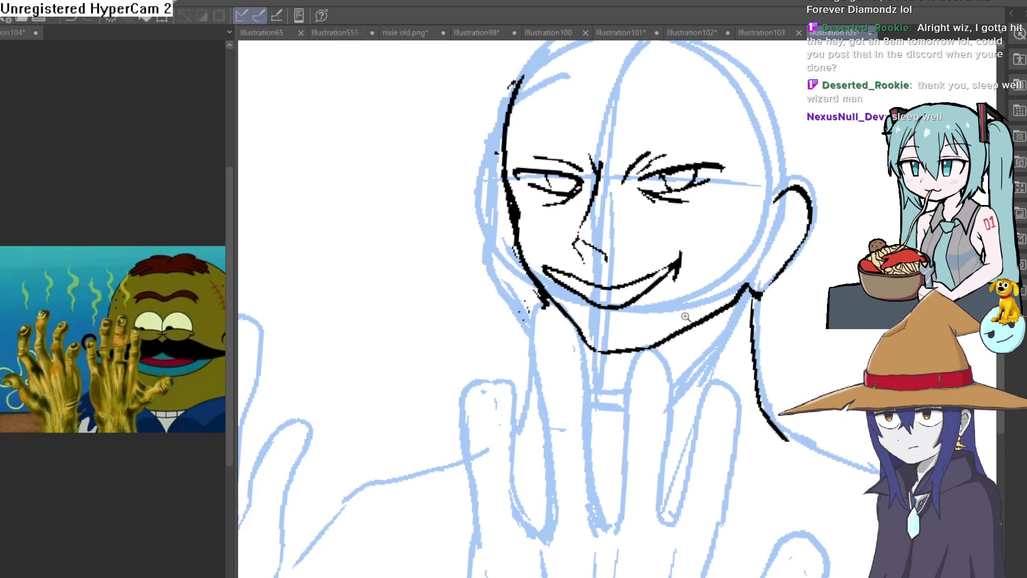
Trace a second ink line along the smile curve
mouse_move(664, 341)
mouse_down()
mouse_move(690, 230)
mouse_move(633, 245)
mouse_up()
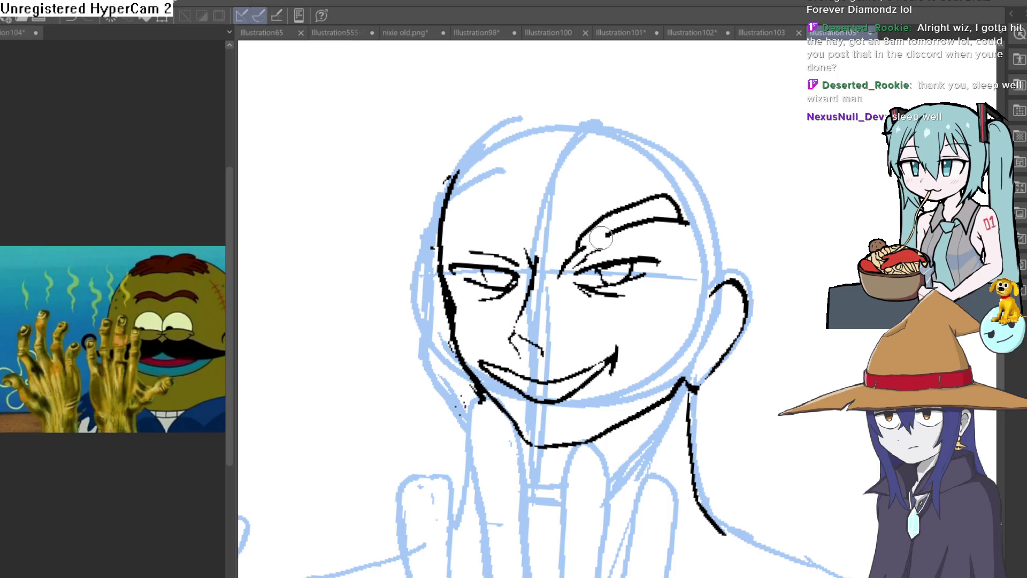
scroll(607, 236, down, 2)
key(minus)
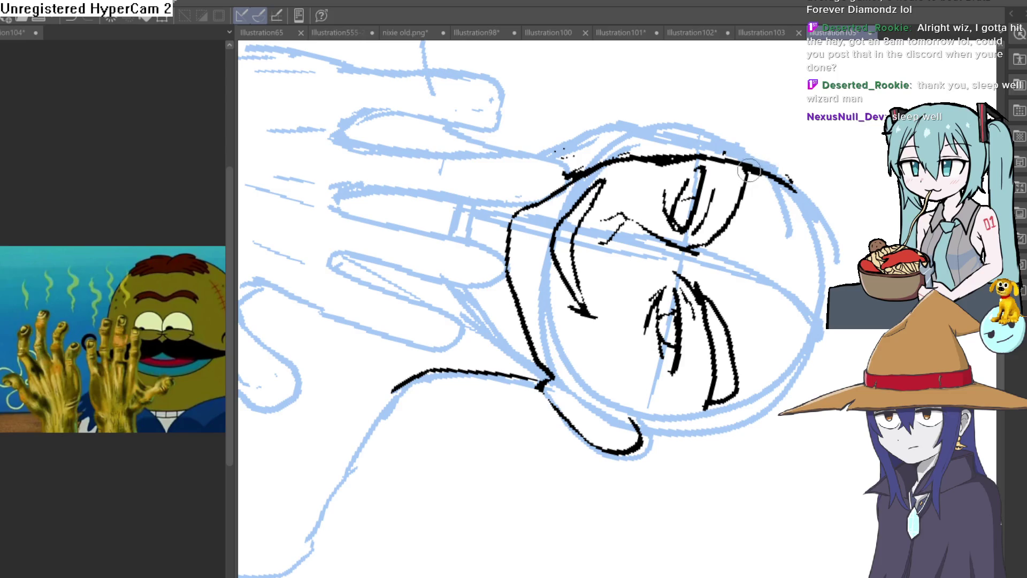
mouse_move(698, 252)
mouse_down()
mouse_move(637, 203)
mouse_move(617, 214)
mouse_up()
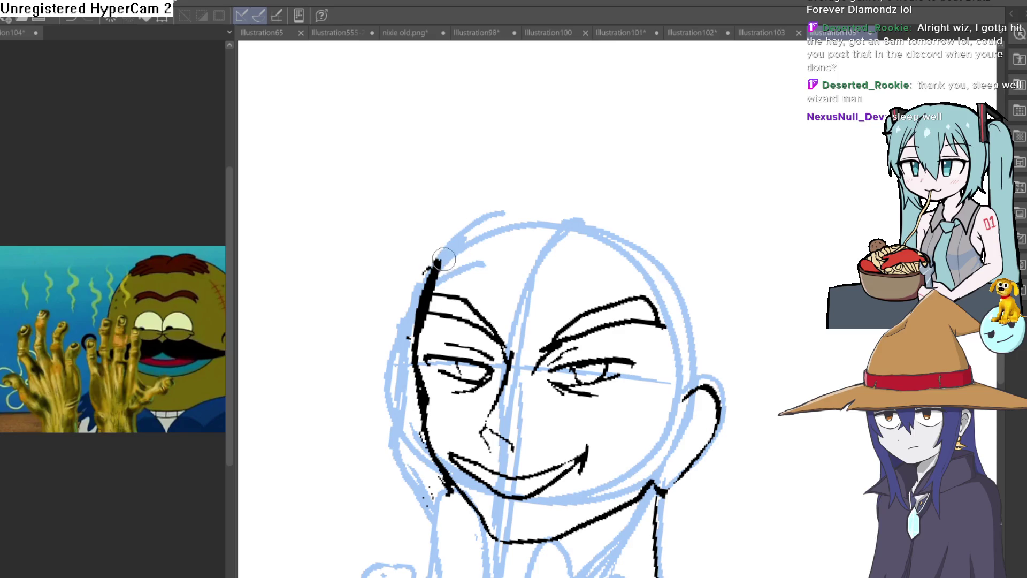
drag(441, 259, 481, 161)
scroll(563, 271, up, 6)
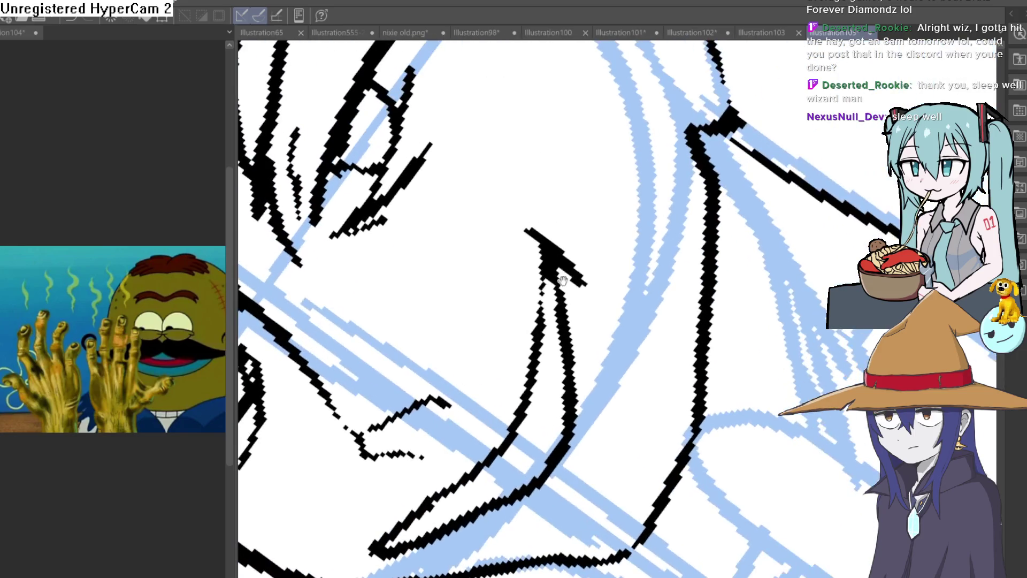
mouse_move(554, 287)
mouse_down()
mouse_move(527, 396)
mouse_move(481, 481)
mouse_move(391, 546)
mouse_move(575, 464)
mouse_up()
drag(552, 332, 549, 352)
scroll(493, 327, down, 3)
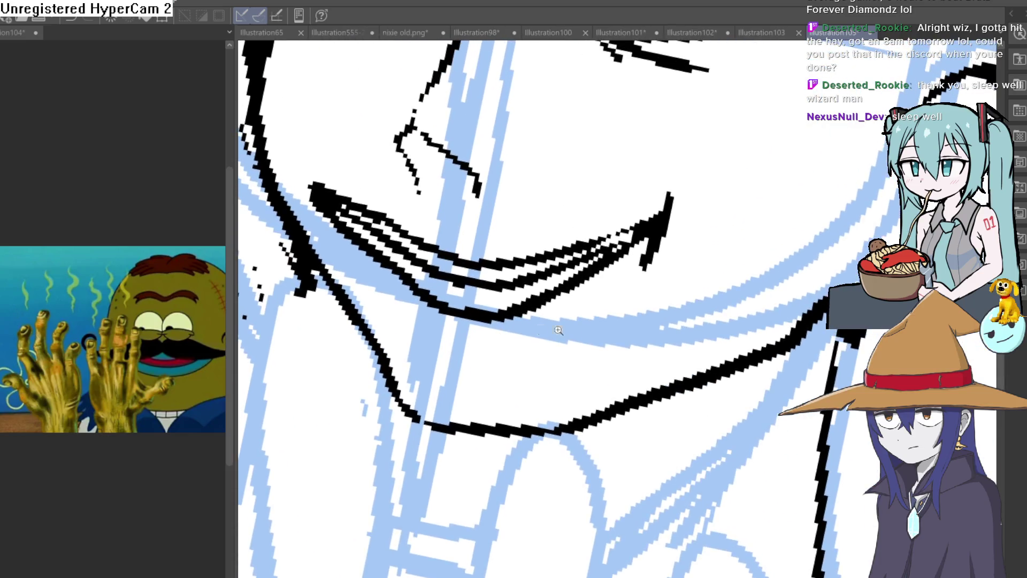
scroll(607, 231, up, 2)
drag(607, 231, 569, 268)
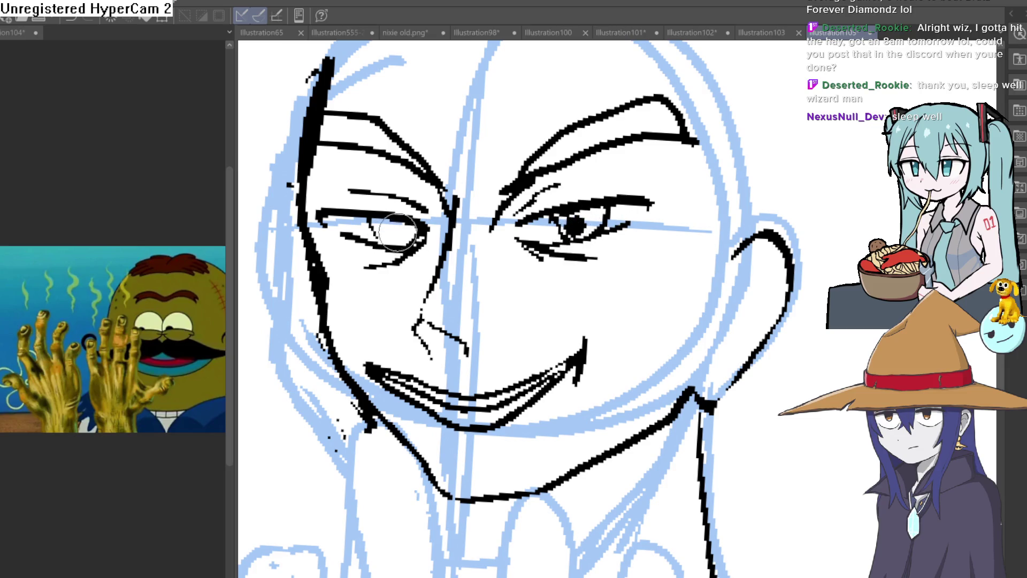
Retrace the nose line as a bold black stroke
scroll(624, 195, down, 3)
scroll(723, 275, up, 5)
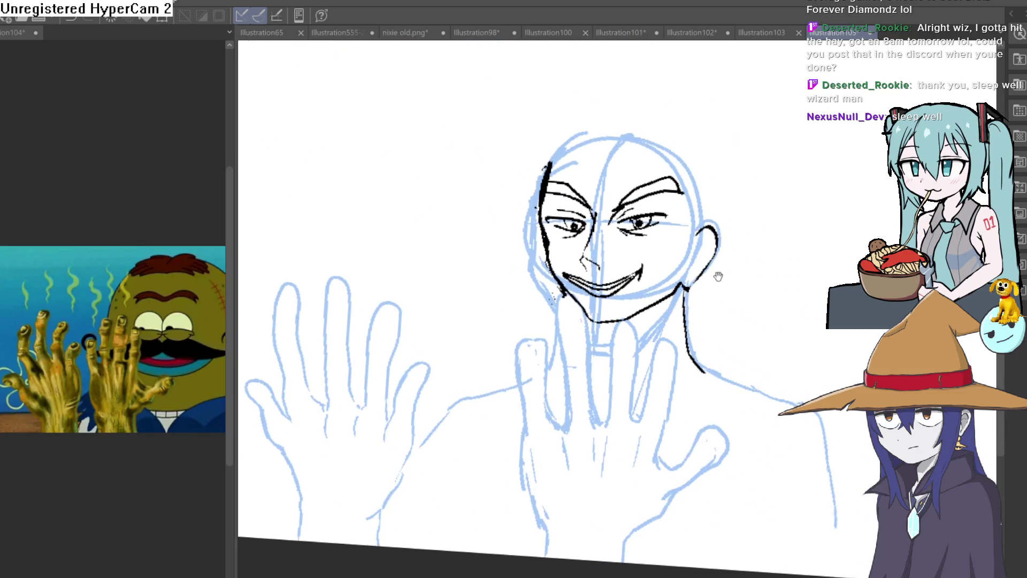
scroll(663, 266, down, 1)
scroll(619, 259, up, 3)
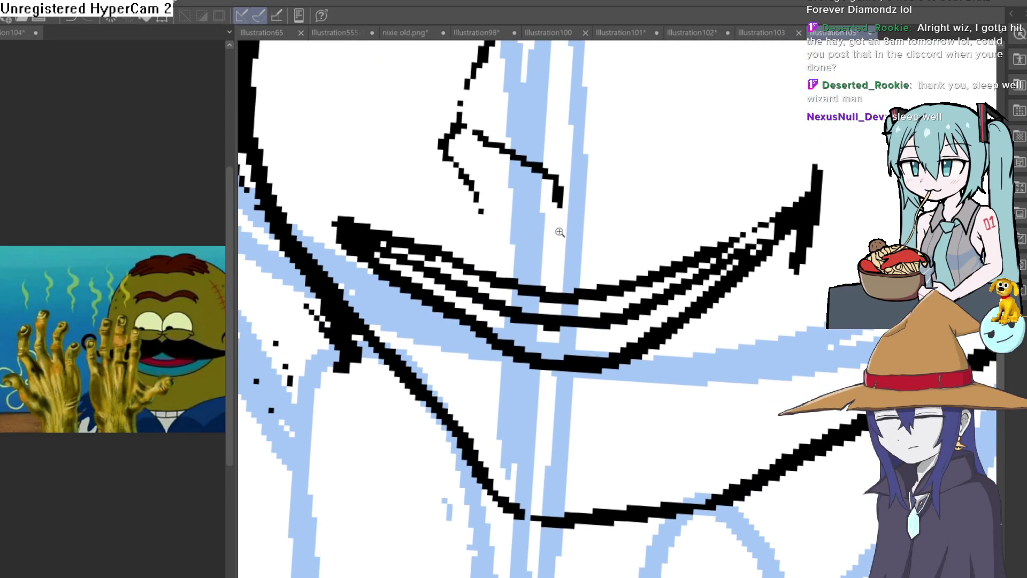
scroll(543, 225, up, 2)
drag(483, 168, 532, 355)
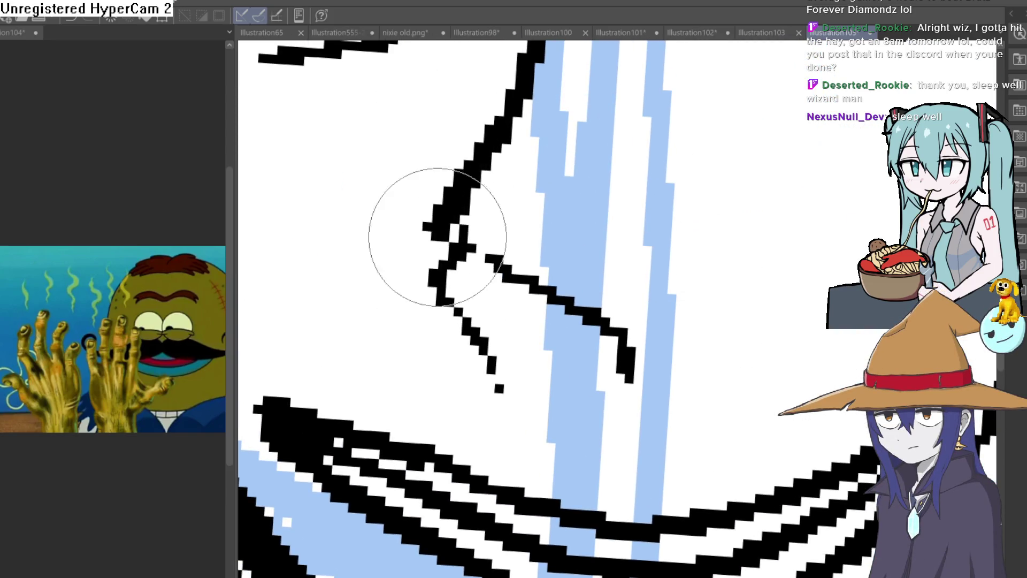
mouse_move(504, 236)
mouse_down()
mouse_move(544, 241)
mouse_move(612, 298)
mouse_up()
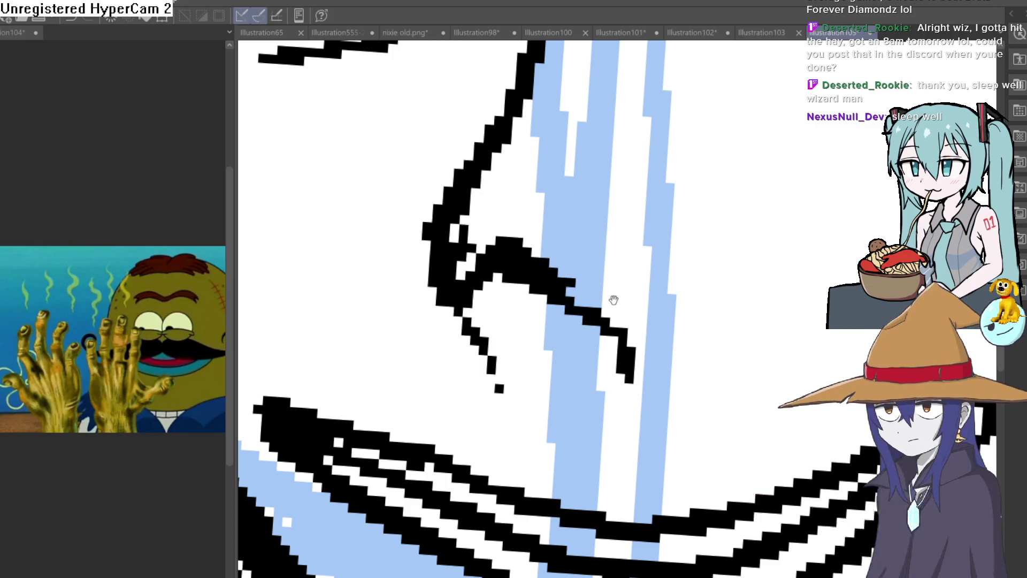
Add short dashed stubble strokes along the upper edge of the grin's right half
drag(532, 165, 436, 298)
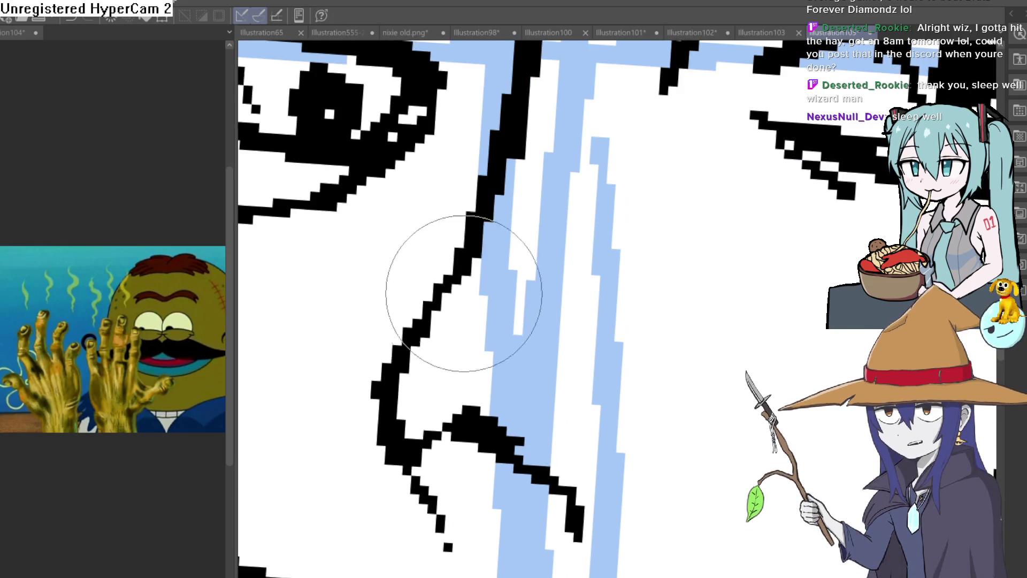
scroll(591, 153, down, 5)
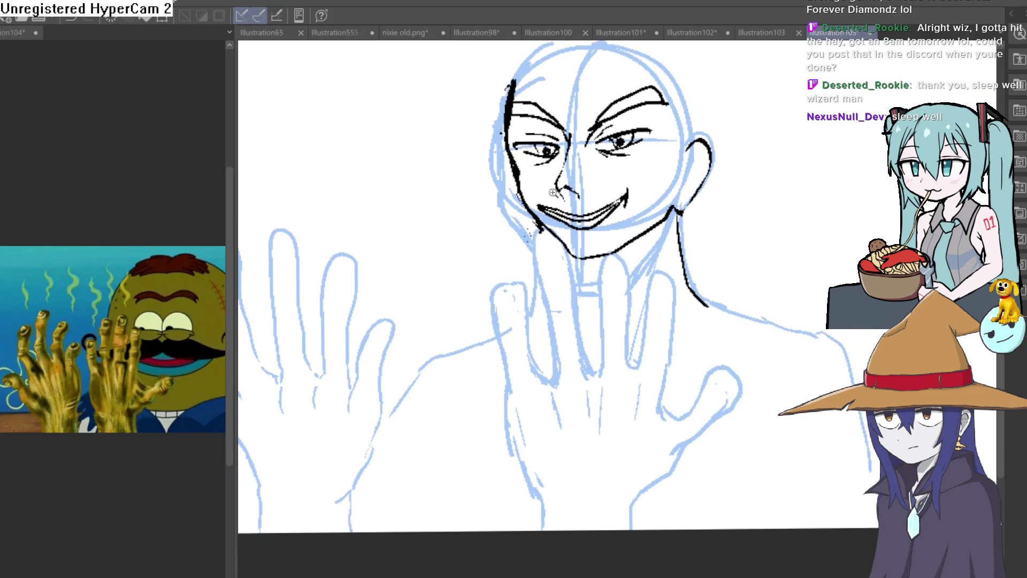
scroll(585, 194, up, 5)
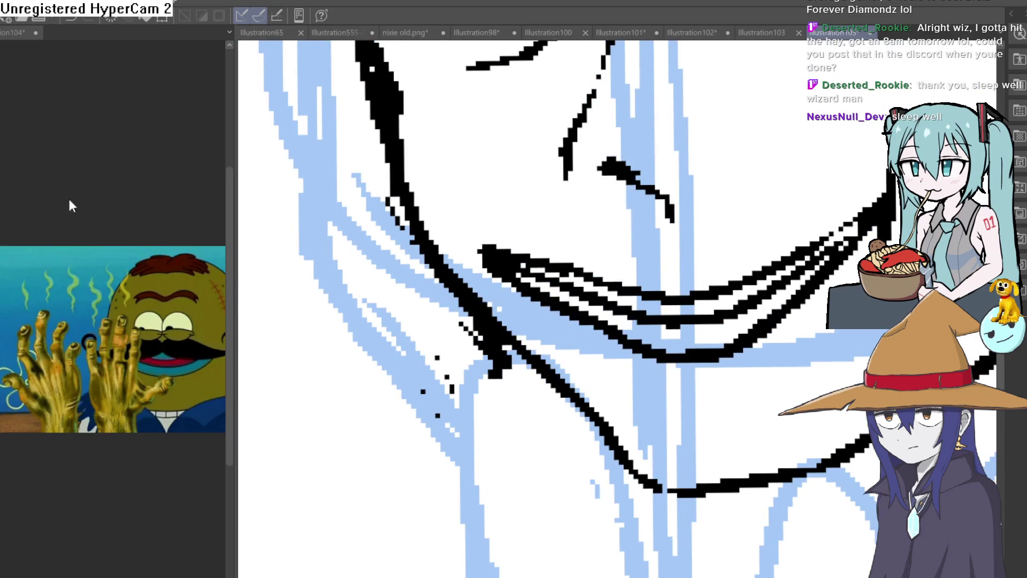
drag(579, 138, 585, 188)
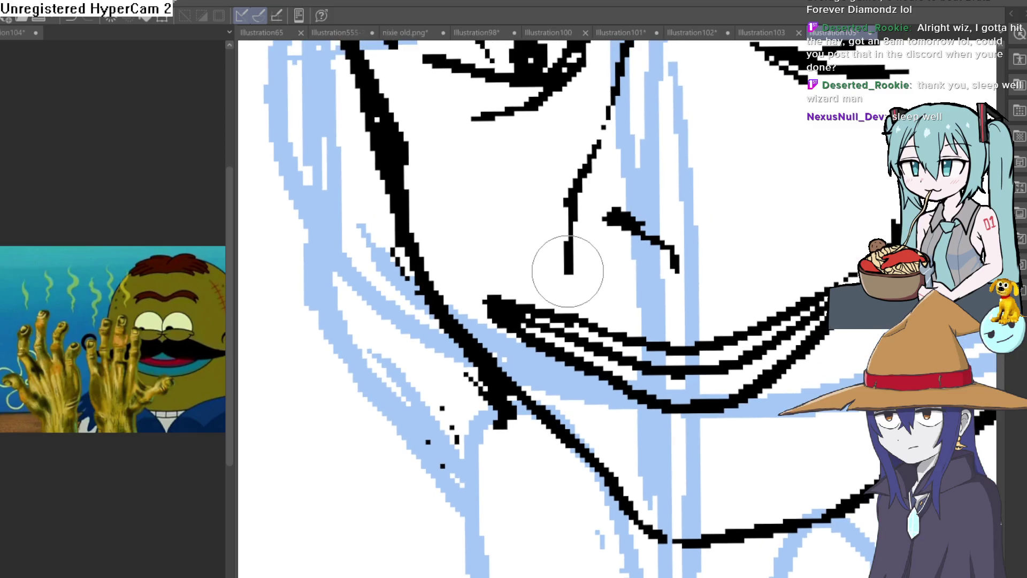
scroll(585, 277, down, 5)
scroll(745, 214, up, 4)
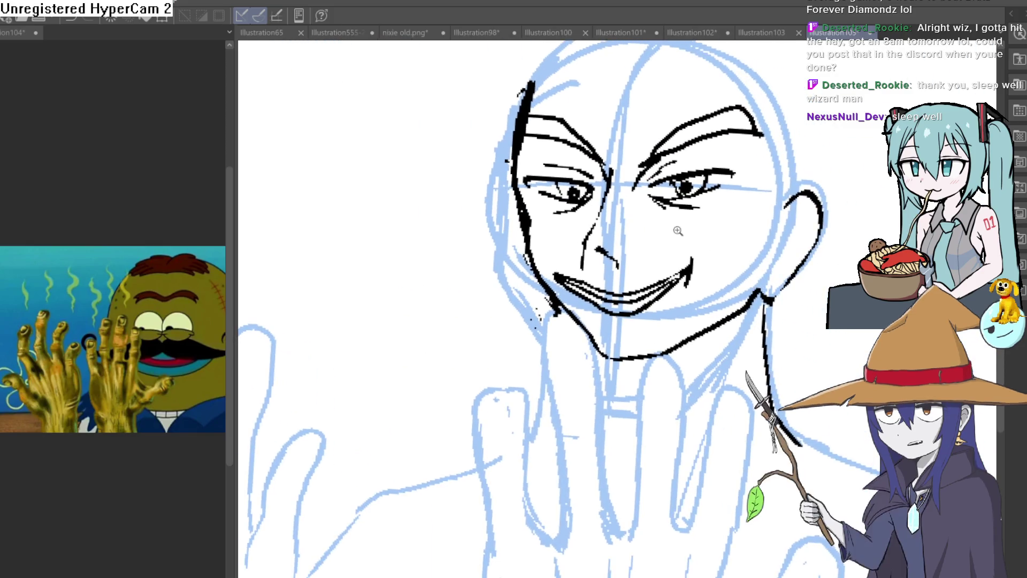
scroll(745, 214, down, 4)
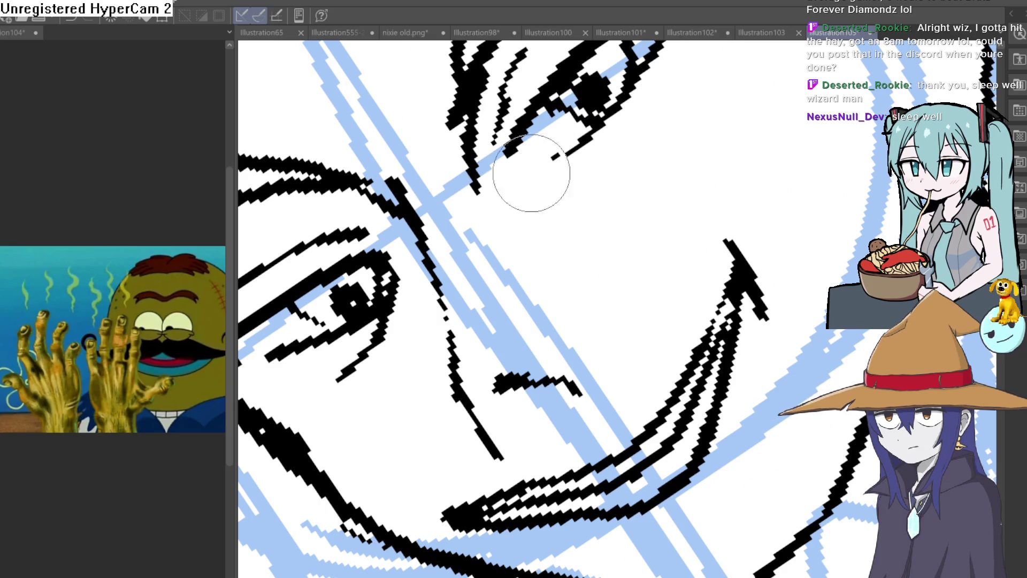
scroll(739, 237, up, 4)
scroll(739, 237, down, 5)
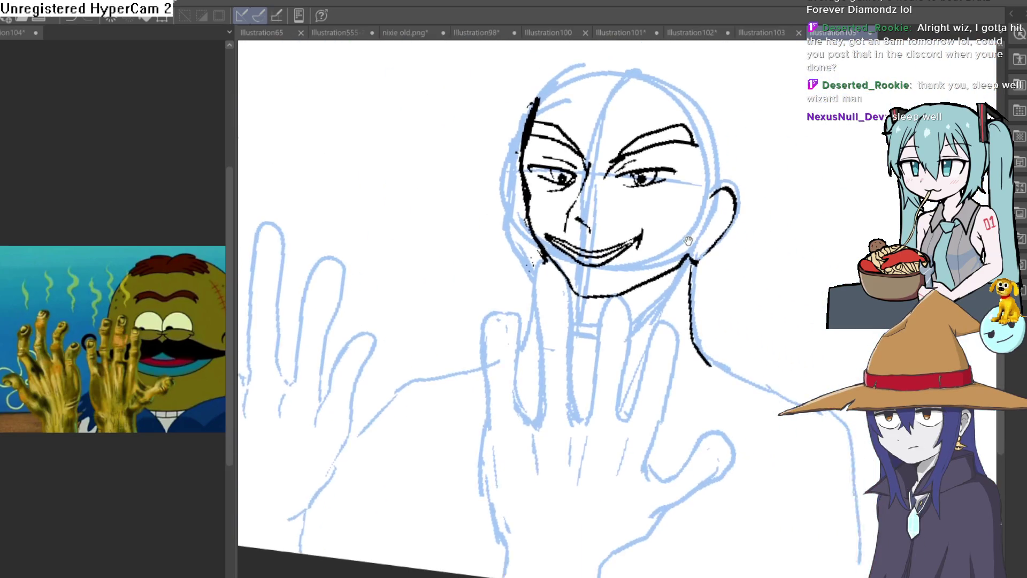
mouse_move(673, 206)
mouse_down()
mouse_move(676, 222)
mouse_move(374, 203)
mouse_up()
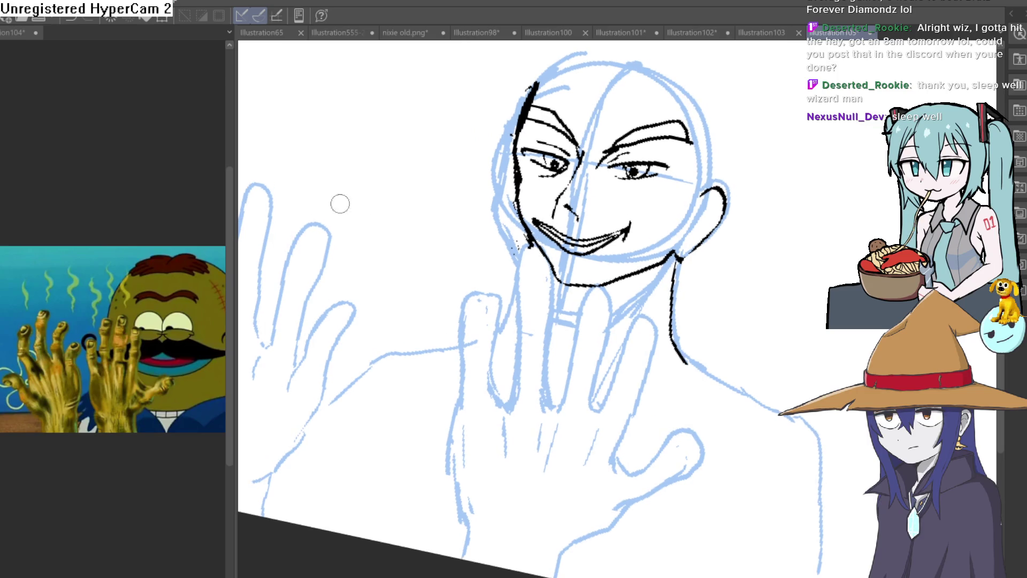
drag(588, 225, 665, 207)
scroll(670, 202, up, 8)
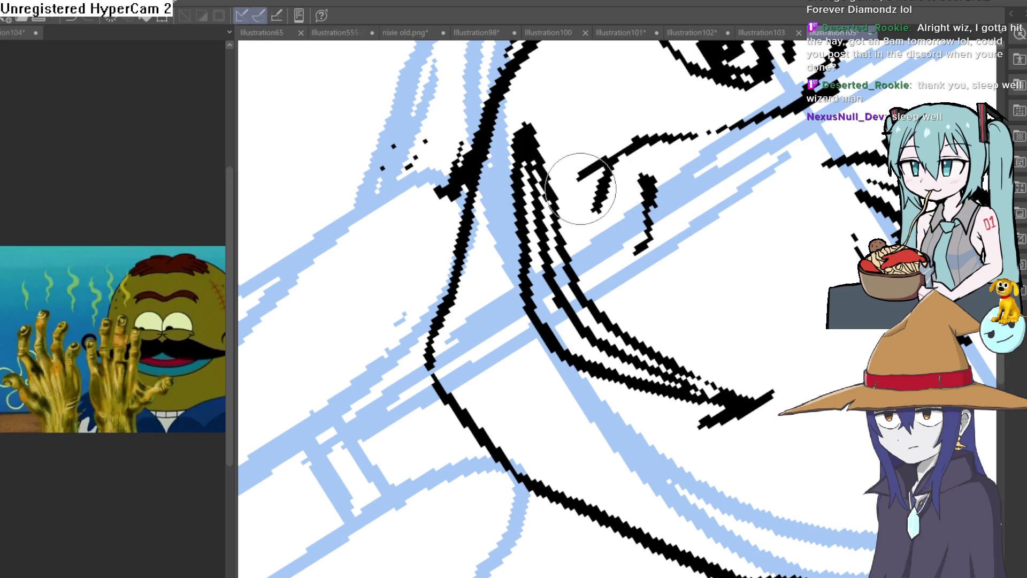
scroll(598, 159, down, 10)
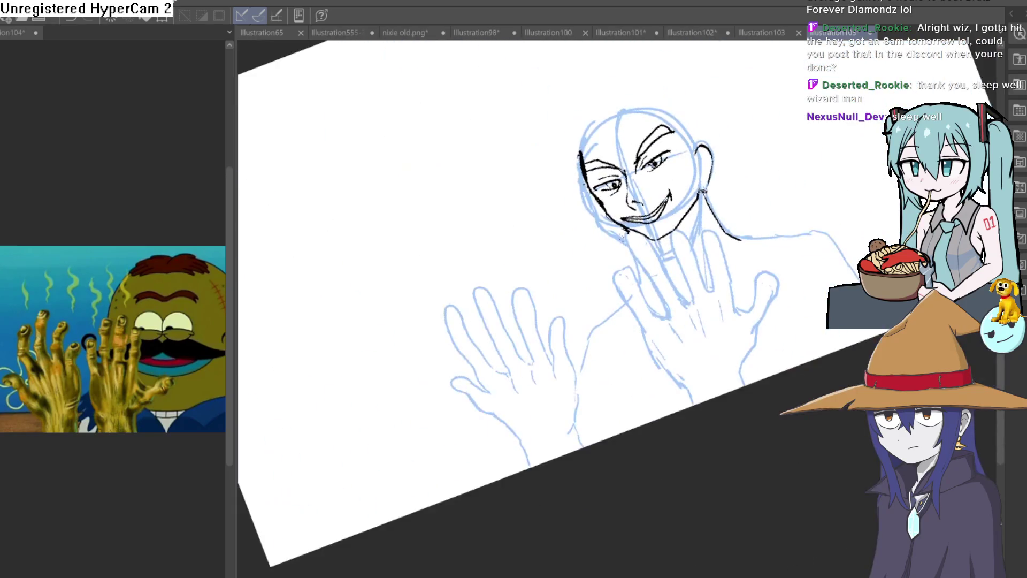
scroll(546, 220, up, 10)
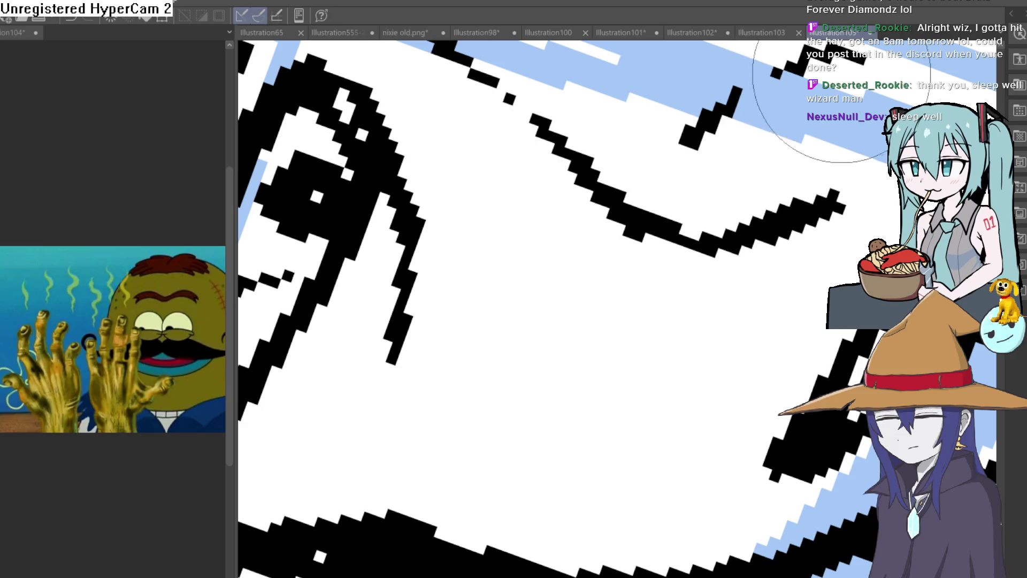
scroll(738, 153, up, 2)
scroll(738, 152, down, 10)
mouse_move(739, 161)
mouse_down()
mouse_move(749, 196)
mouse_move(739, 481)
mouse_up()
scroll(649, 255, up, 8)
scroll(650, 255, up, 5)
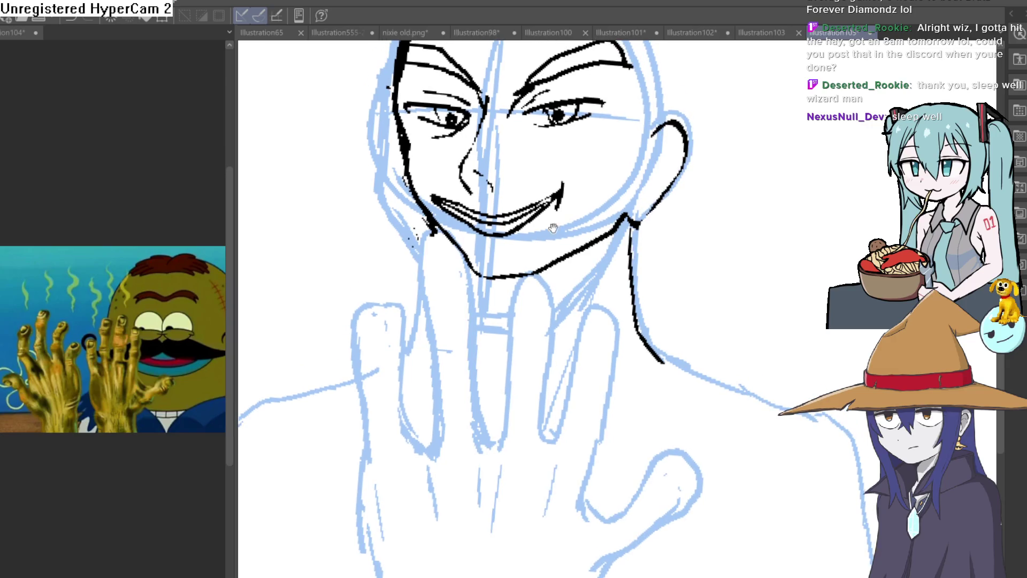
scroll(494, 227, up, 3)
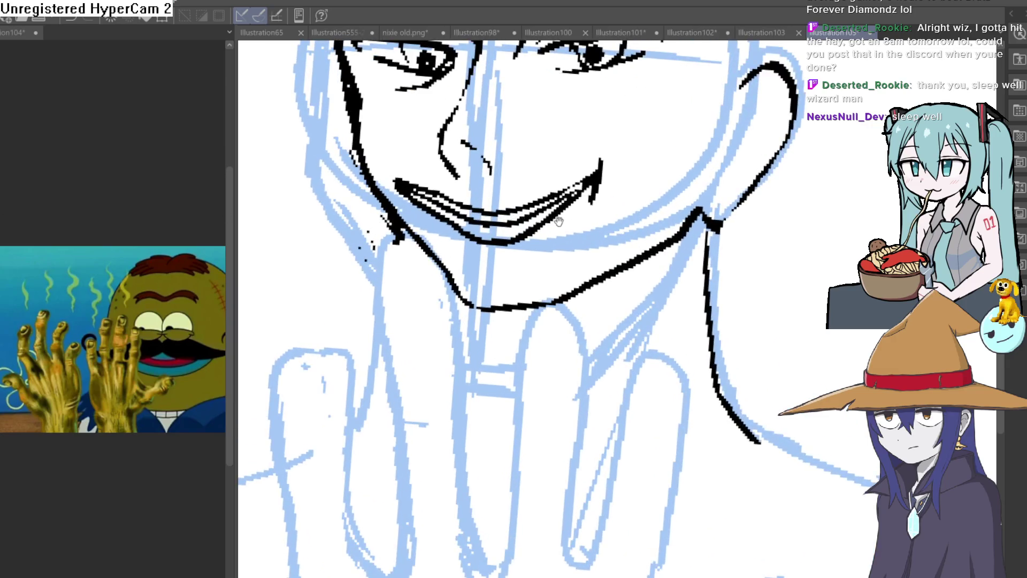
drag(498, 195, 502, 202)
drag(512, 192, 526, 195)
Extend the stubble dashes leftward and thicken the cheek outline at the mouth corner
drag(530, 187, 542, 190)
drag(548, 183, 551, 187)
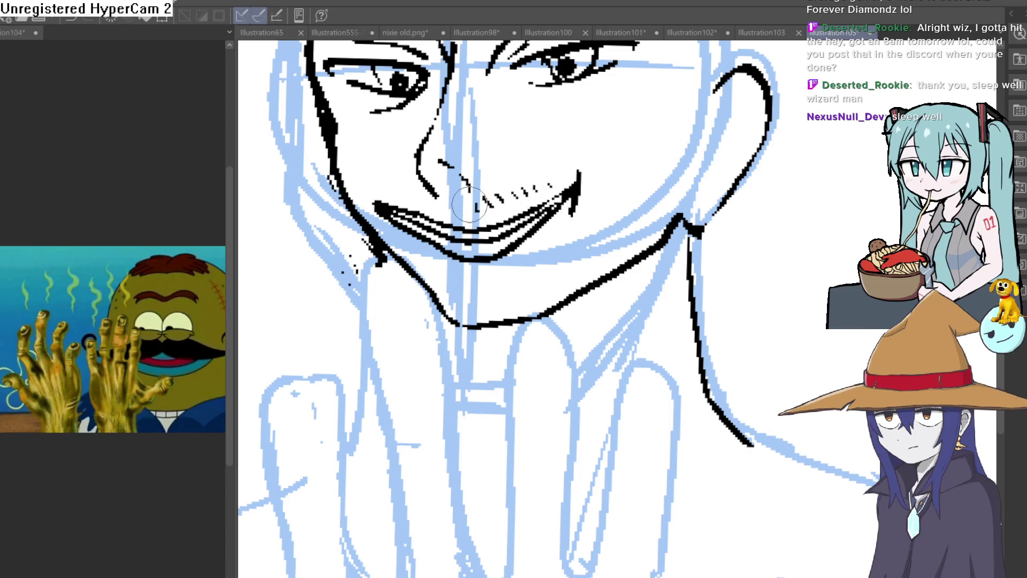
drag(396, 204, 384, 194)
drag(345, 155, 329, 120)
Ink a bold jawline from the cheek around the chin to the neck, then review the whole face
mouse_move(334, 171)
mouse_down()
mouse_move(460, 340)
mouse_move(551, 334)
mouse_move(657, 251)
mouse_up()
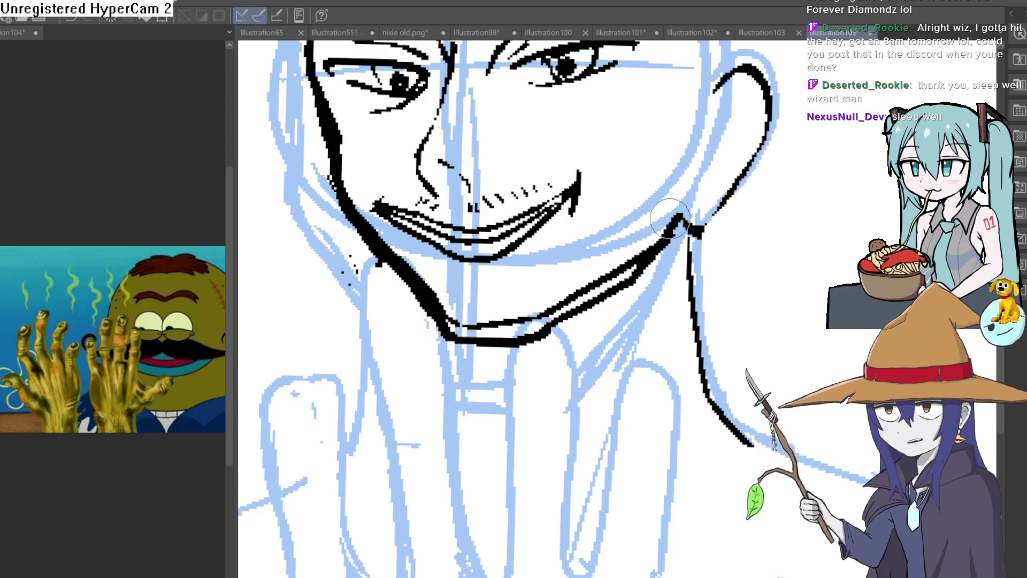
mouse_move(482, 309)
mouse_down()
mouse_move(676, 368)
mouse_move(614, 205)
mouse_up()
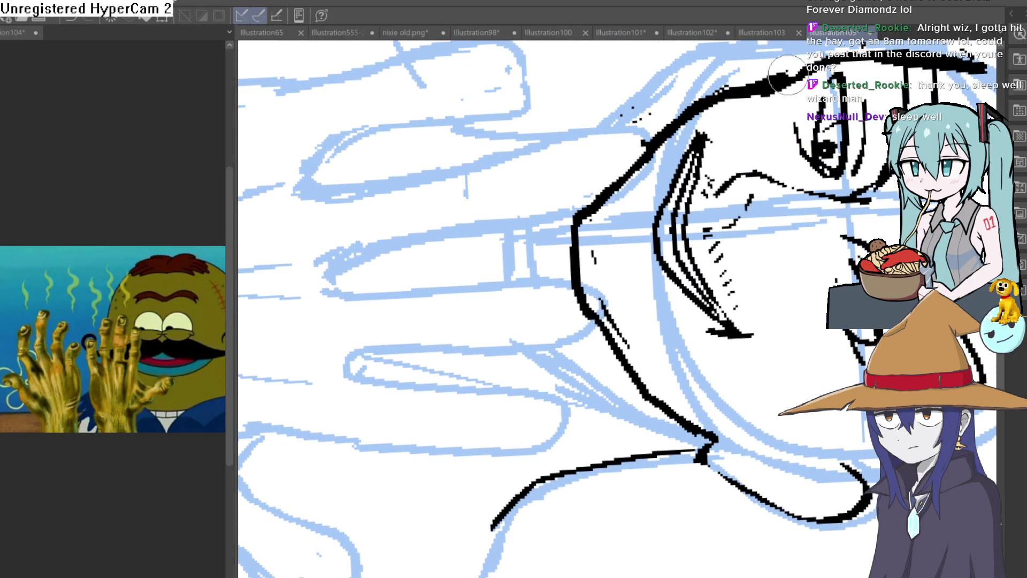
scroll(748, 78, down, 5)
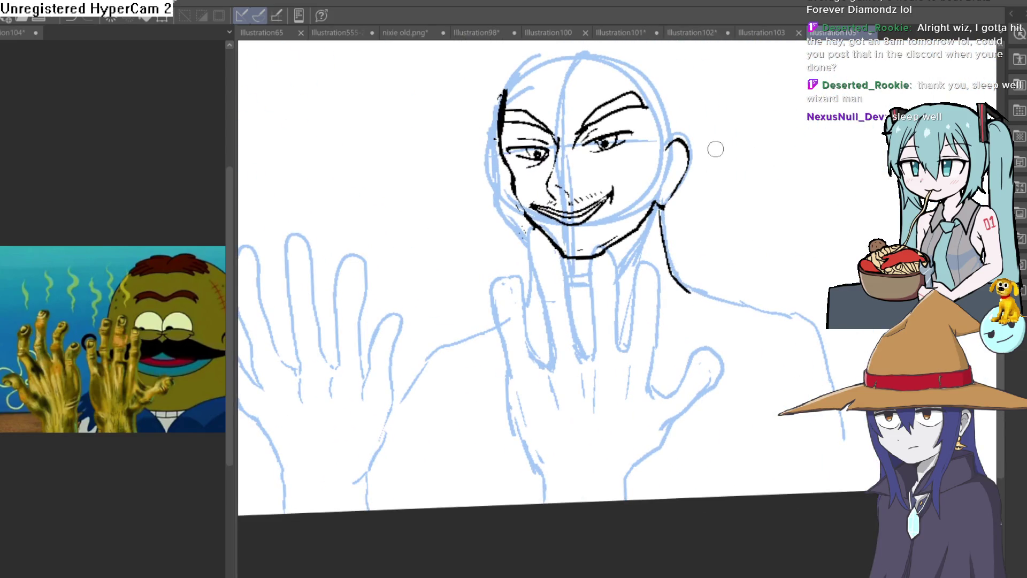
mouse_move(715, 148)
mouse_down()
mouse_move(743, 243)
mouse_move(688, 259)
mouse_move(663, 238)
mouse_move(566, 265)
mouse_move(642, 257)
mouse_move(704, 266)
mouse_move(704, 243)
mouse_move(631, 222)
mouse_move(605, 163)
mouse_up()
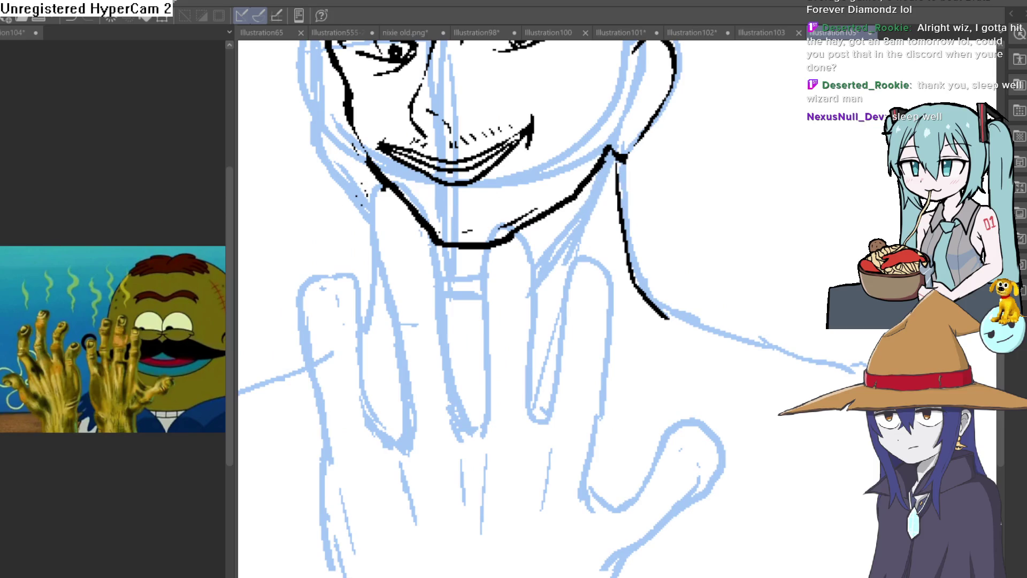
mouse_move(578, 238)
mouse_down()
mouse_move(589, 262)
mouse_move(619, 275)
mouse_move(596, 341)
mouse_move(672, 255)
mouse_up()
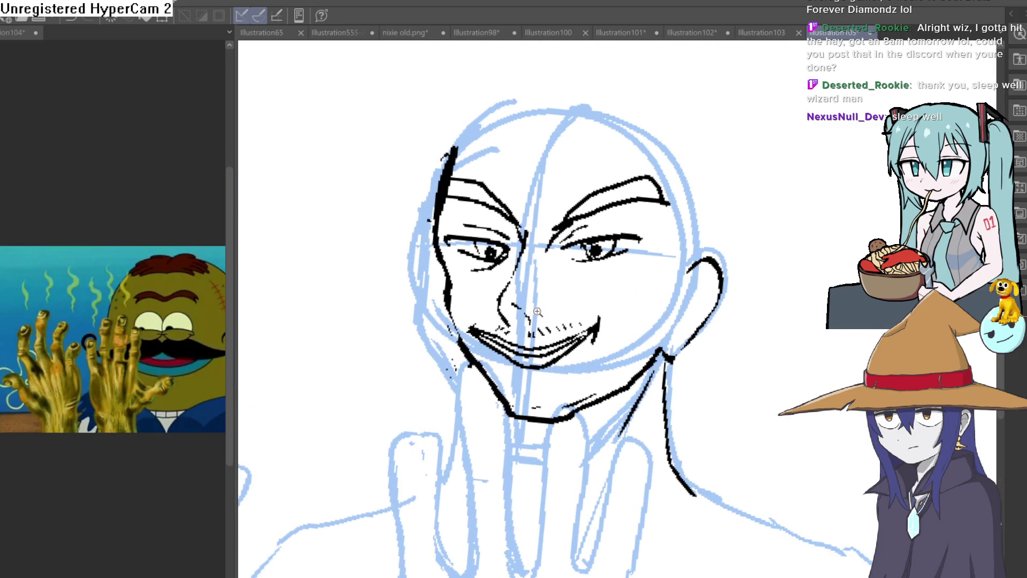
click(542, 310)
click(509, 316)
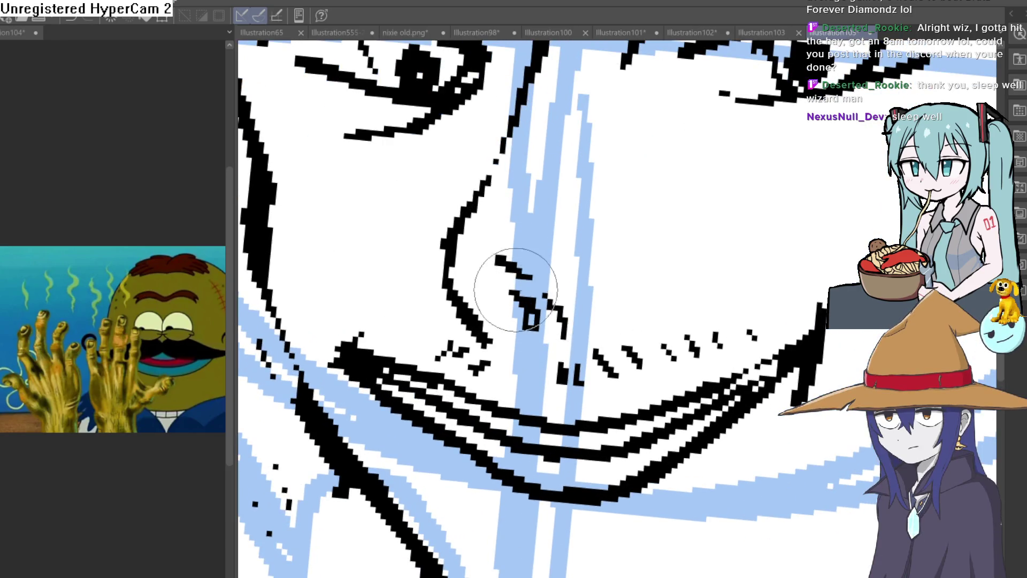
key(ctrl+0)
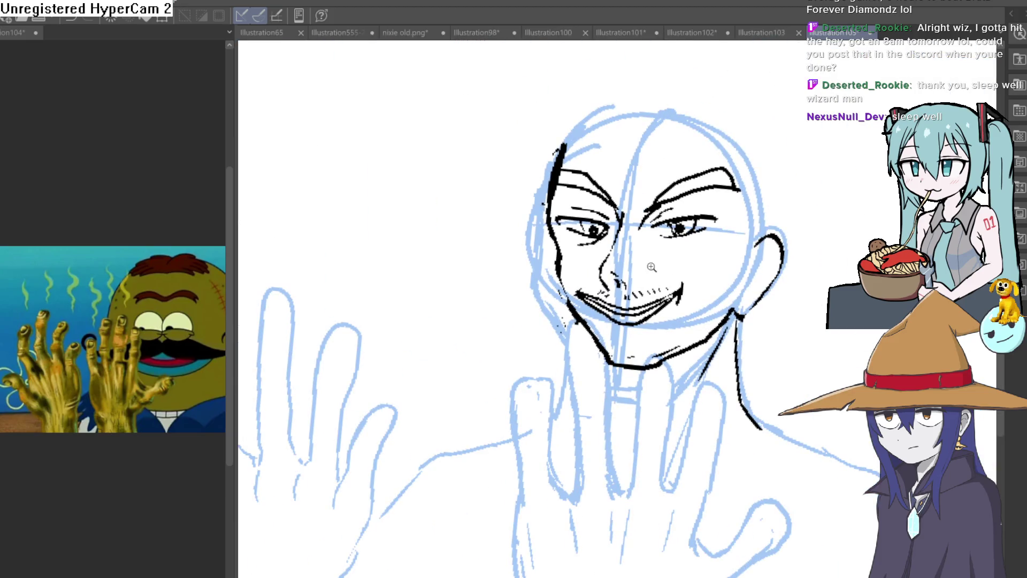
Undo the thick stroke below the nose and redraw it as a thinner diagonal line
scroll(655, 266, up, 5)
scroll(677, 267, down, 5)
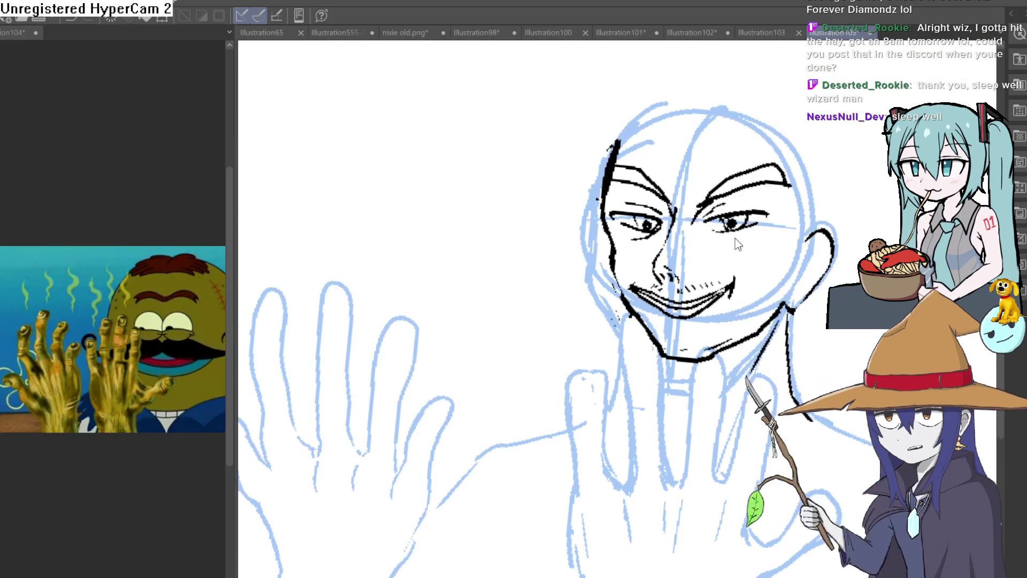
scroll(697, 268, up, 5)
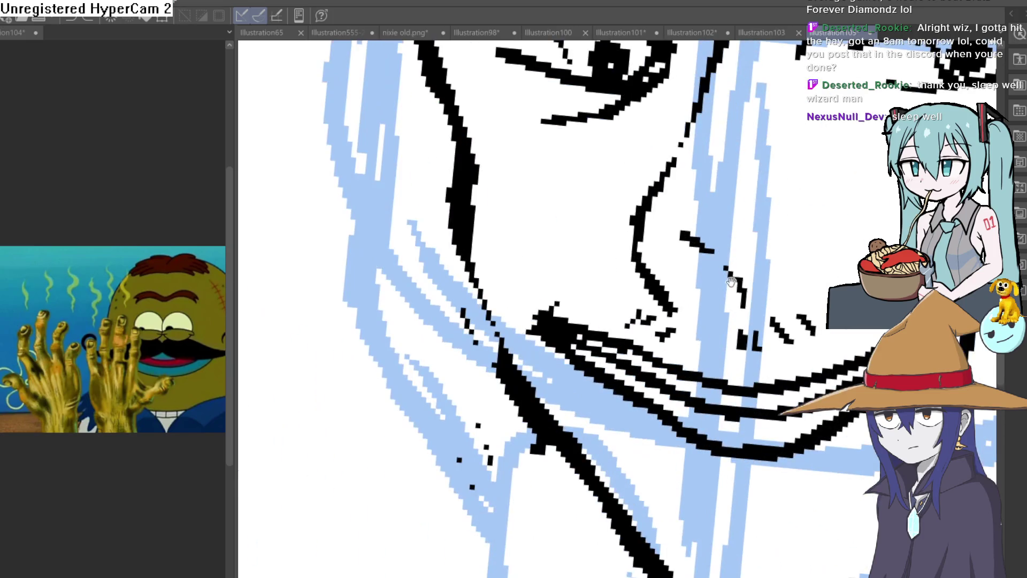
drag(766, 280, 717, 312)
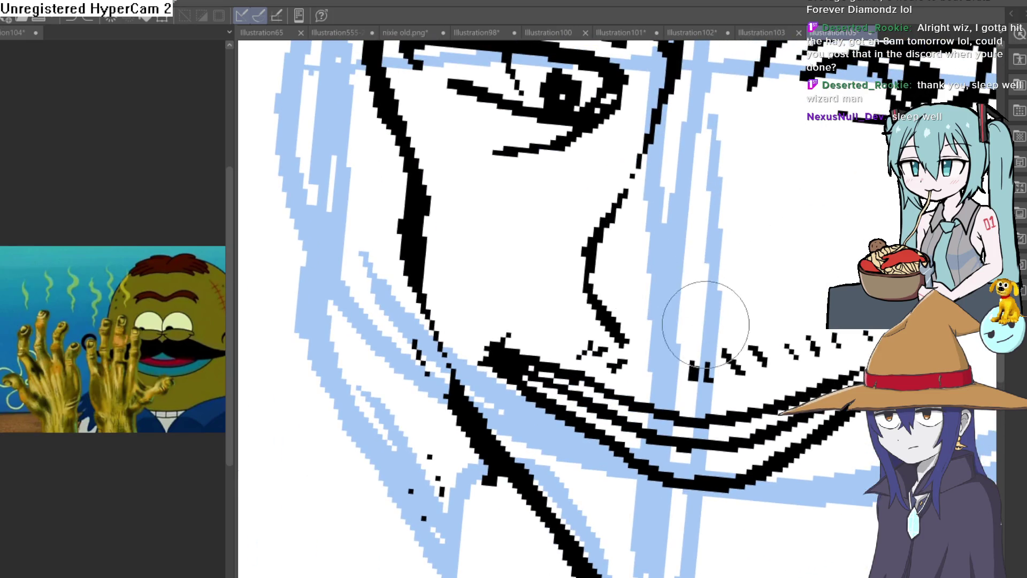
scroll(562, 225, up, 4)
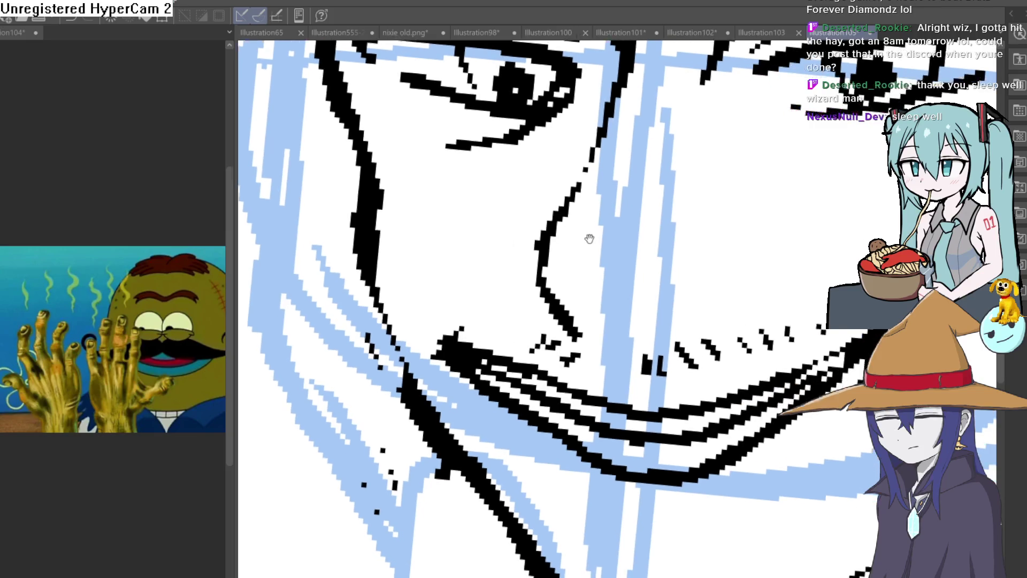
drag(536, 196, 557, 201)
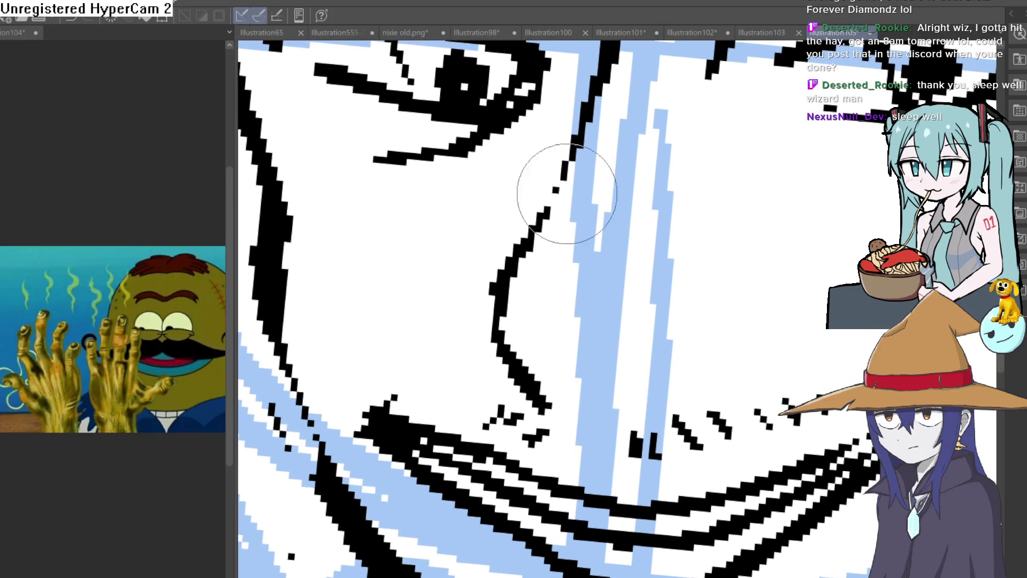
mouse_move(580, 134)
mouse_down()
mouse_move(465, 304)
mouse_move(485, 336)
mouse_move(519, 276)
mouse_up()
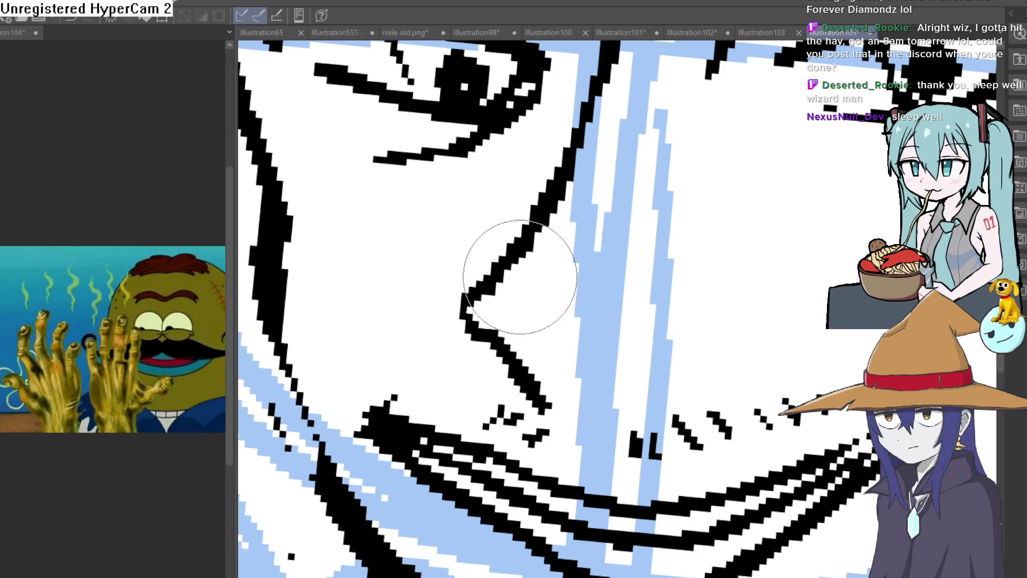
key(ctrl+z)
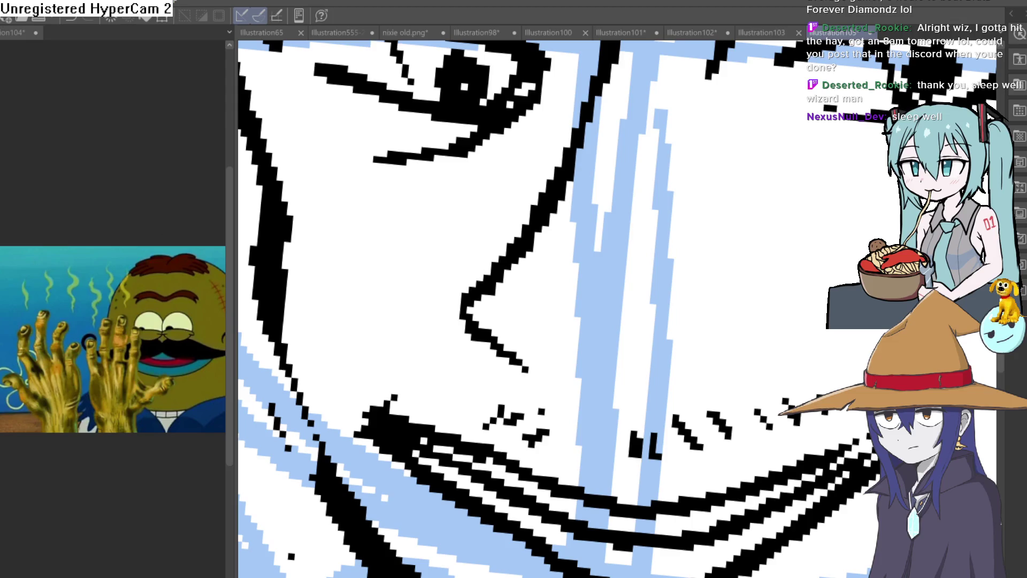
drag(575, 328, 603, 351)
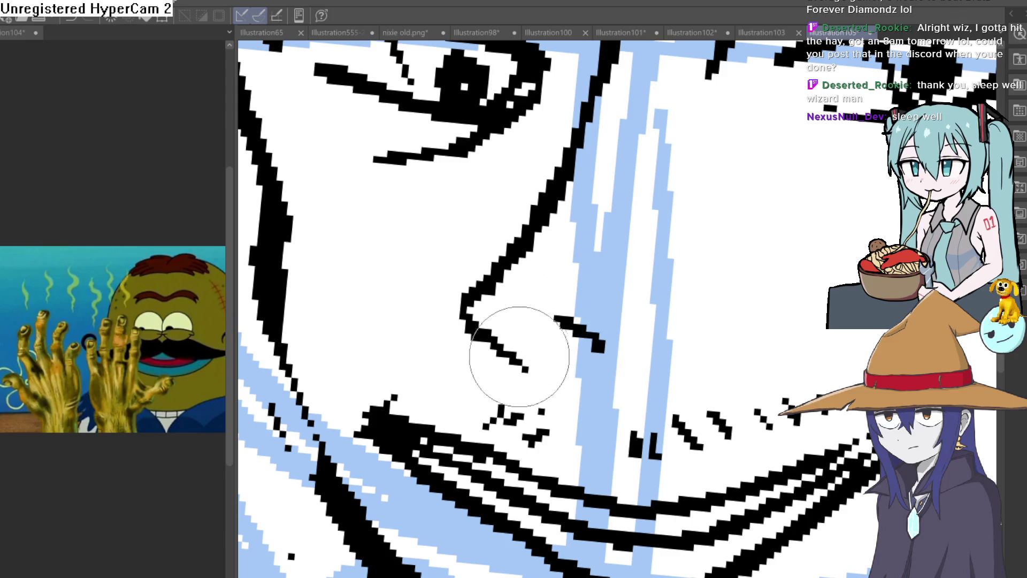
key(ctrl+0)
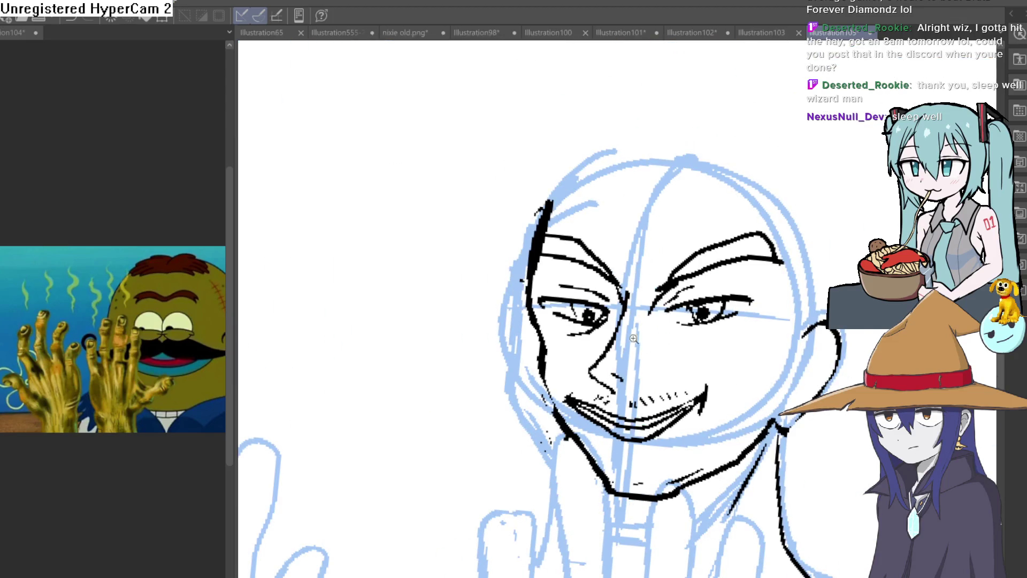
click(637, 337)
mouse_move(640, 264)
mouse_down()
mouse_move(517, 357)
mouse_move(570, 363)
mouse_move(556, 370)
mouse_up()
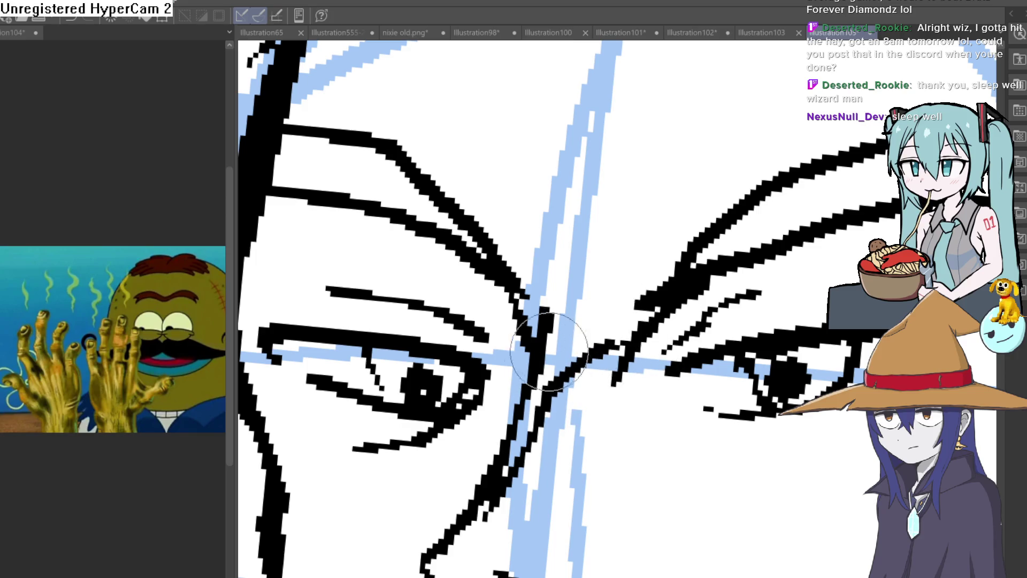
Undo the stray stroke beside the eyebrow and centre the face in view
key(ctrl+z)
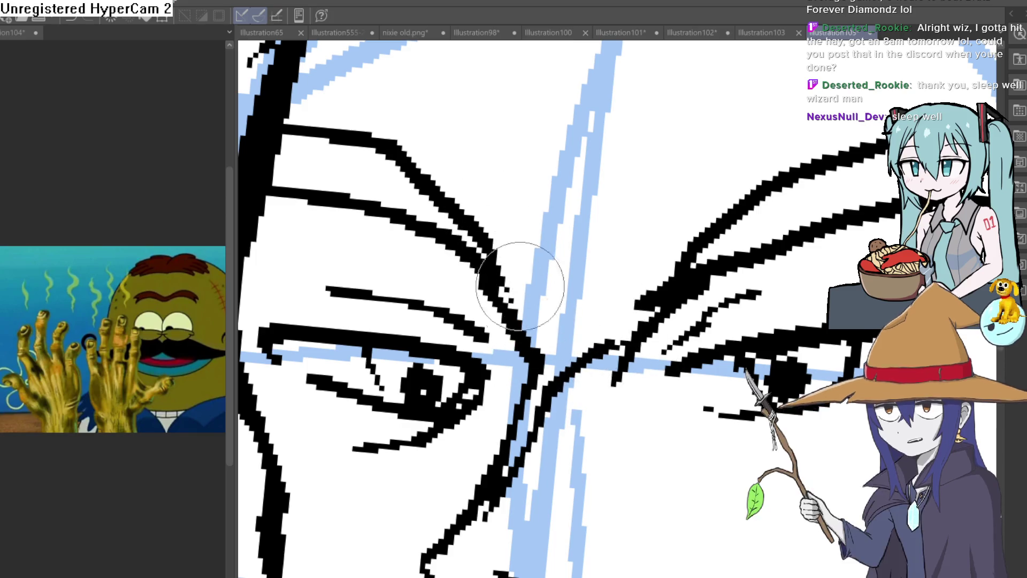
scroll(543, 351, down, 10)
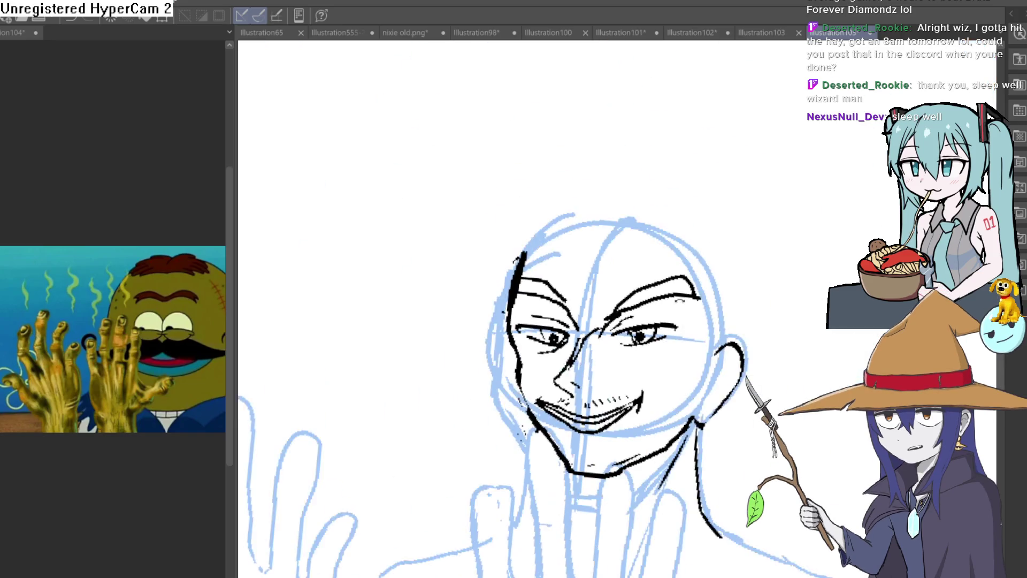
drag(687, 395, 672, 339)
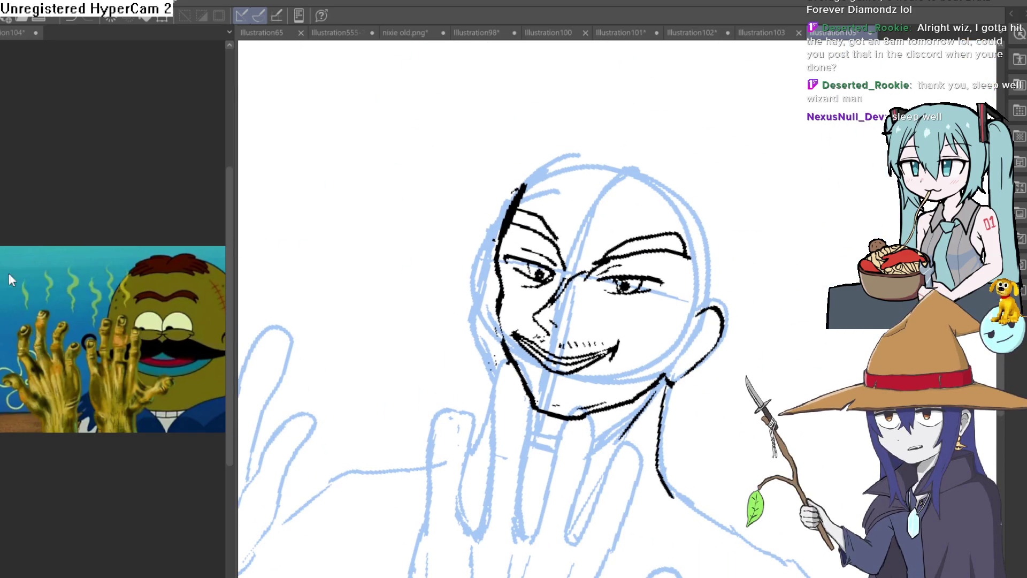
scroll(613, 197, up, 6)
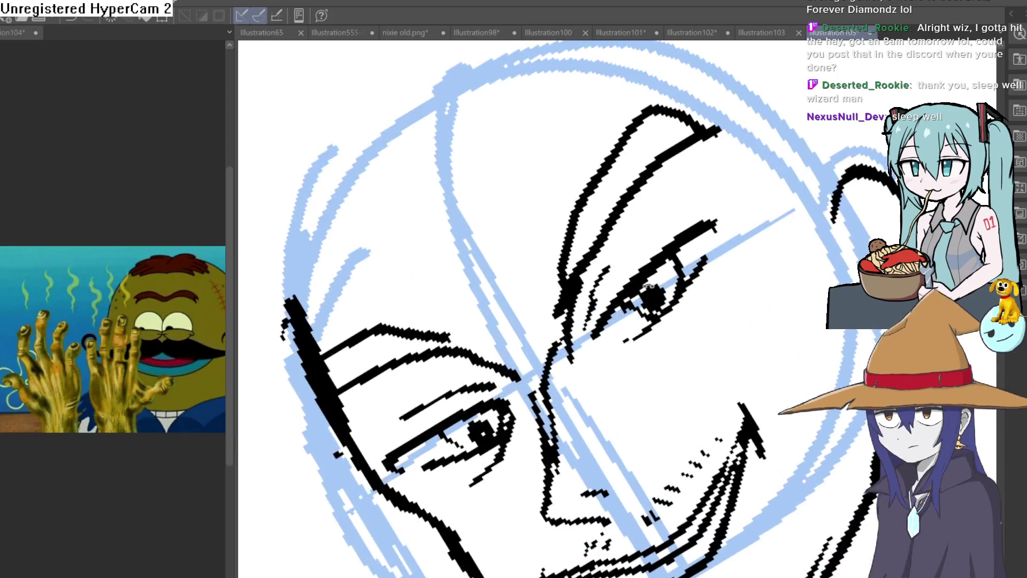
scroll(585, 314, up, 3)
Reshape the pupil and draw the long upper eyelid line in black ink
mouse_move(543, 321)
mouse_down()
mouse_move(607, 309)
mouse_move(642, 275)
mouse_move(665, 321)
mouse_up()
scroll(646, 295, down, 5)
scroll(697, 288, up, 5)
scroll(608, 378, down, 1)
mouse_move(608, 378)
mouse_down()
mouse_move(763, 171)
mouse_move(835, 140)
mouse_up()
scroll(688, 339, down, 5)
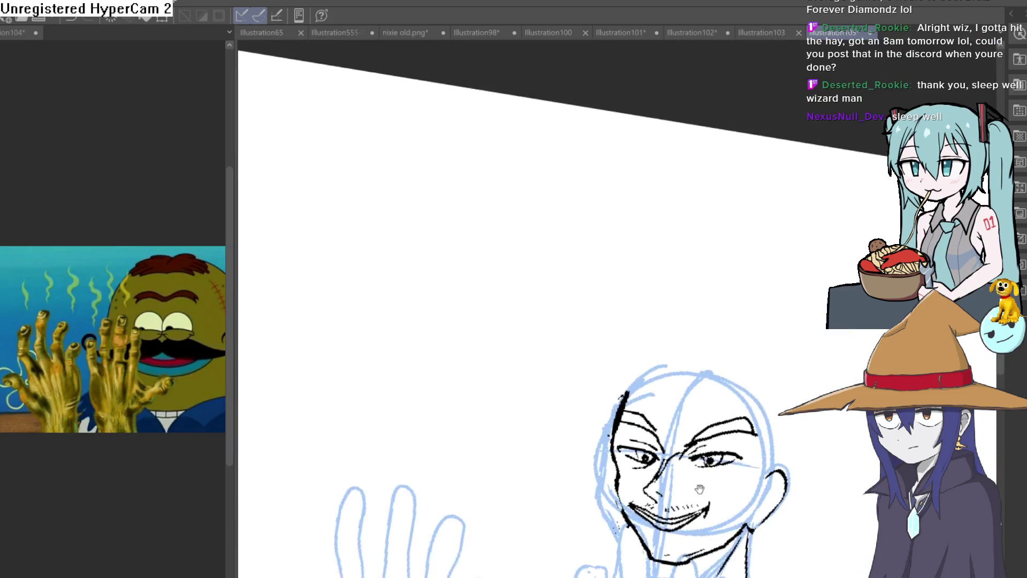
scroll(688, 340, up, 5)
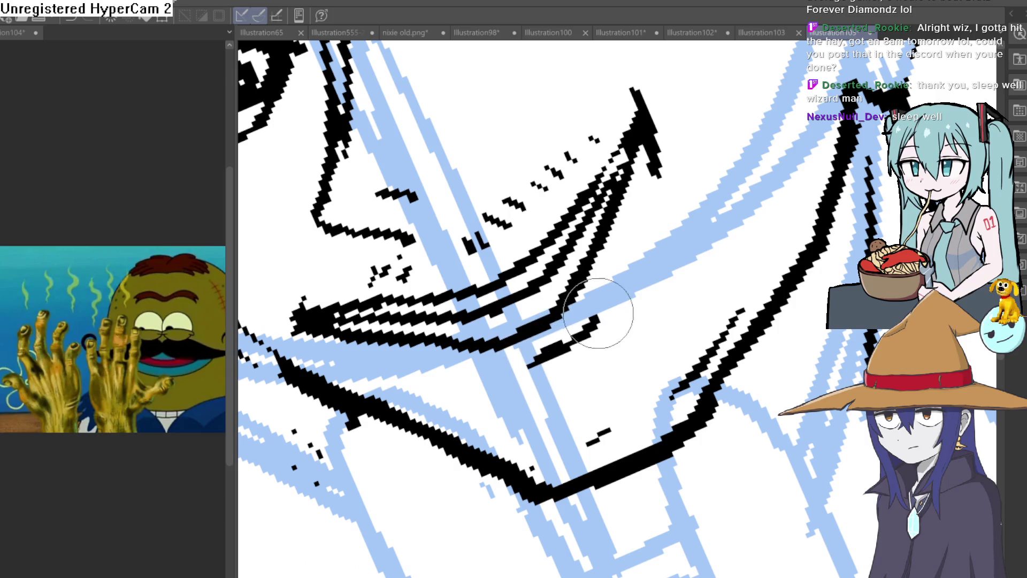
Add a short black ink stroke under the mouth
drag(598, 313, 527, 364)
scroll(678, 347, down, 5)
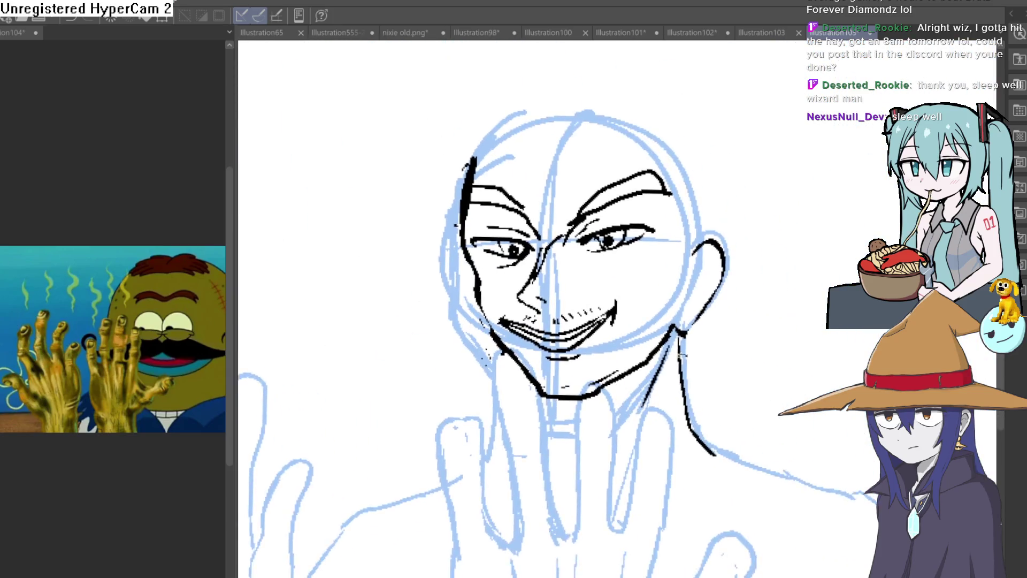
drag(678, 347, 577, 313)
drag(509, 230, 512, 283)
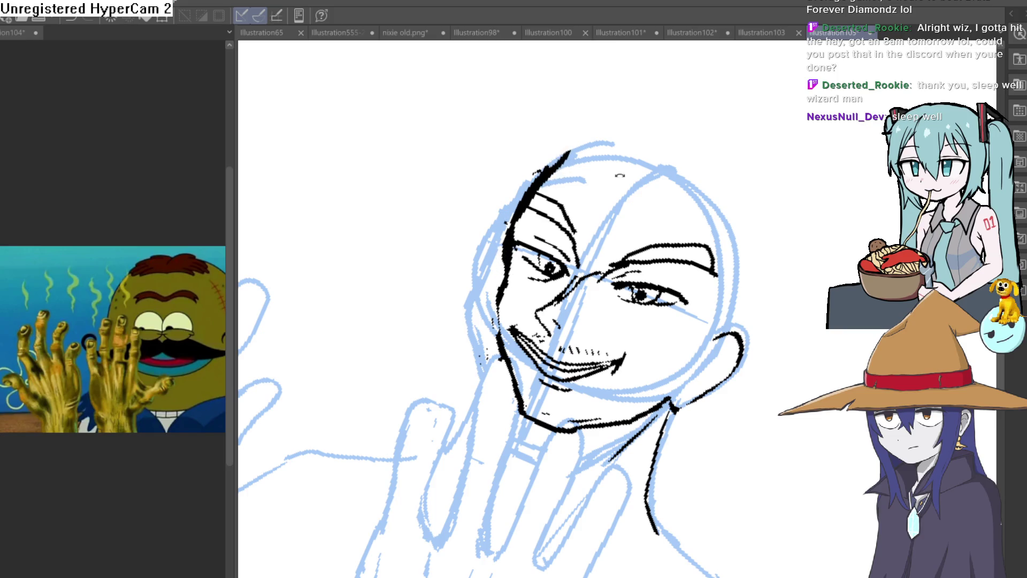
scroll(634, 172, up, 5)
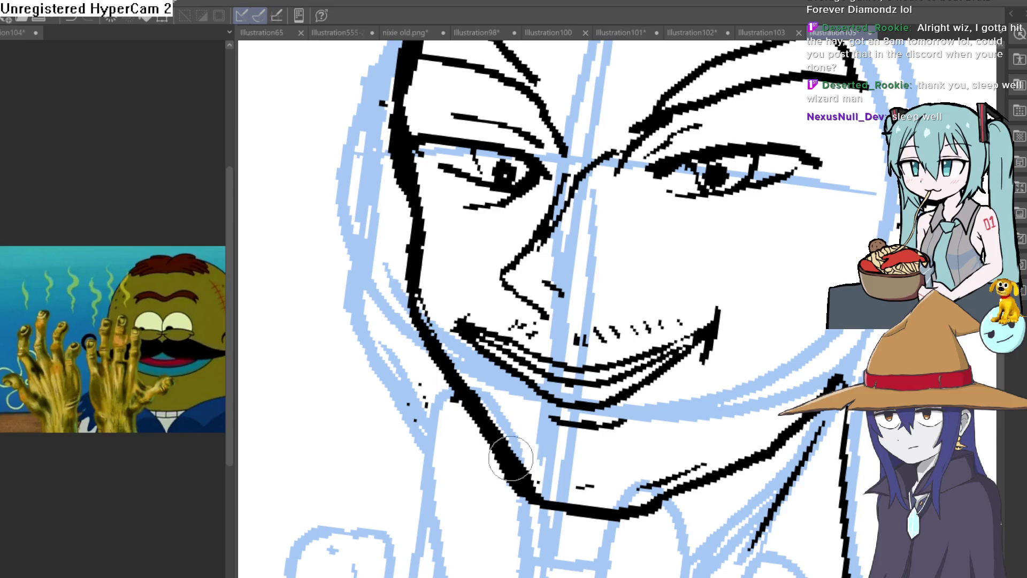
Ink a thick black line along the right jawline and thin its upper end
drag(669, 360, 605, 359)
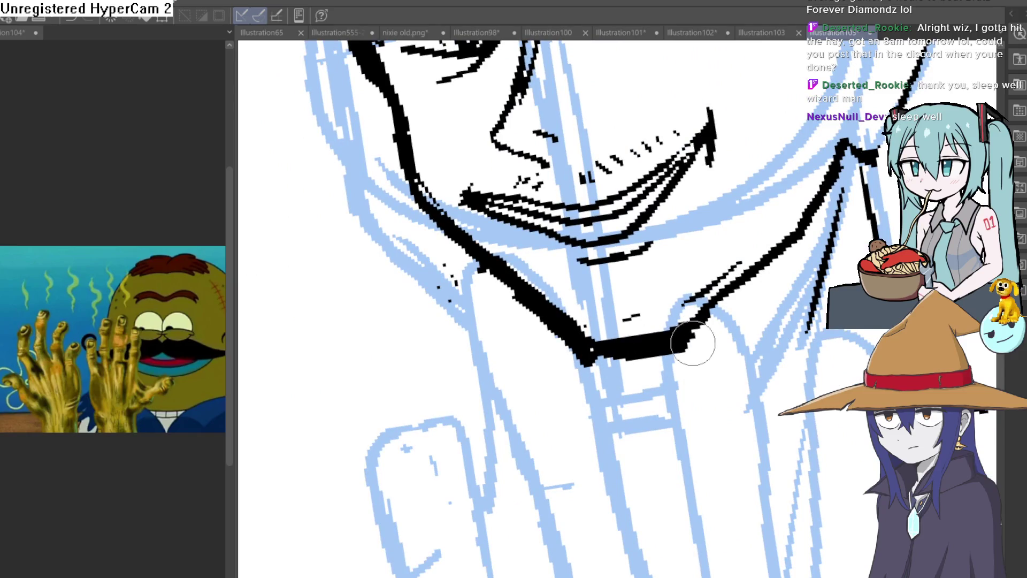
drag(687, 345, 805, 234)
drag(849, 142, 826, 188)
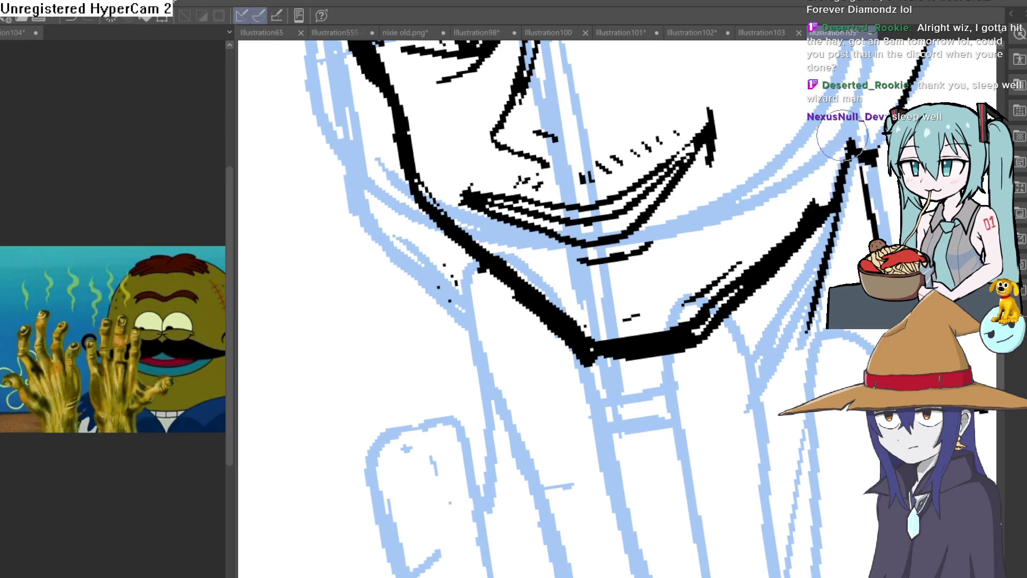
drag(606, 342, 591, 268)
scroll(578, 276, up, 3)
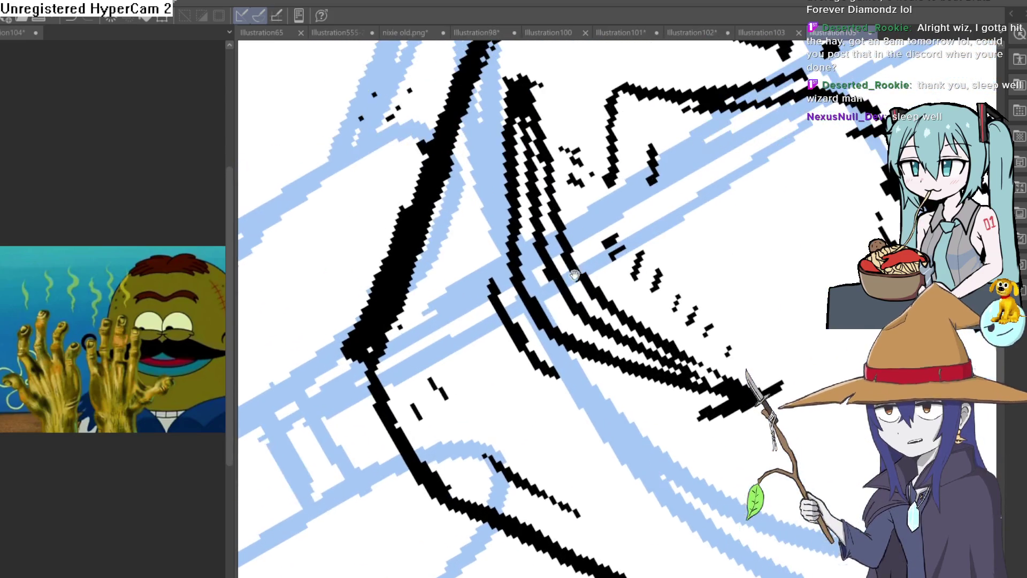
scroll(577, 275, down, 3)
scroll(448, 310, up, 3)
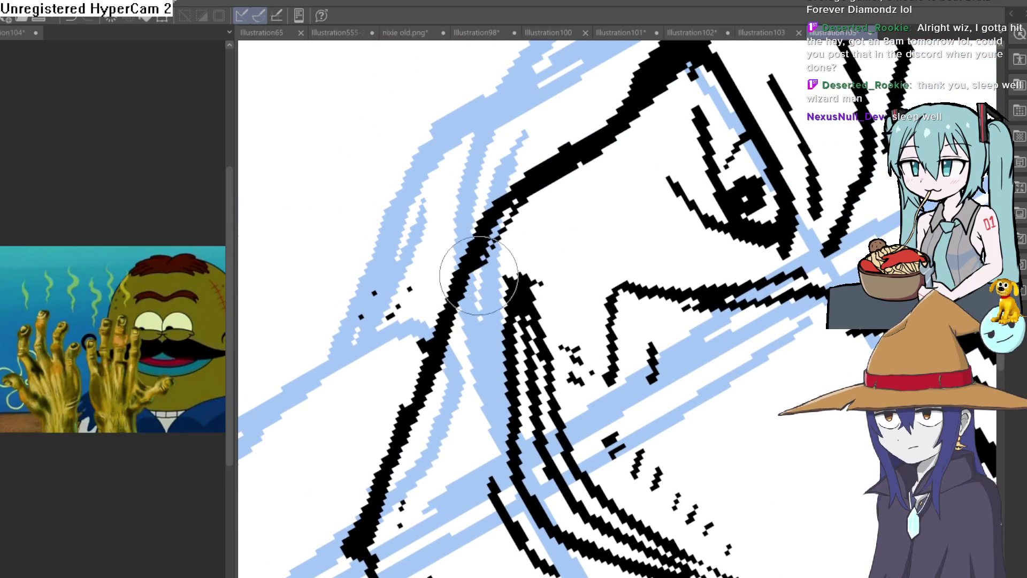
Extend the ink line below the ear, then zoom out to show shoulders and raised hands
drag(585, 179, 531, 264)
mouse_move(629, 111)
mouse_down()
mouse_move(536, 223)
mouse_move(535, 178)
mouse_move(661, 242)
mouse_up()
scroll(535, 178, down, 3)
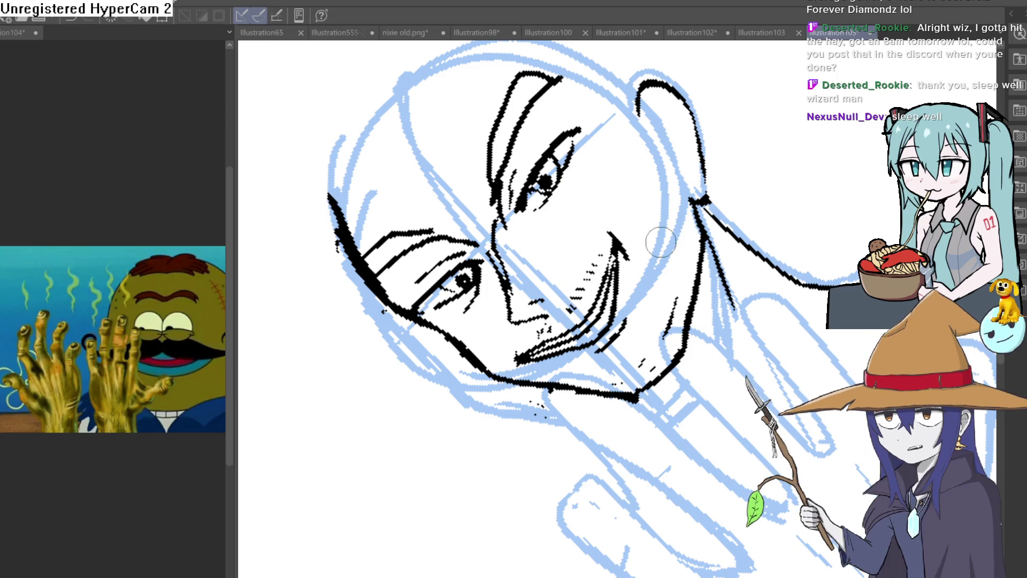
drag(790, 319, 612, 317)
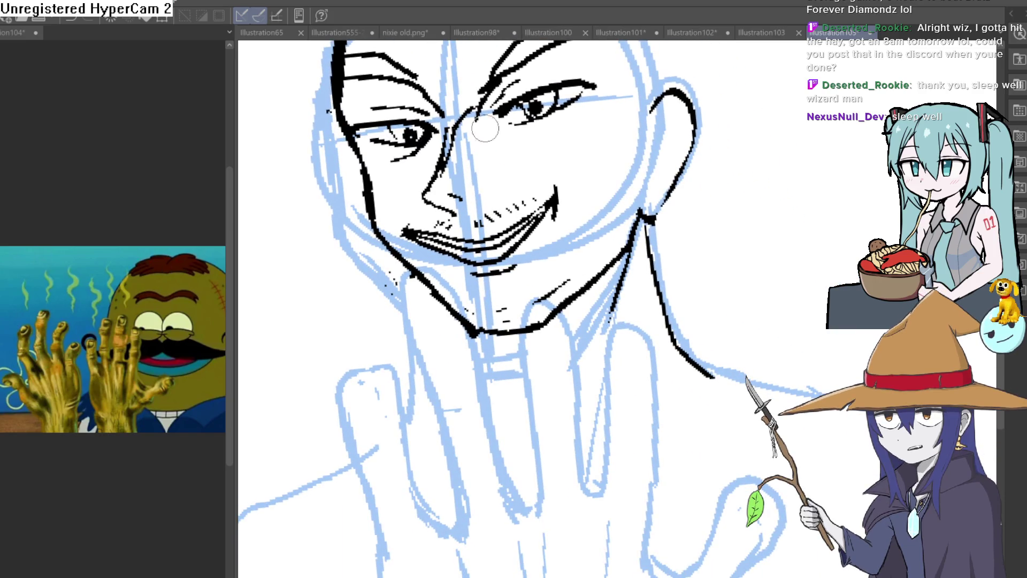
scroll(615, 292, down, 3)
mouse_move(615, 292)
mouse_down()
mouse_move(626, 278)
mouse_move(634, 300)
mouse_up()
drag(606, 338, 629, 307)
mouse_move(663, 255)
mouse_down()
mouse_move(713, 403)
mouse_move(649, 394)
mouse_move(662, 443)
mouse_move(639, 326)
mouse_up()
scroll(639, 325, up, 4)
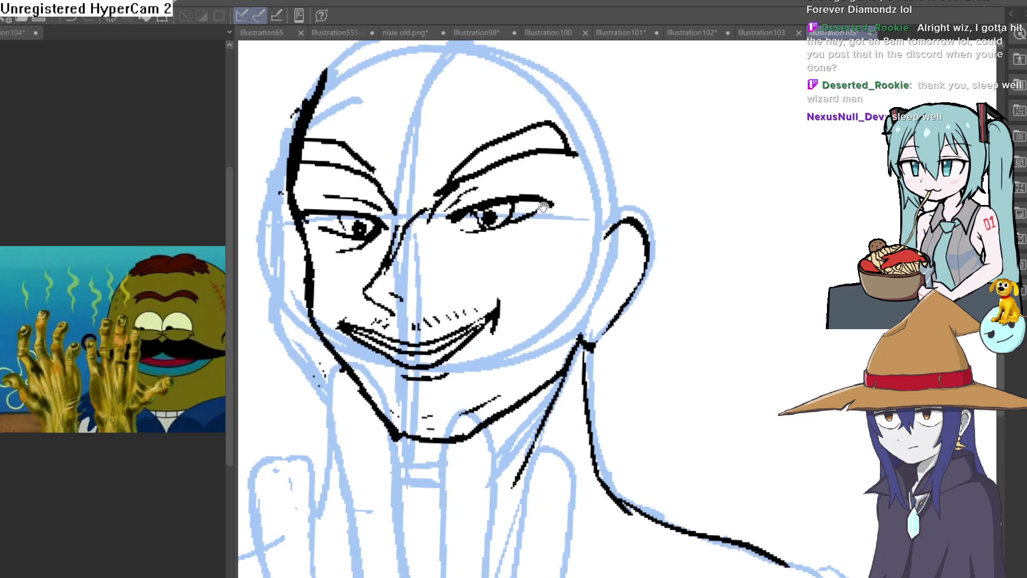
scroll(694, 246, down, 3)
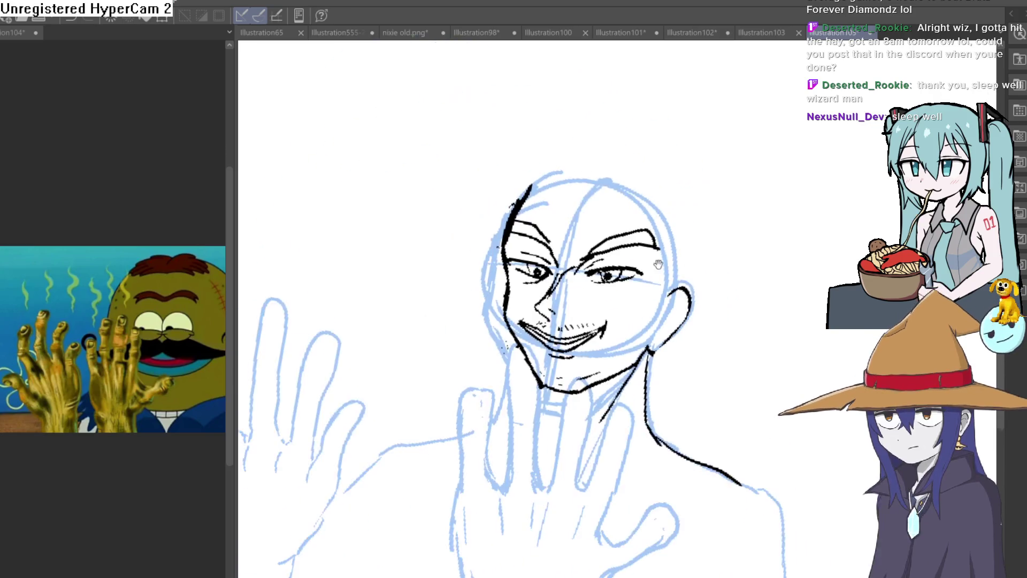
mouse_move(715, 256)
mouse_down()
mouse_move(566, 196)
mouse_move(539, 202)
mouse_up()
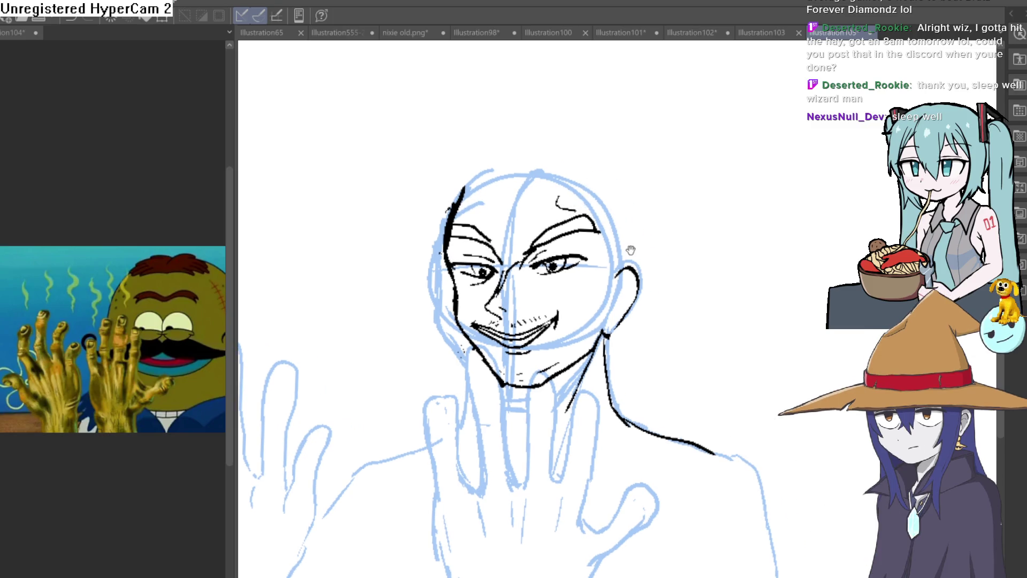
Draw inner-ear detail lines inside the ear
drag(630, 249, 620, 231)
scroll(644, 278, up, 5)
click(619, 285)
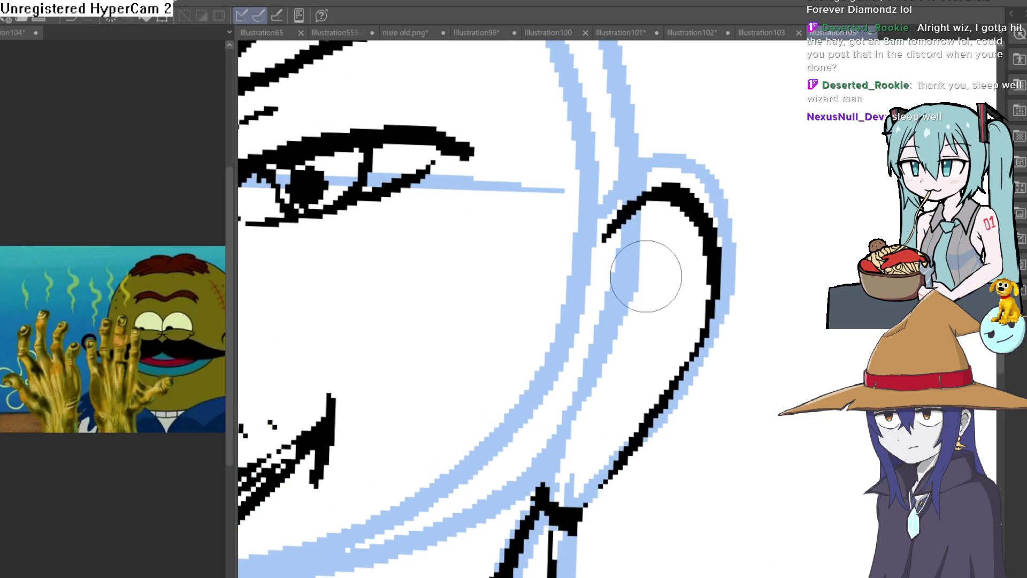
mouse_move(673, 256)
mouse_down()
mouse_move(647, 360)
mouse_move(599, 438)
mouse_up()
mouse_move(666, 252)
mouse_down()
mouse_move(589, 343)
mouse_move(559, 449)
mouse_move(666, 292)
mouse_up()
scroll(633, 282, down, 5)
scroll(658, 330, up, 5)
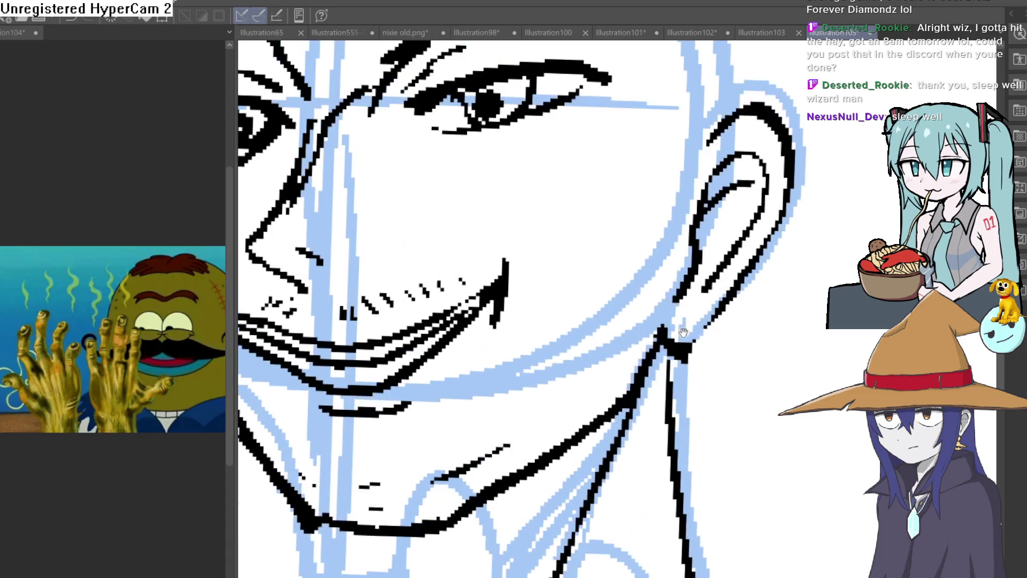
Lasso the ear, move it slightly higher with Ctrl+T, and deselect
drag(657, 370, 631, 341)
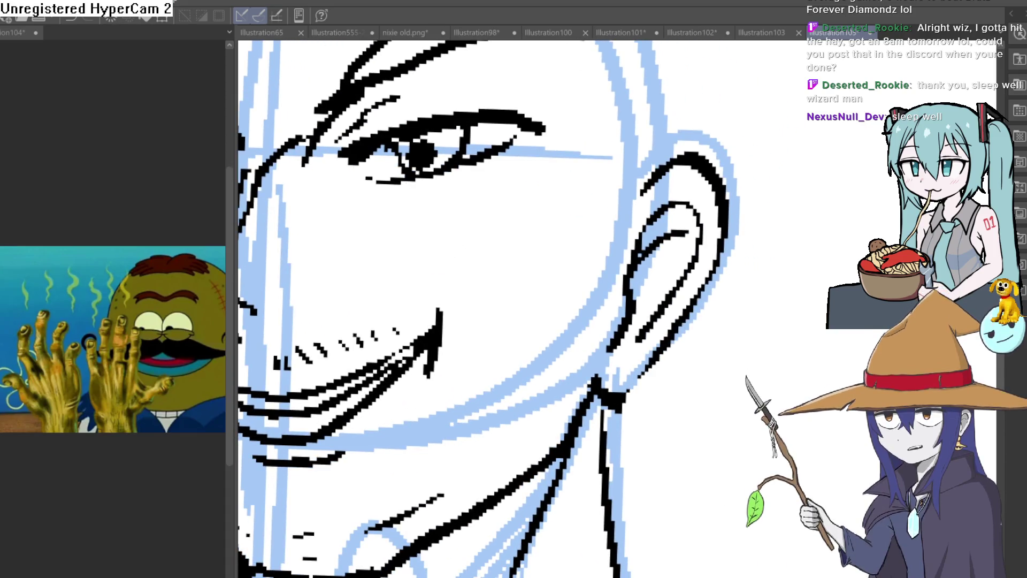
drag(734, 145, 608, 229)
mouse_move(765, 210)
mouse_down()
mouse_move(751, 250)
mouse_move(739, 238)
mouse_up()
scroll(749, 257, down, 3)
key(ctrl+t)
click(699, 334)
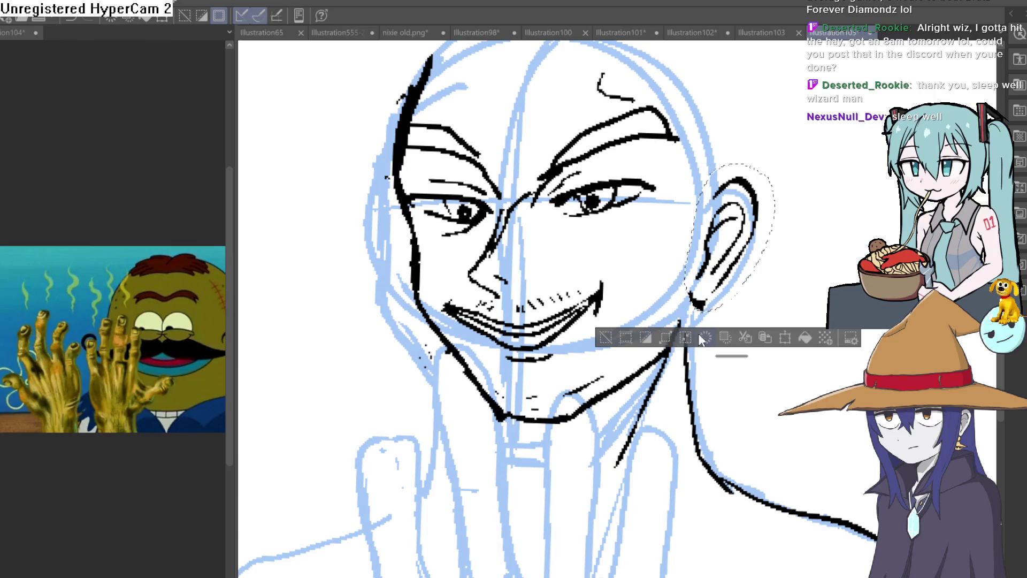
click(607, 339)
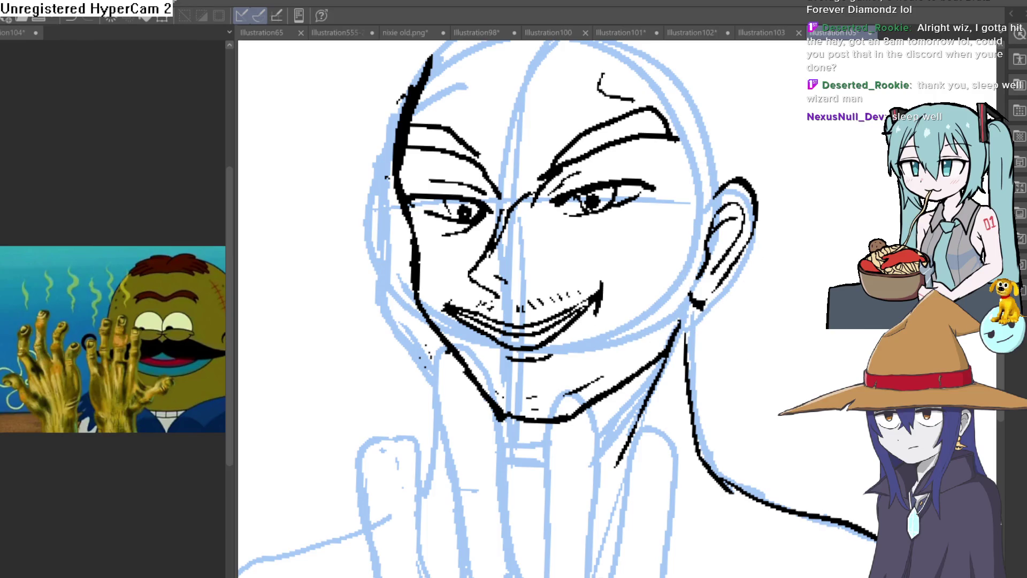
Ink extra strokes over the right eyebrow to make it heavier
scroll(613, 254, up, 2)
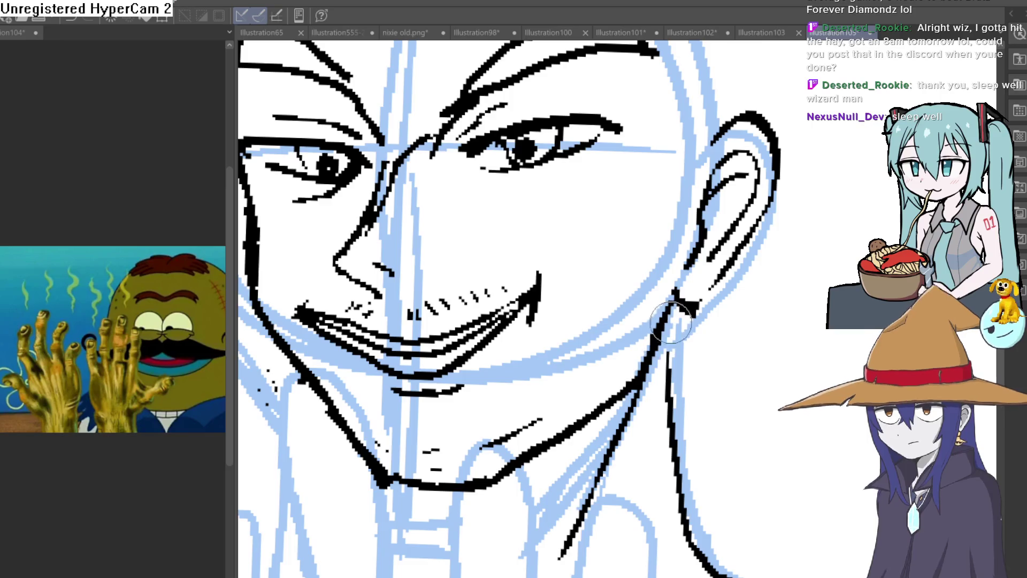
scroll(733, 317, down, 3)
scroll(585, 291, up, 4)
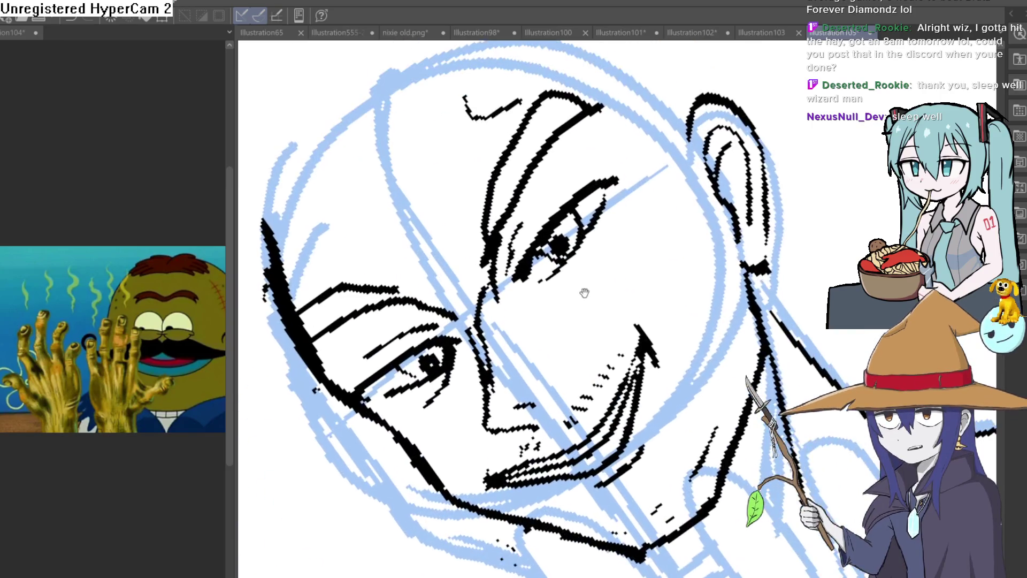
mouse_move(535, 312)
mouse_down()
mouse_move(805, 209)
mouse_move(677, 227)
mouse_up()
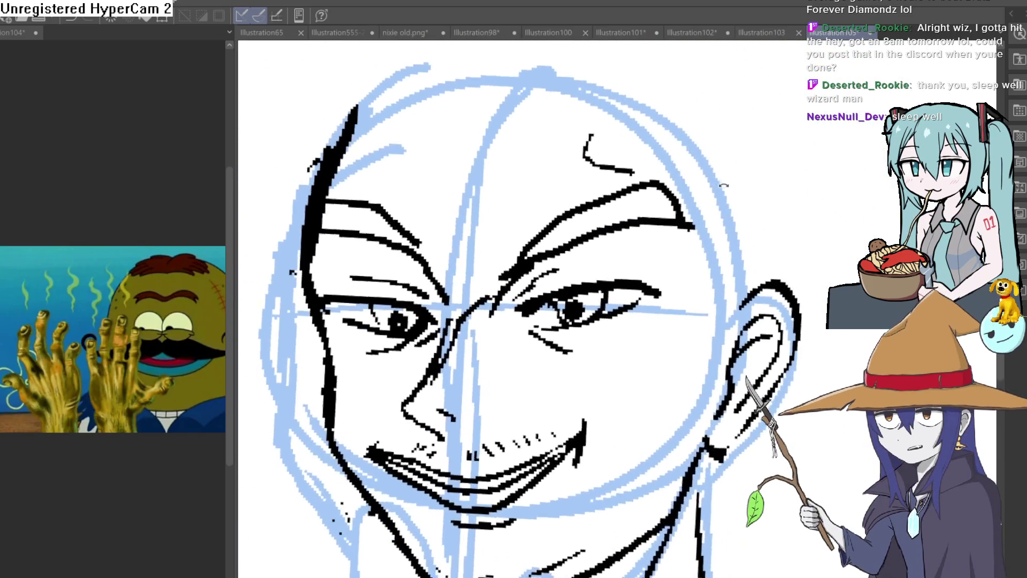
mouse_move(581, 234)
mouse_down()
mouse_move(546, 265)
mouse_move(545, 220)
mouse_up()
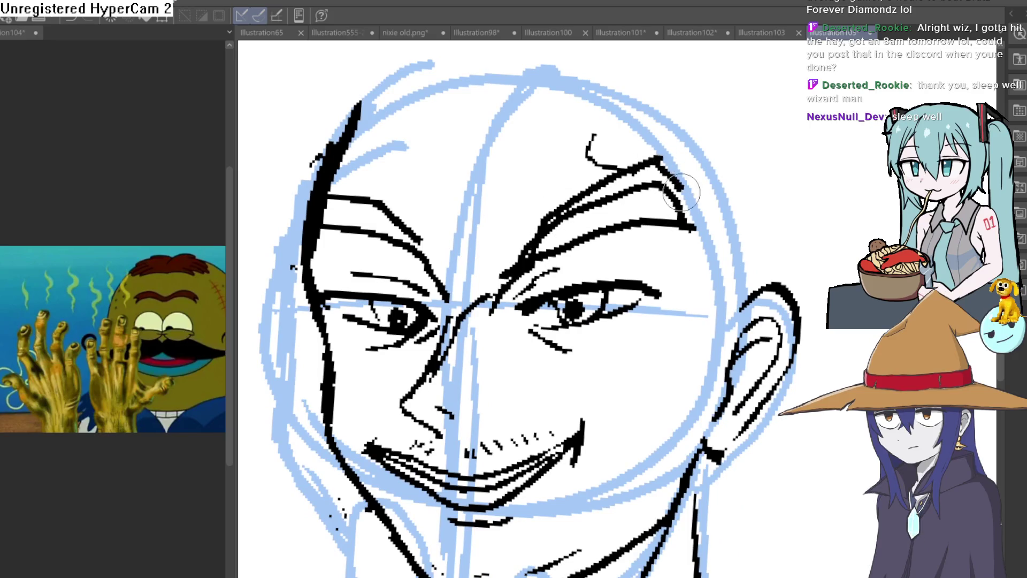
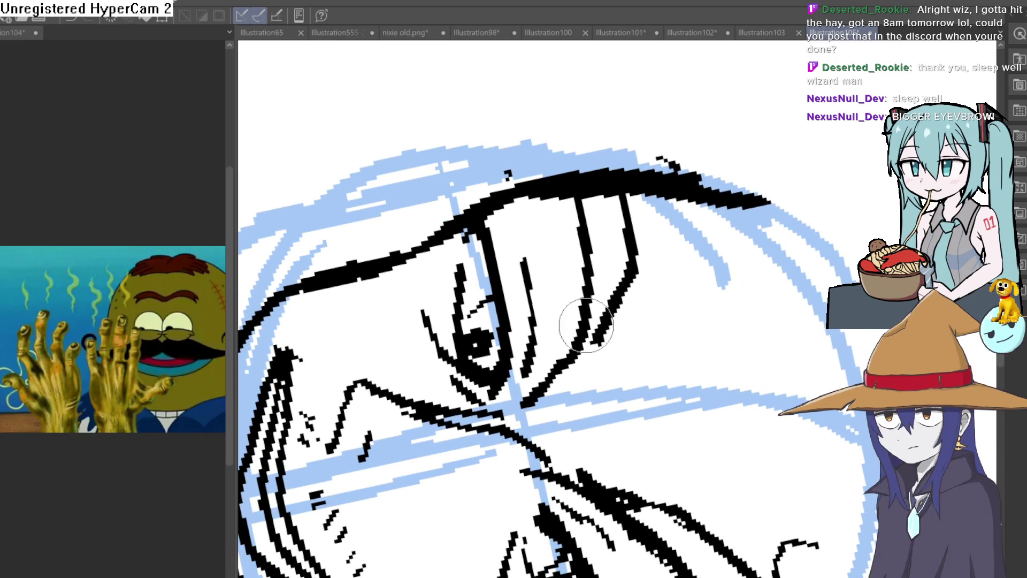
Thicken and redraw the eye's ink lines, erasing stray ink between eye and brow
drag(589, 322, 600, 232)
mouse_move(618, 319)
mouse_down()
mouse_move(567, 347)
mouse_move(606, 301)
mouse_up()
drag(618, 221, 625, 183)
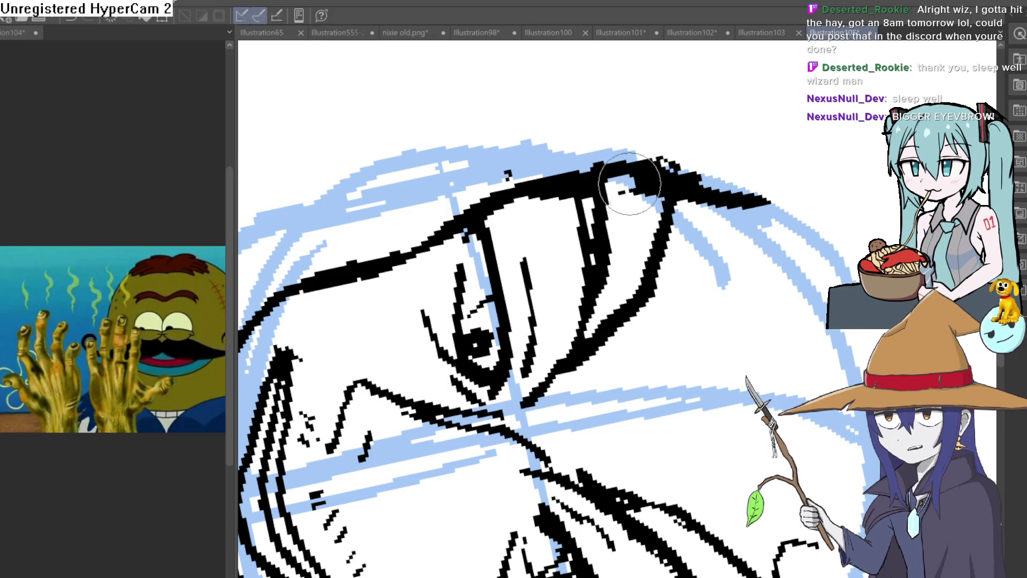
scroll(646, 197, down, 5)
scroll(538, 351, down, 3)
Draw a thick new eyebrow stroke across the brow and trim back its end
mouse_move(538, 351)
mouse_down()
mouse_move(597, 344)
mouse_move(444, 267)
mouse_up()
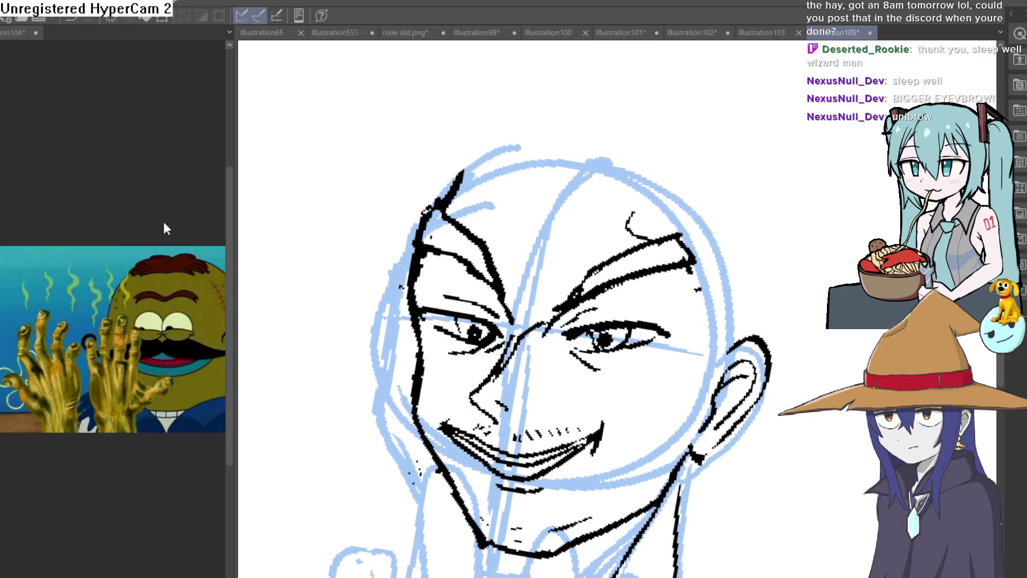
scroll(600, 279, up, 5)
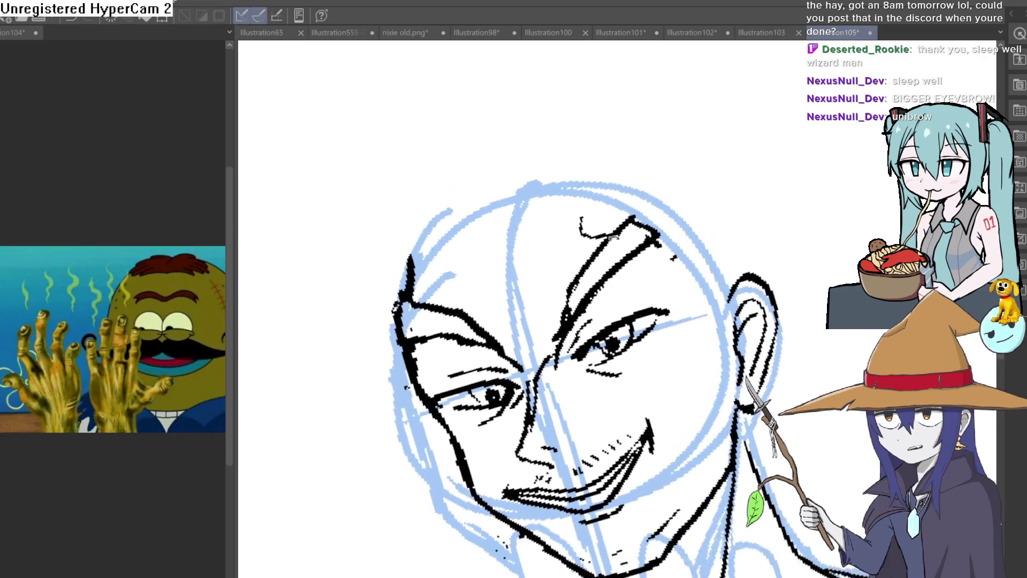
mouse_move(600, 279)
mouse_down()
mouse_move(589, 380)
mouse_move(395, 459)
mouse_move(401, 424)
mouse_move(595, 313)
mouse_move(551, 364)
mouse_move(367, 424)
mouse_move(331, 407)
mouse_up()
scroll(374, 422, down, 5)
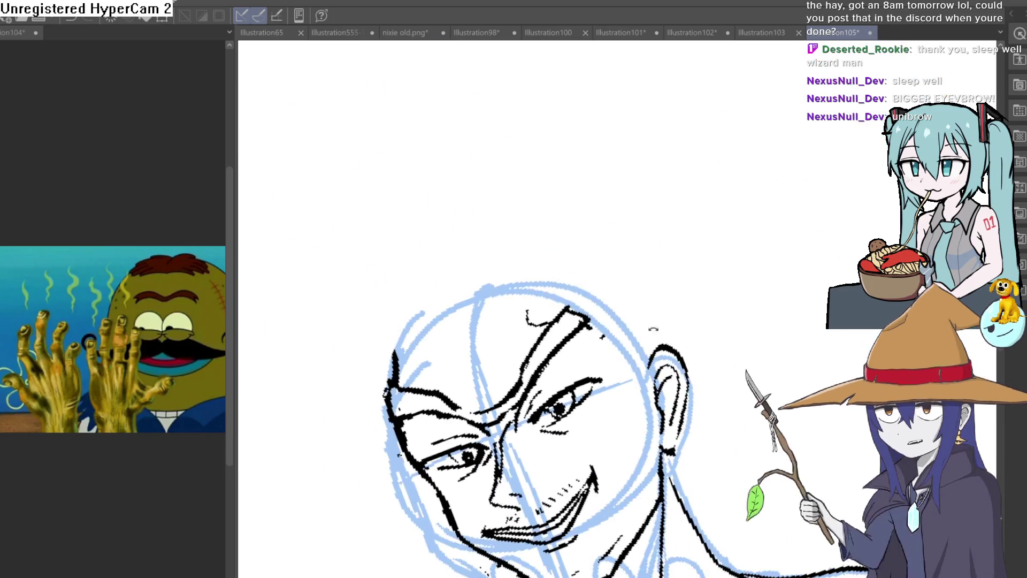
drag(743, 437, 685, 331)
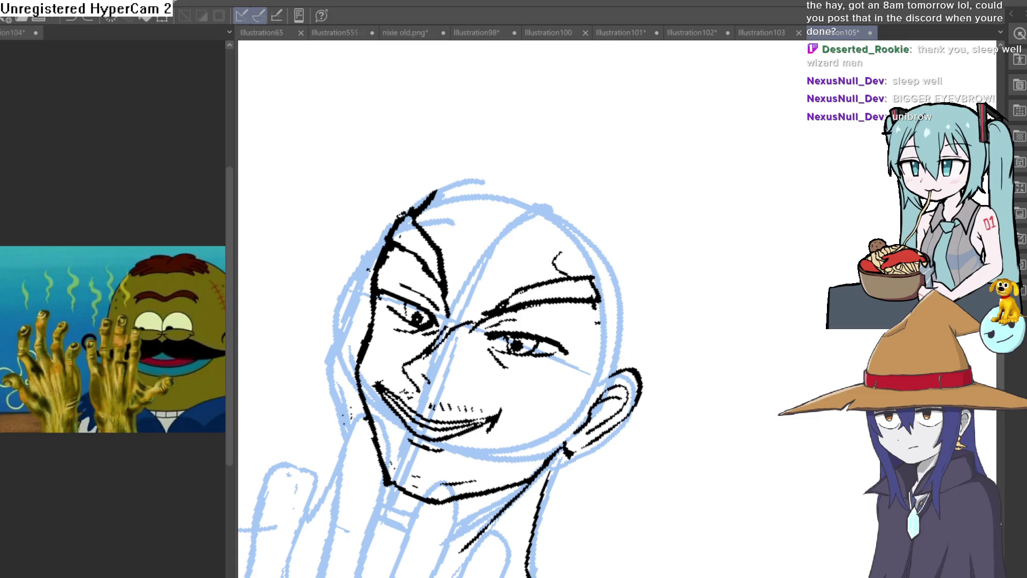
scroll(428, 333, up, 4)
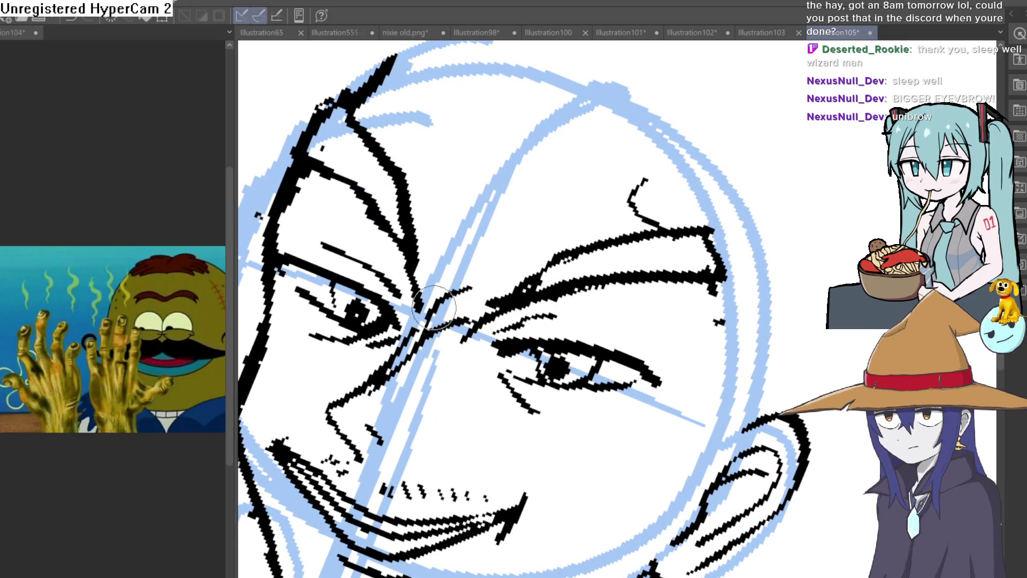
scroll(588, 259, down, 4)
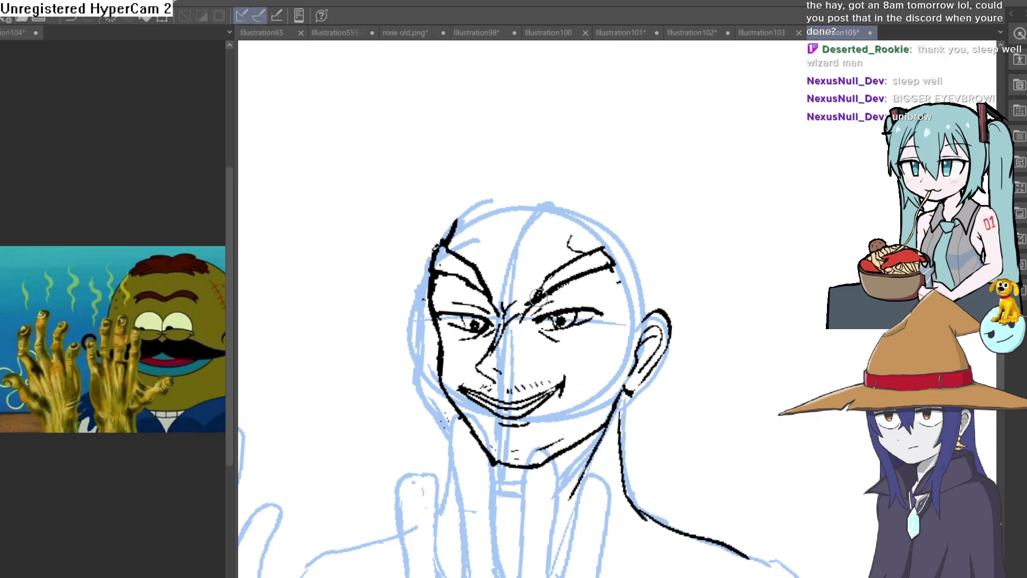
scroll(541, 317, up, 4)
mouse_move(498, 350)
mouse_down()
mouse_move(496, 360)
mouse_move(560, 352)
mouse_up()
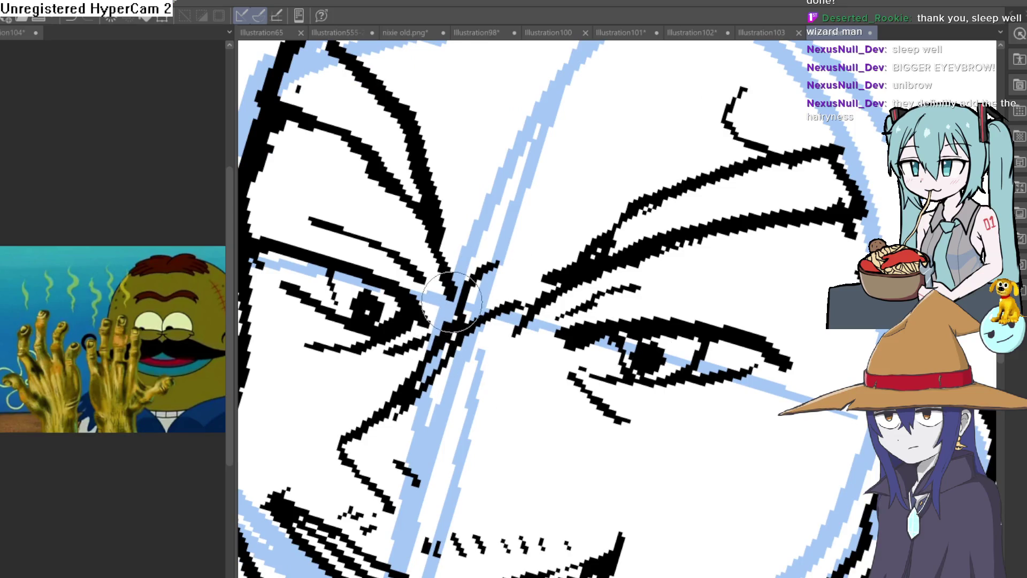
scroll(525, 199, down, 6)
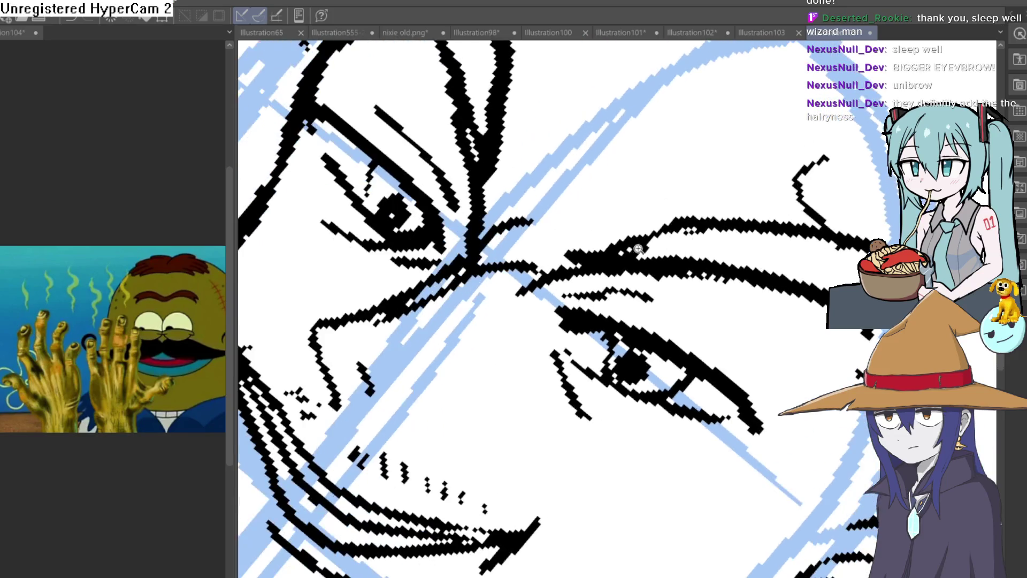
scroll(615, 304, up, 5)
mouse_move(664, 299)
mouse_down()
mouse_move(706, 339)
mouse_move(679, 262)
mouse_move(609, 202)
mouse_up()
Zoom, rotate and pan around the face to inspect both eyes and the nose bridge
scroll(609, 202, down, 3)
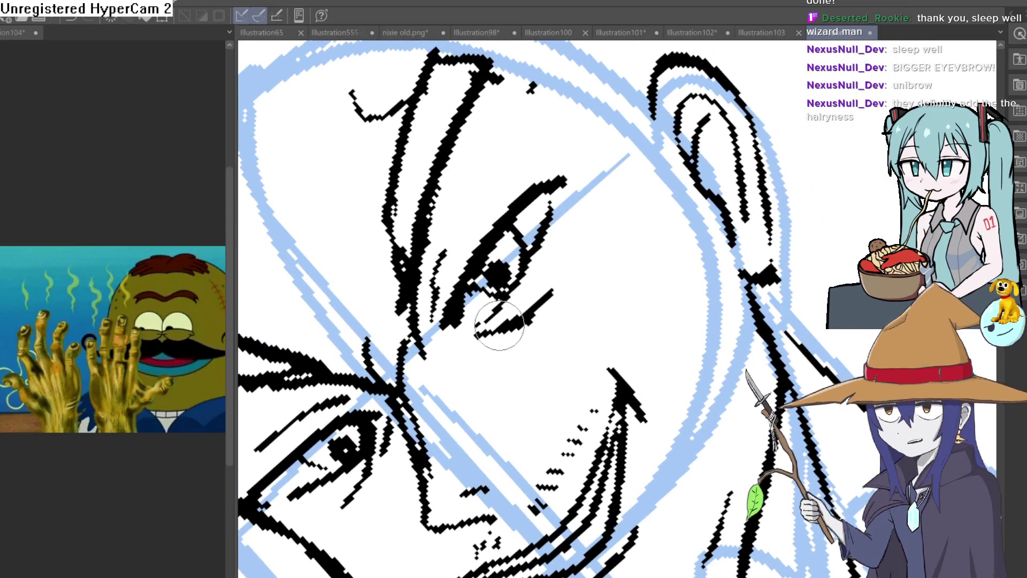
scroll(546, 321, up, 4)
mouse_move(546, 321)
mouse_down()
mouse_move(655, 321)
mouse_move(548, 245)
mouse_up()
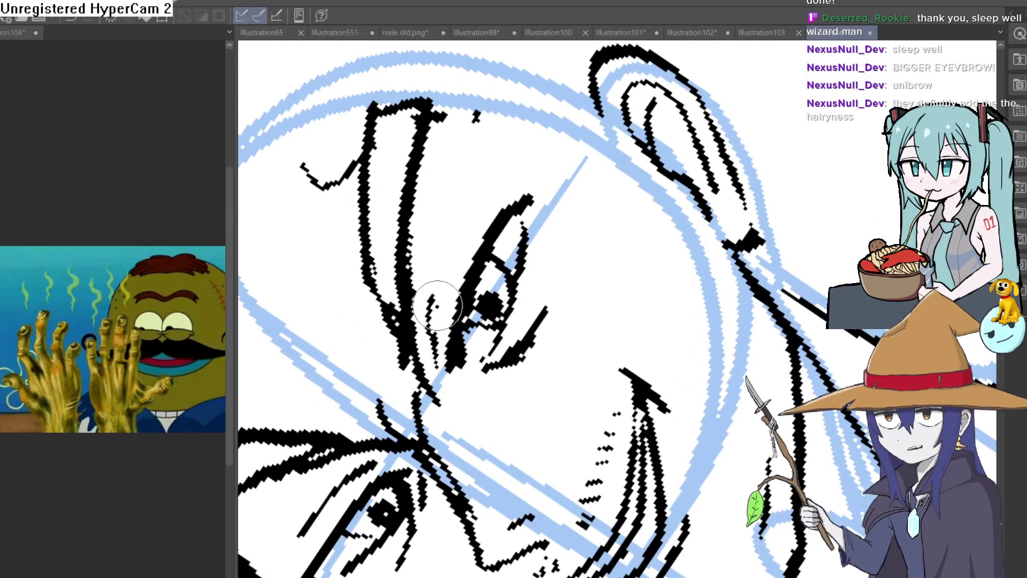
mouse_move(438, 294)
mouse_down()
mouse_move(498, 268)
mouse_move(554, 211)
mouse_move(540, 230)
mouse_move(556, 250)
mouse_up()
scroll(760, 350, down, 5)
scroll(756, 369, up, 8)
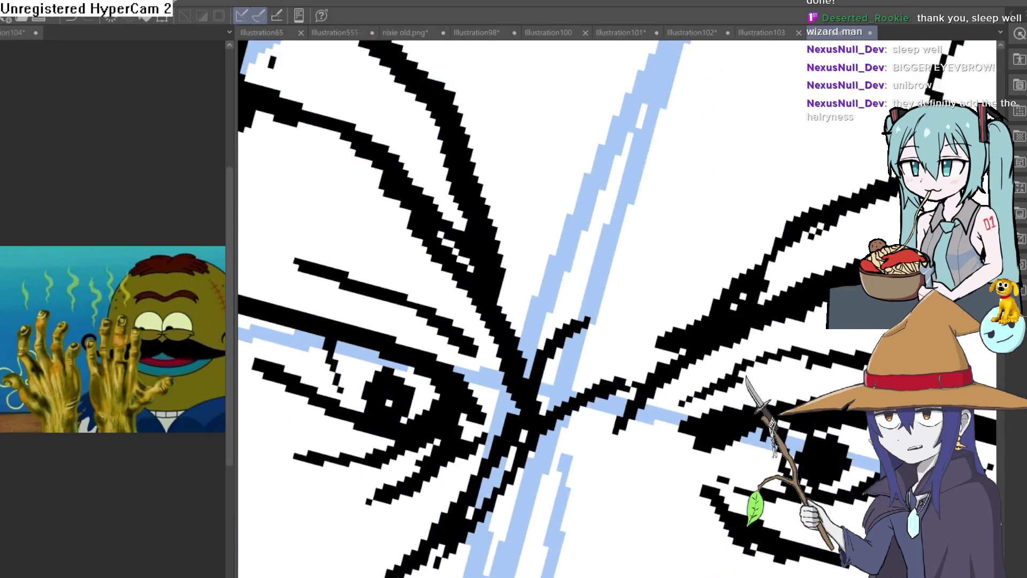
mouse_move(266, 229)
mouse_down()
mouse_move(512, 299)
mouse_move(428, 271)
mouse_up()
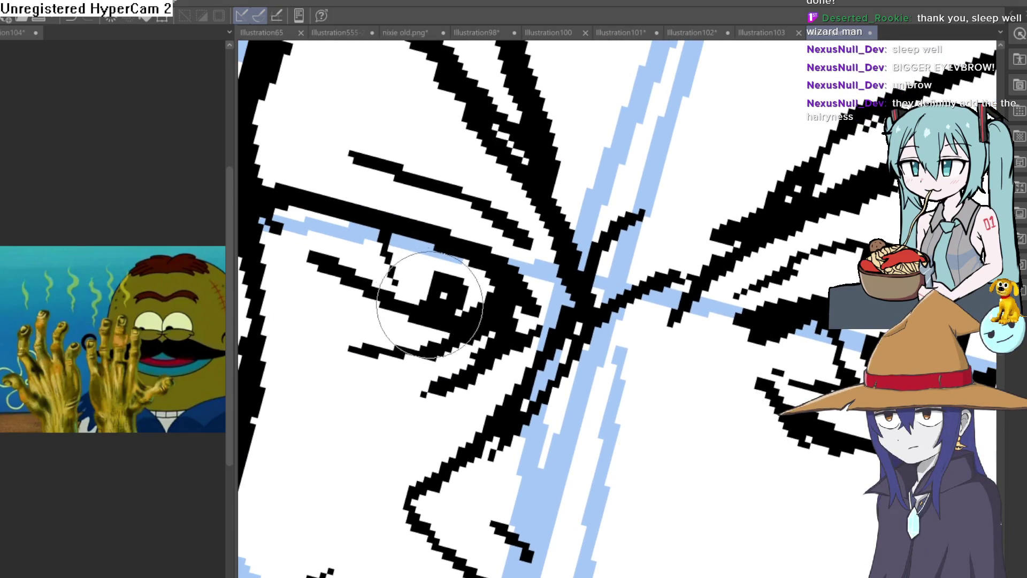
scroll(428, 303, down, 6)
mouse_move(658, 284)
mouse_down()
mouse_move(711, 268)
mouse_move(681, 275)
mouse_move(674, 262)
mouse_move(640, 294)
mouse_move(656, 266)
mouse_move(663, 342)
mouse_up()
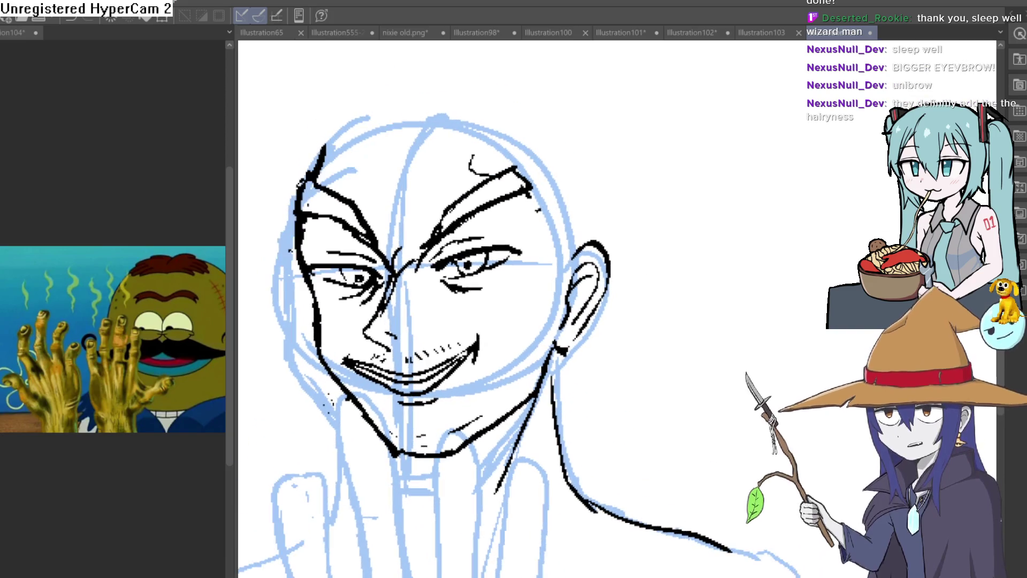
Flip the canvas horizontally to check the face, frame face and hands, then switch to Illustration555-2-2-3
key(h)
key(h)
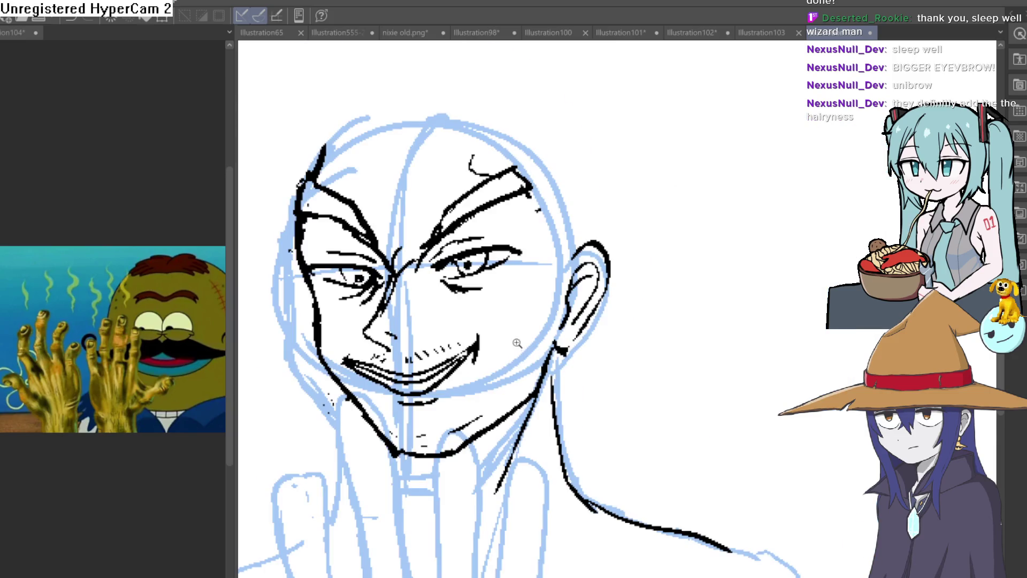
click(513, 341)
drag(621, 332, 679, 309)
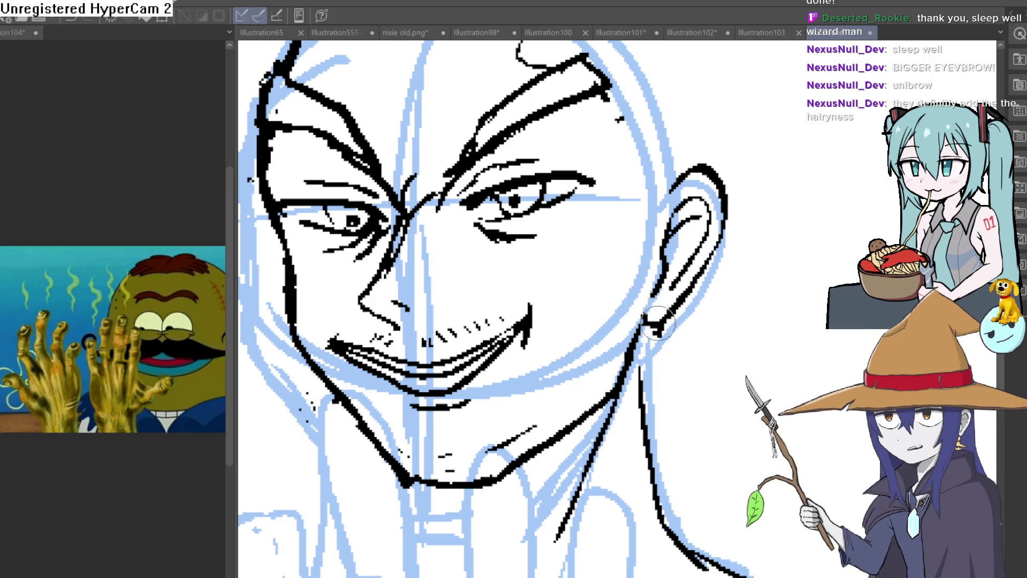
scroll(725, 305, down, 3)
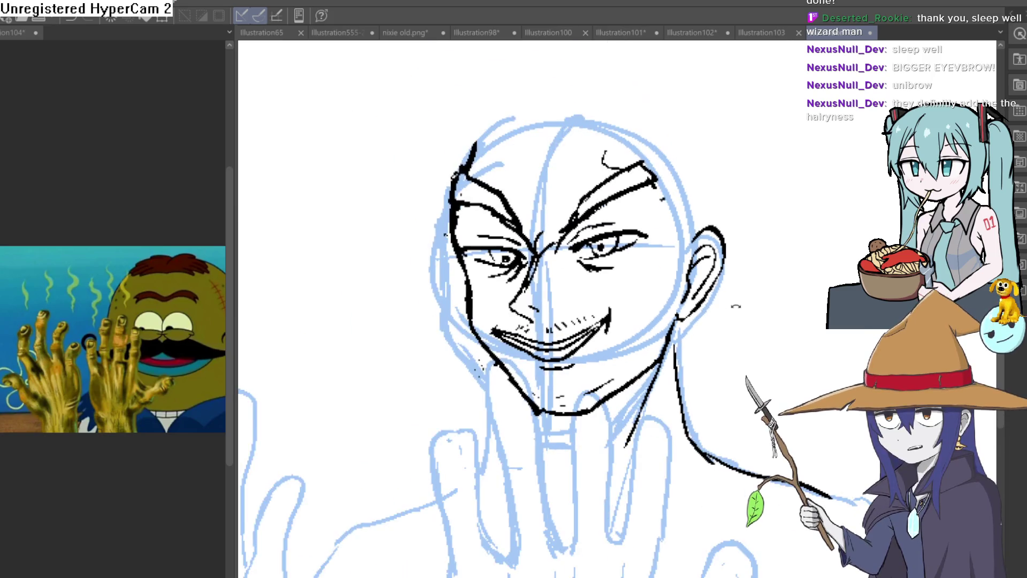
scroll(720, 299, down, 2)
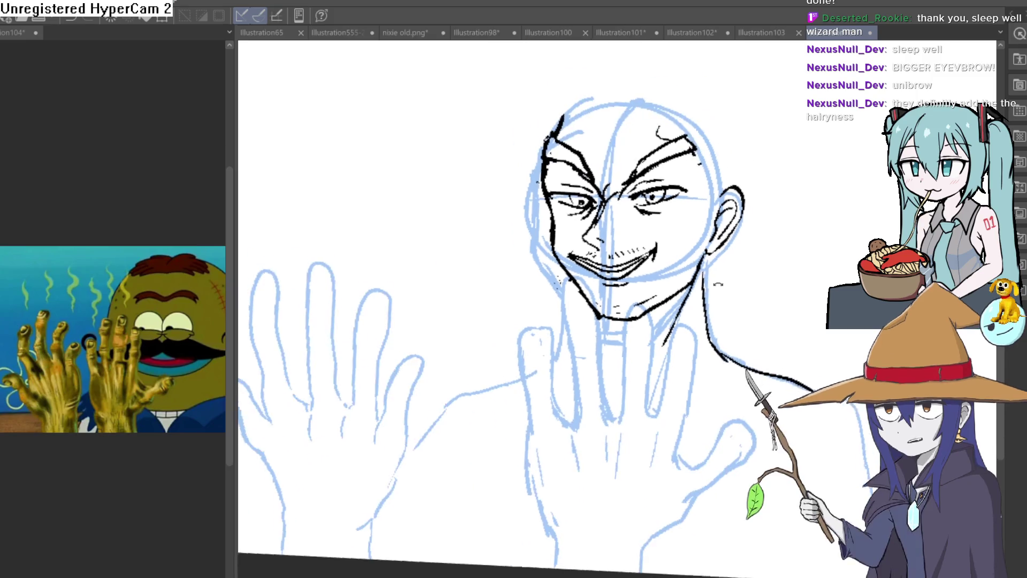
drag(626, 316, 584, 342)
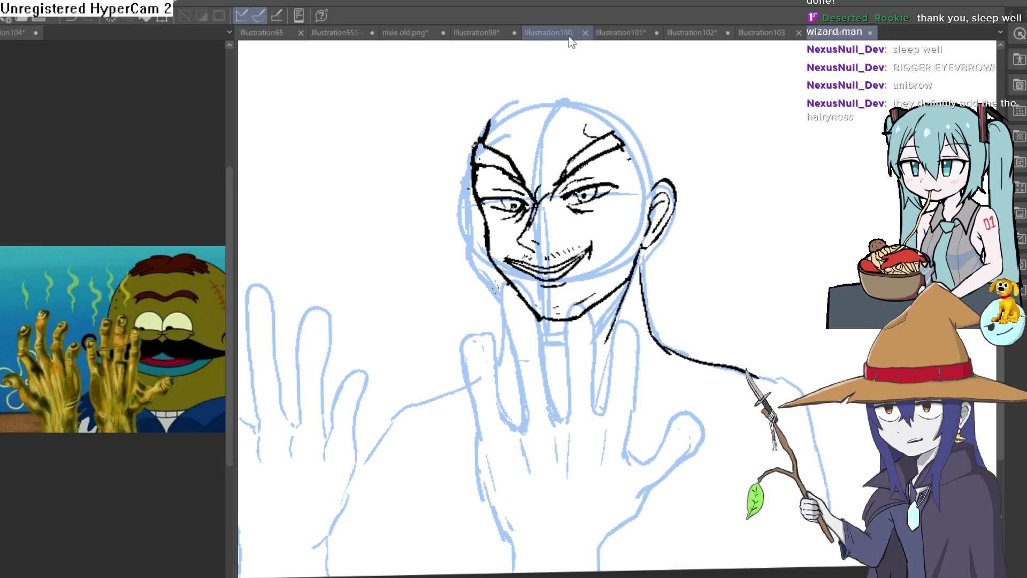
click(348, 33)
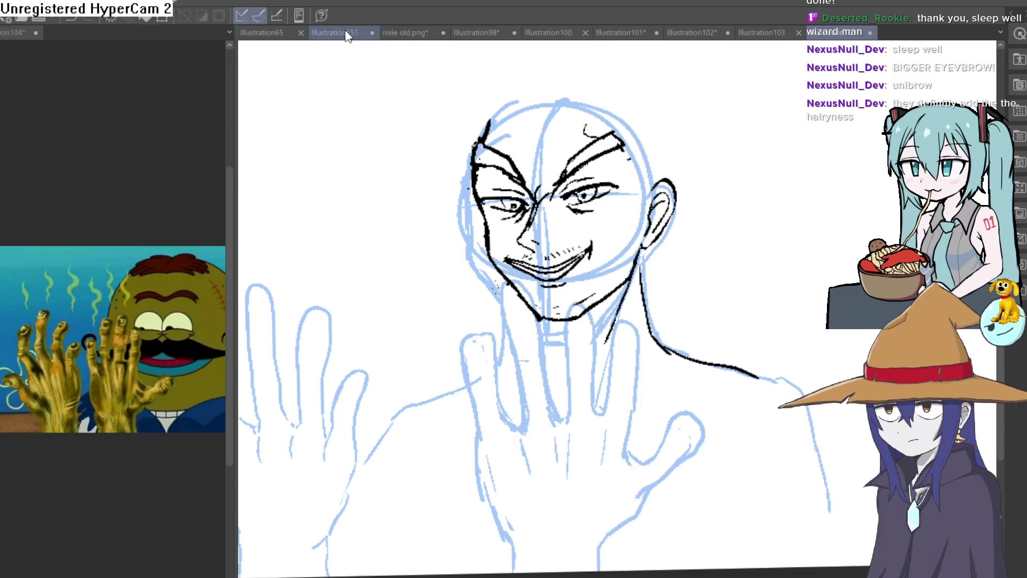
scroll(512, 283, up, 2)
mouse_move(512, 283)
mouse_down()
mouse_move(589, 292)
mouse_move(850, 136)
mouse_up()
mouse_move(668, 254)
mouse_down()
mouse_move(667, 231)
mouse_move(524, 305)
mouse_up()
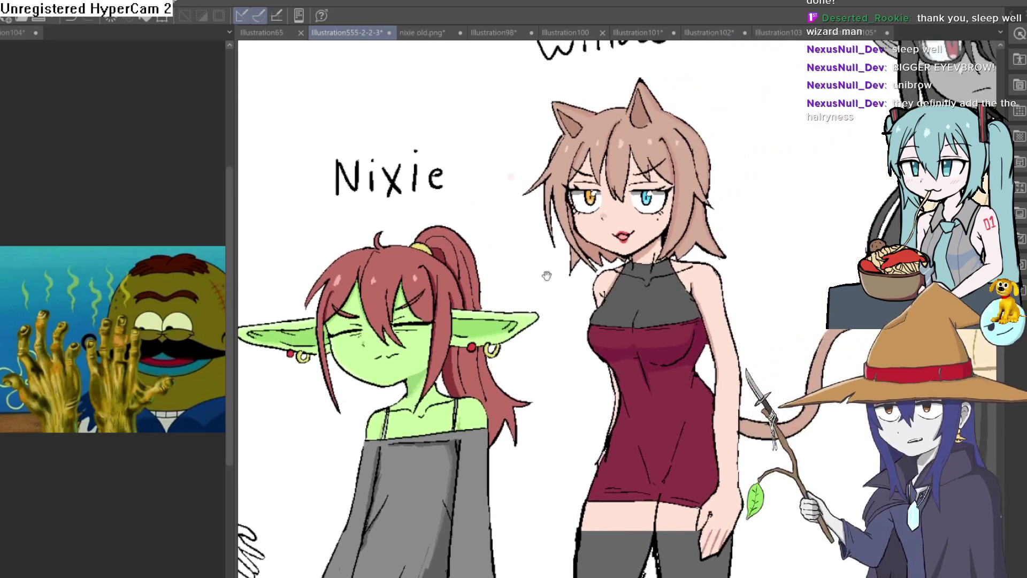
scroll(653, 249, down, 1)
scroll(685, 240, up, 4)
scroll(686, 240, down, 1)
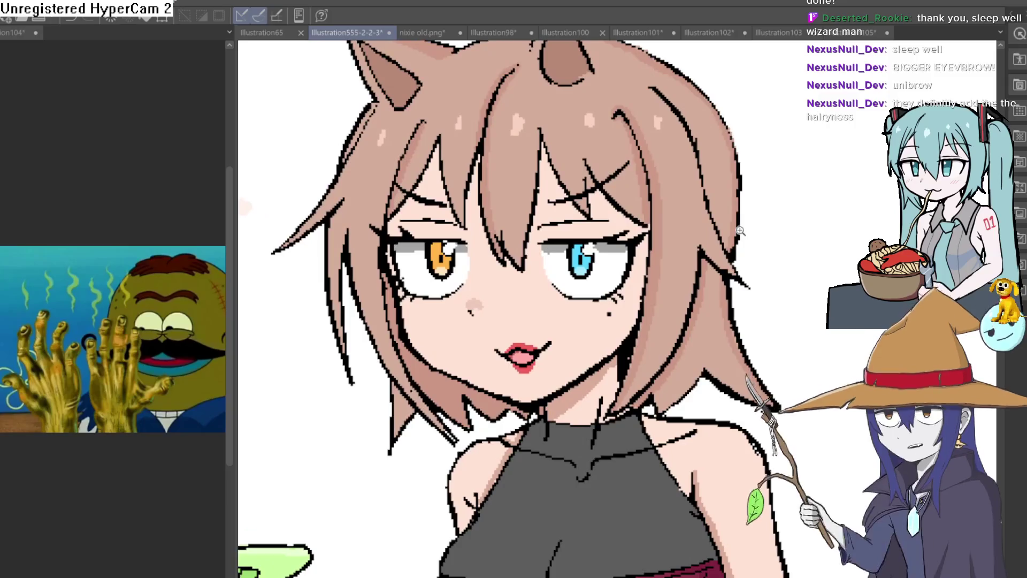
scroll(663, 321, down, 3)
mouse_move(661, 322)
mouse_down()
mouse_move(747, 271)
mouse_move(700, 283)
mouse_up()
scroll(700, 284, down, 1)
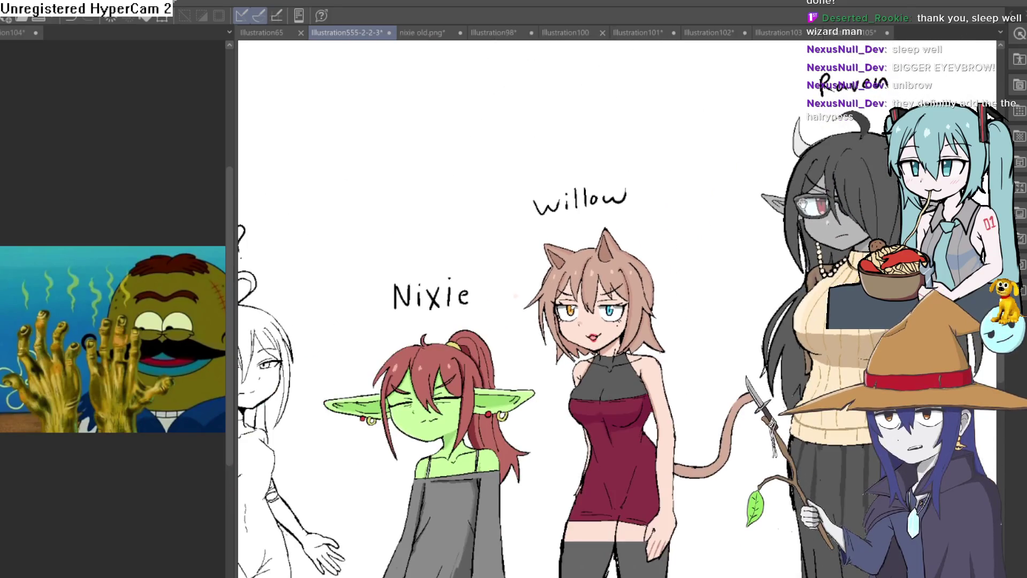
key(ctrl+Tab)
drag(659, 206, 596, 199)
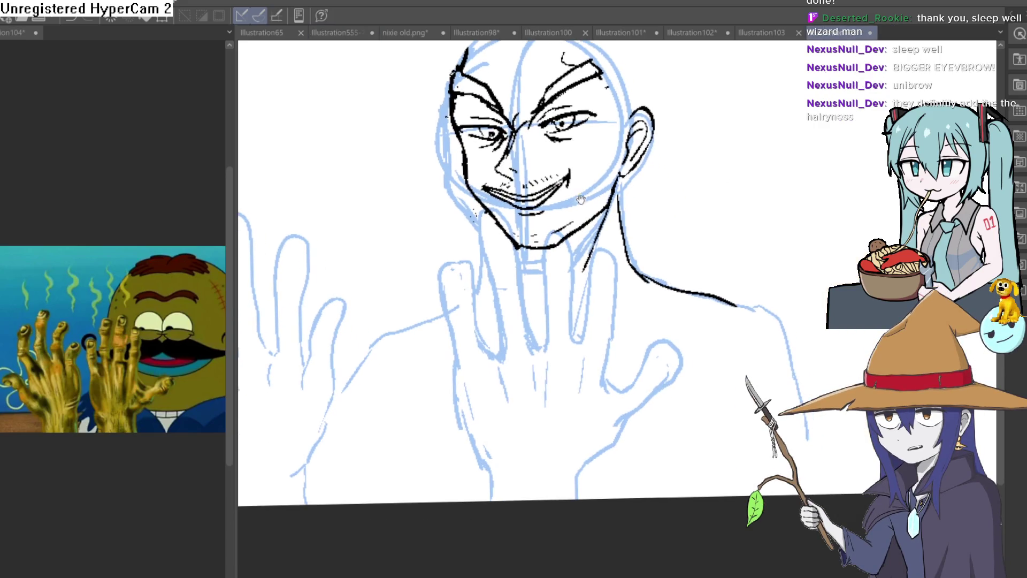
mouse_move(667, 223)
mouse_down()
mouse_move(610, 160)
mouse_move(703, 209)
mouse_up()
mouse_move(649, 254)
mouse_down()
mouse_move(637, 305)
mouse_move(695, 257)
mouse_move(741, 294)
mouse_move(713, 312)
mouse_move(699, 275)
mouse_move(717, 351)
mouse_move(746, 268)
mouse_up()
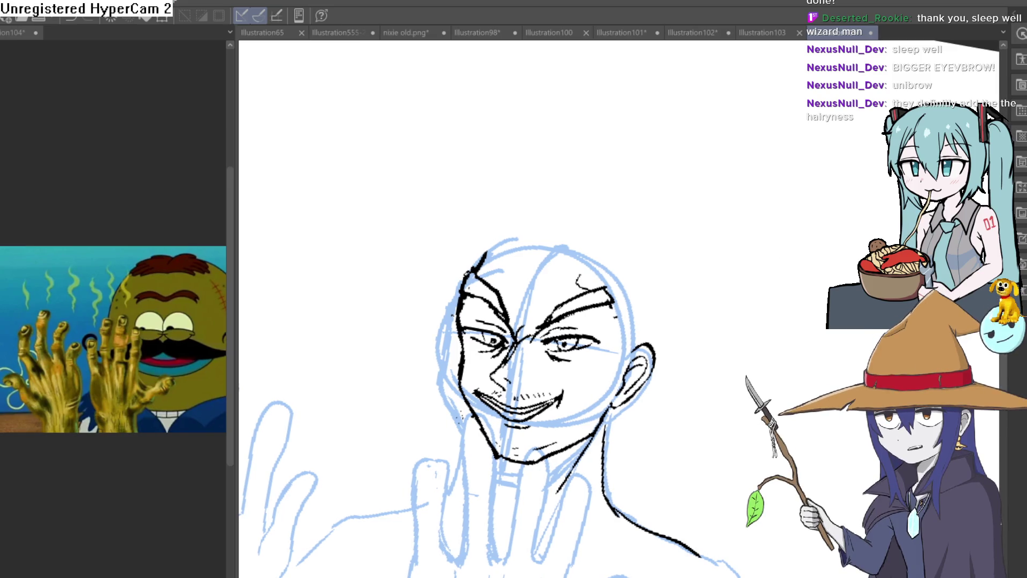
mouse_move(656, 236)
mouse_down()
mouse_move(672, 252)
mouse_move(608, 220)
mouse_up()
scroll(608, 220, up, 5)
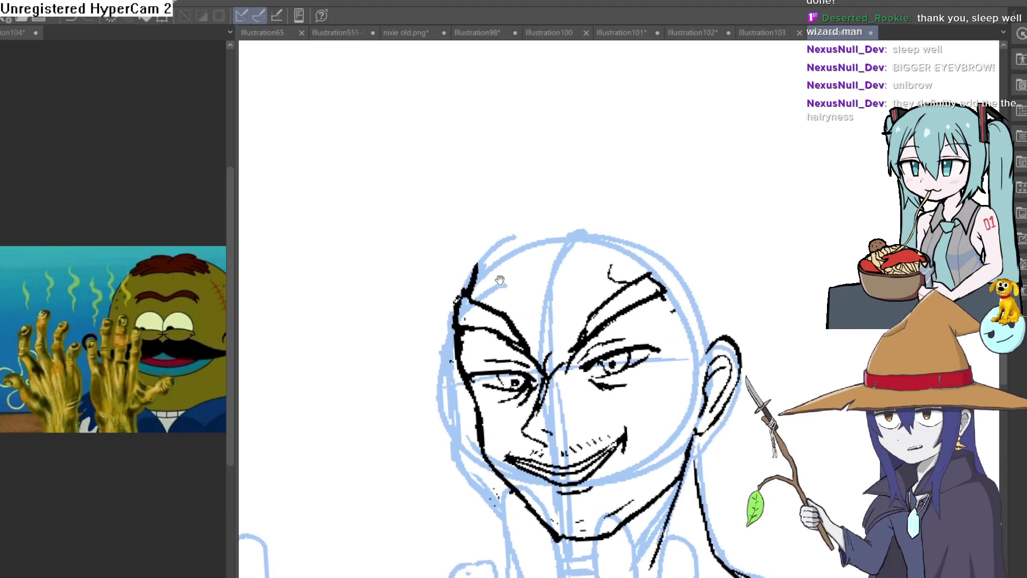
drag(456, 294, 474, 244)
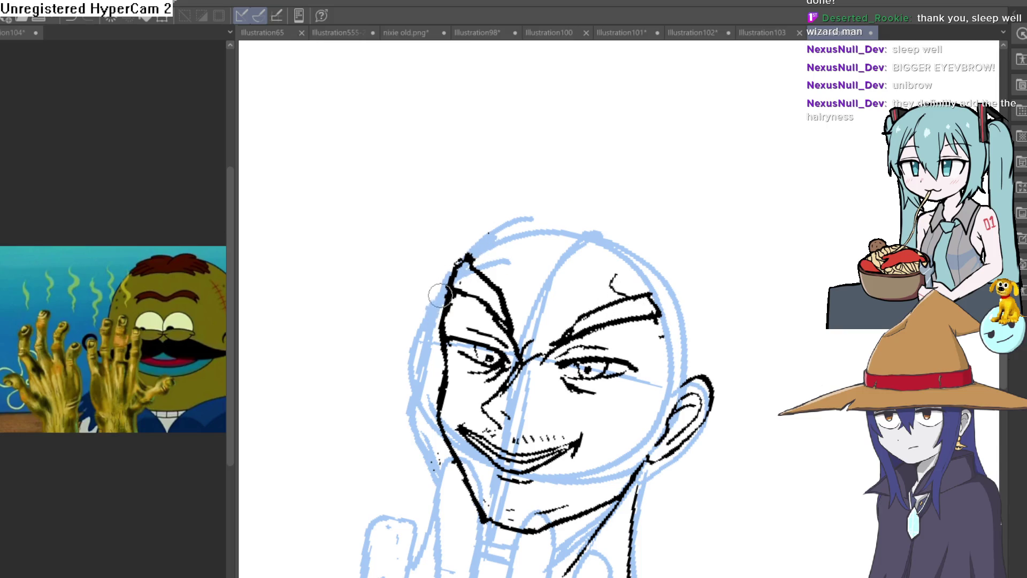
drag(472, 214, 449, 250)
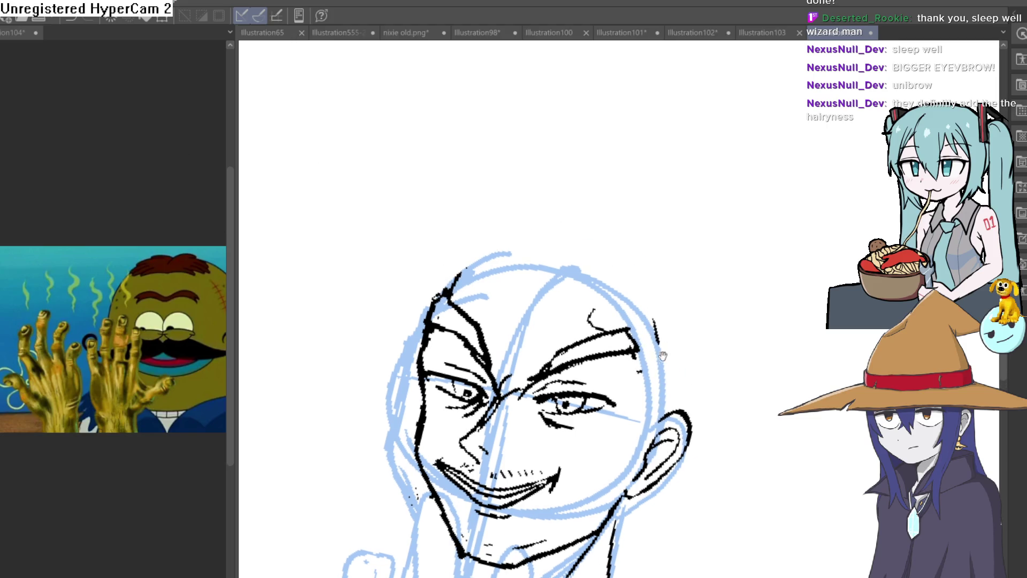
drag(659, 348, 648, 240)
mouse_move(629, 351)
mouse_down()
mouse_move(618, 329)
mouse_move(573, 343)
mouse_up()
drag(645, 308, 607, 334)
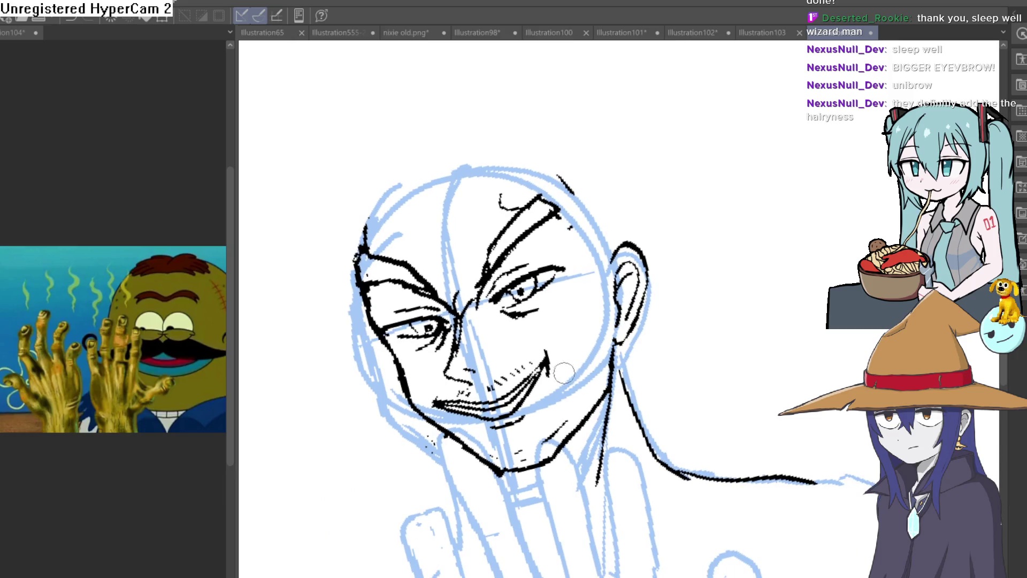
mouse_move(598, 298)
mouse_down()
mouse_move(721, 287)
mouse_move(706, 317)
mouse_move(479, 397)
mouse_up()
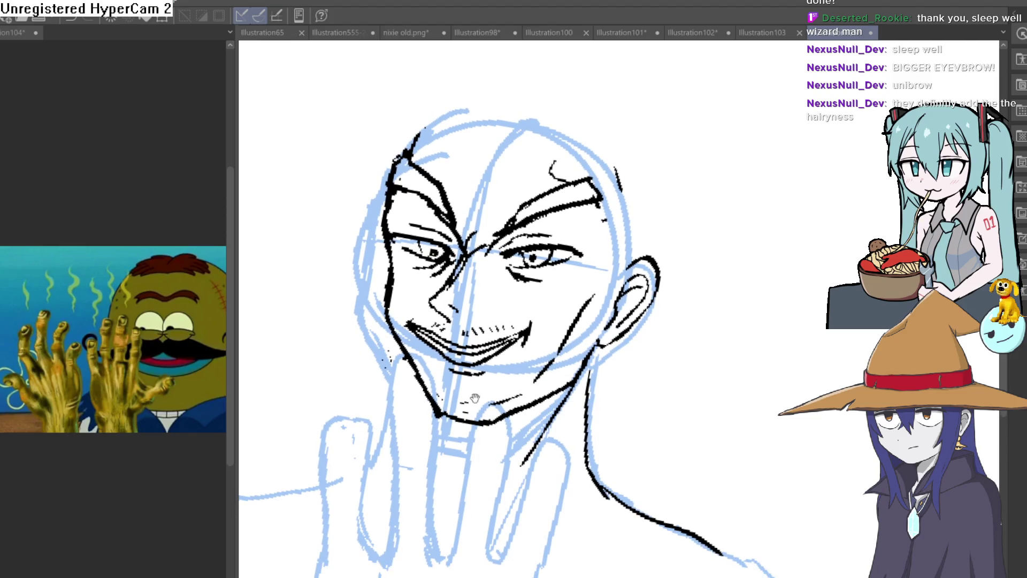
scroll(480, 398, up, 3)
key(asciicircum)
key(asciicircum)
key(asciicircum)
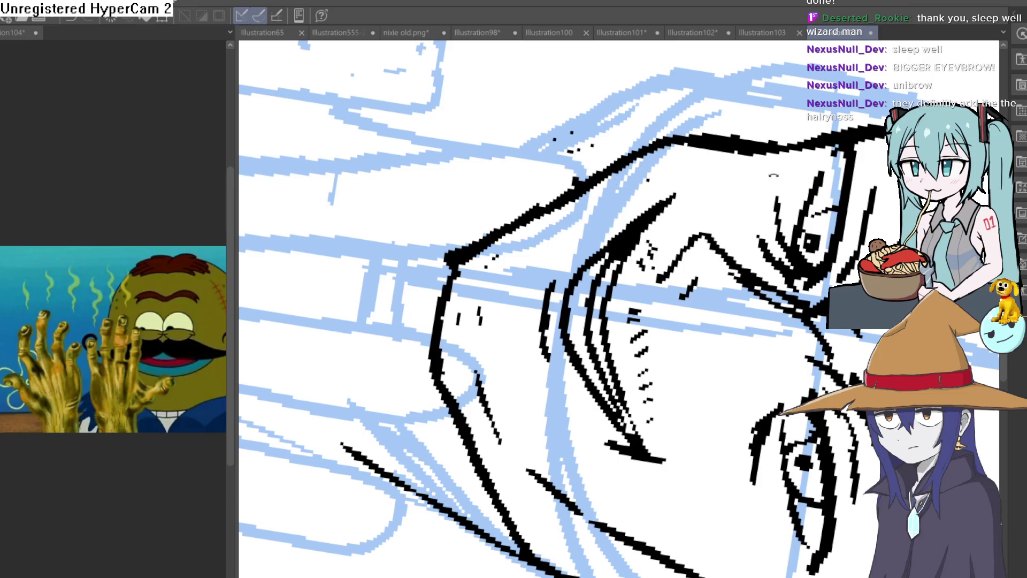
Reset the view upright, tilt it slightly, and zoom in close on the face
key(ctrl+0)
drag(482, 268, 428, 261)
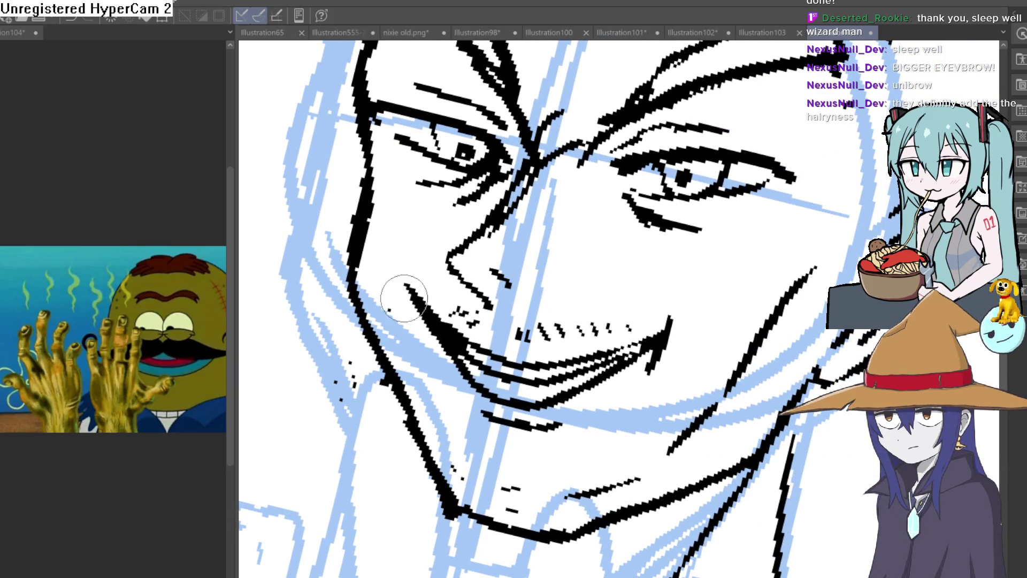
key(minus)
drag(711, 324, 647, 294)
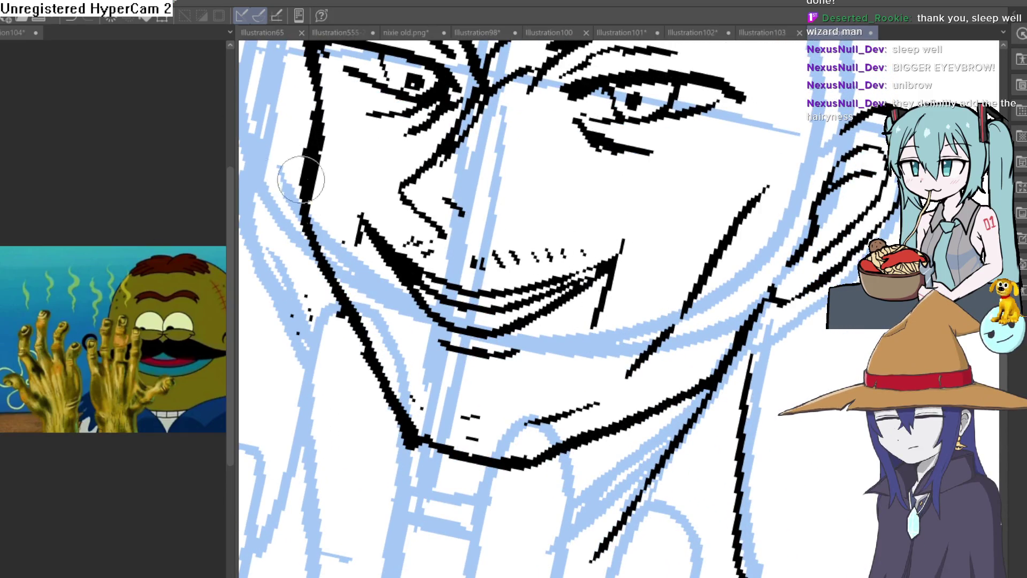
scroll(360, 223, down, 5)
mouse_move(729, 100)
mouse_down()
mouse_move(649, 226)
mouse_move(687, 263)
mouse_move(656, 236)
mouse_move(669, 241)
mouse_move(654, 188)
mouse_up()
scroll(687, 262, down, 3)
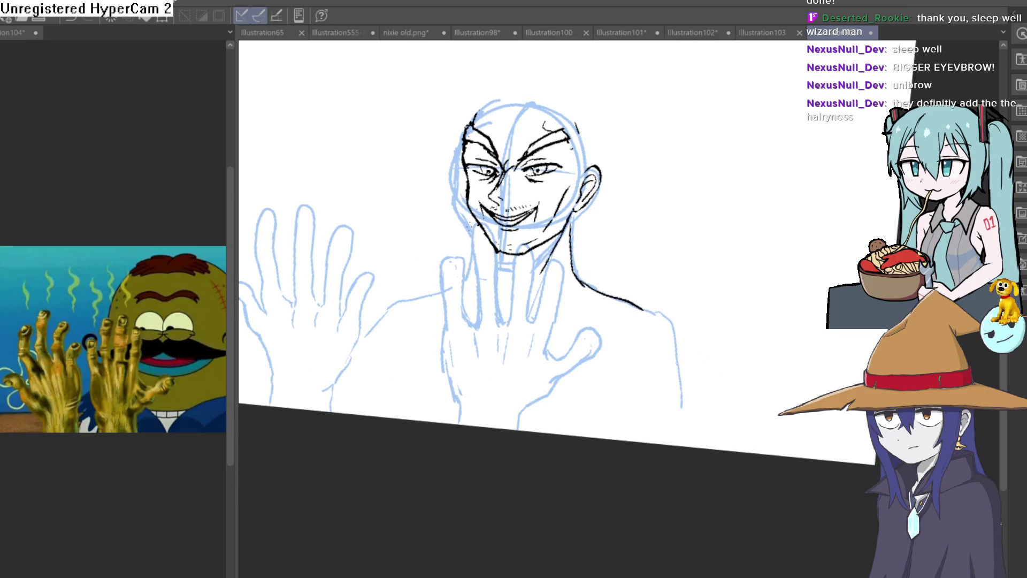
scroll(641, 174, up, 2)
scroll(619, 218, up, 3)
mouse_move(662, 200)
mouse_down()
mouse_move(749, 220)
mouse_move(770, 239)
mouse_up()
Try a unibrow stroke, undo it, and draw a line across the forehead instead
mouse_move(386, 210)
mouse_down()
mouse_move(376, 203)
mouse_move(391, 193)
mouse_move(574, 208)
mouse_up()
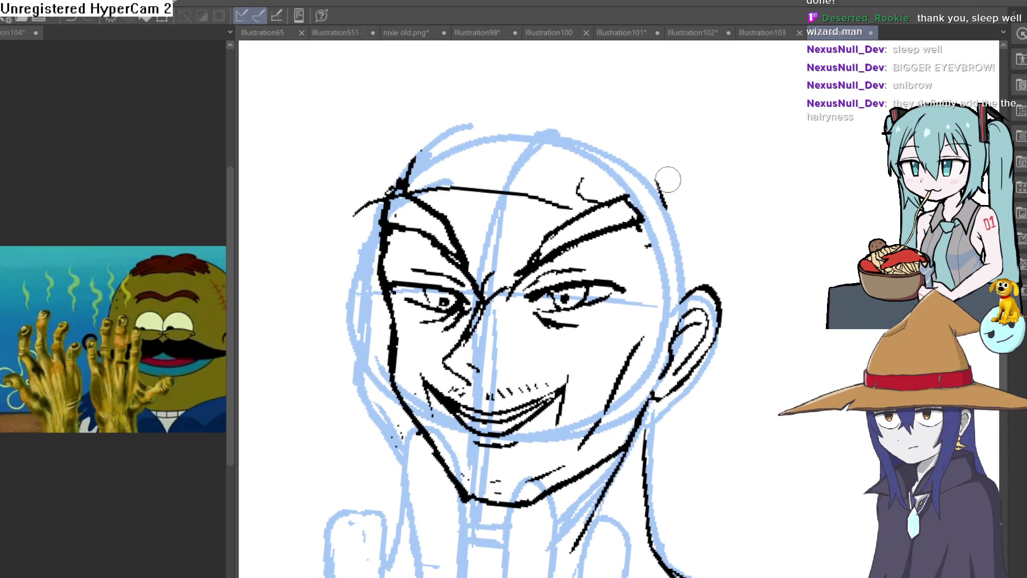
key(ctrl+z)
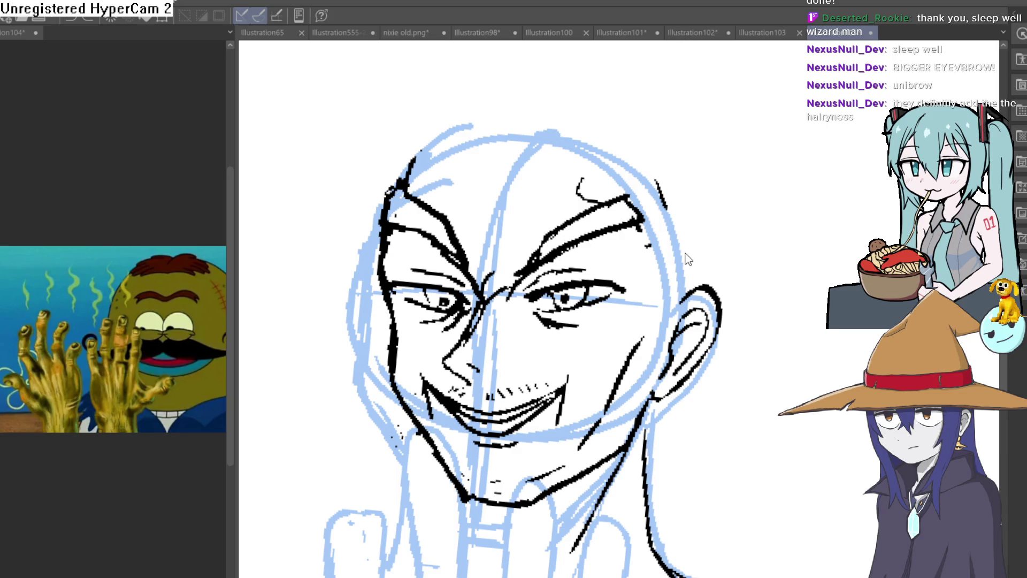
mouse_move(392, 219)
mouse_down()
mouse_move(380, 241)
mouse_move(484, 202)
mouse_up()
drag(634, 241, 673, 251)
mouse_move(393, 229)
mouse_down()
mouse_move(416, 291)
mouse_move(451, 230)
mouse_up()
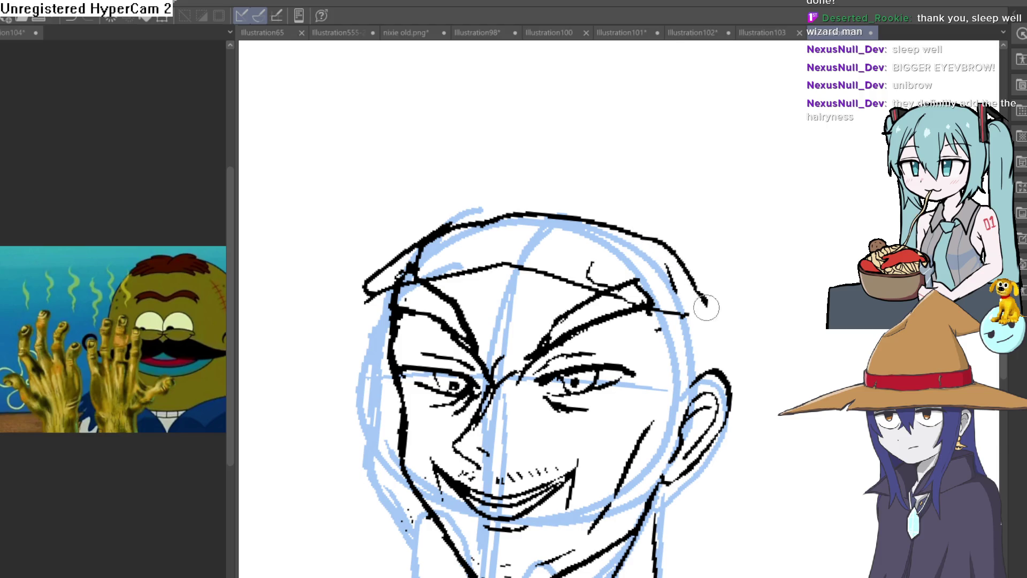
Ink the cap outline from the back, up over the crown, down to the brim
drag(714, 308, 748, 298)
drag(425, 278, 445, 238)
mouse_move(464, 204)
mouse_down()
mouse_move(473, 188)
mouse_move(559, 154)
mouse_up()
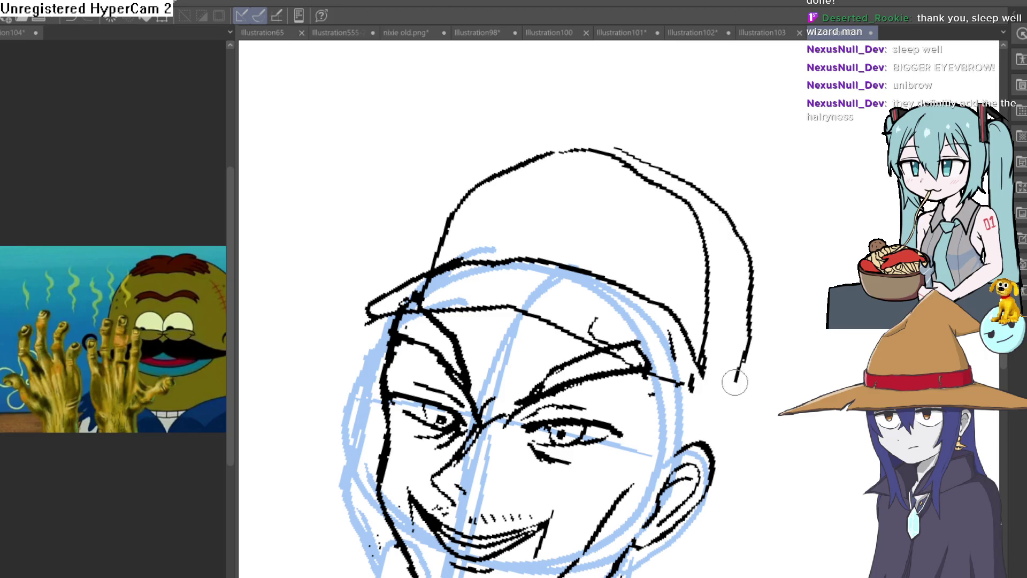
drag(736, 382, 688, 385)
drag(749, 343, 736, 314)
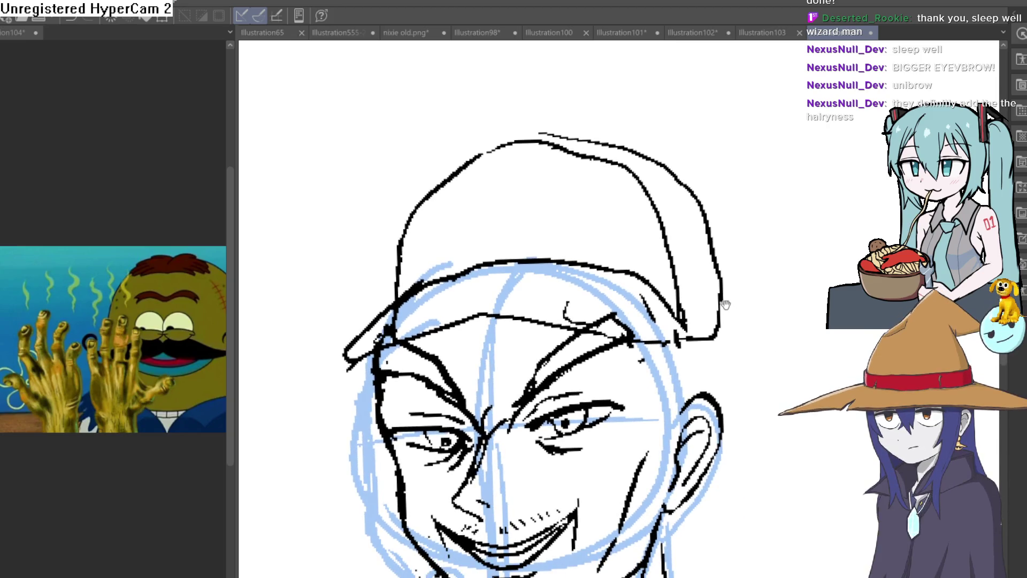
scroll(725, 305, down, 3)
Rotate and shift the cap strokes into a better position with Ctrl+T and confirm
key(ctrl+t)
drag(734, 303, 681, 305)
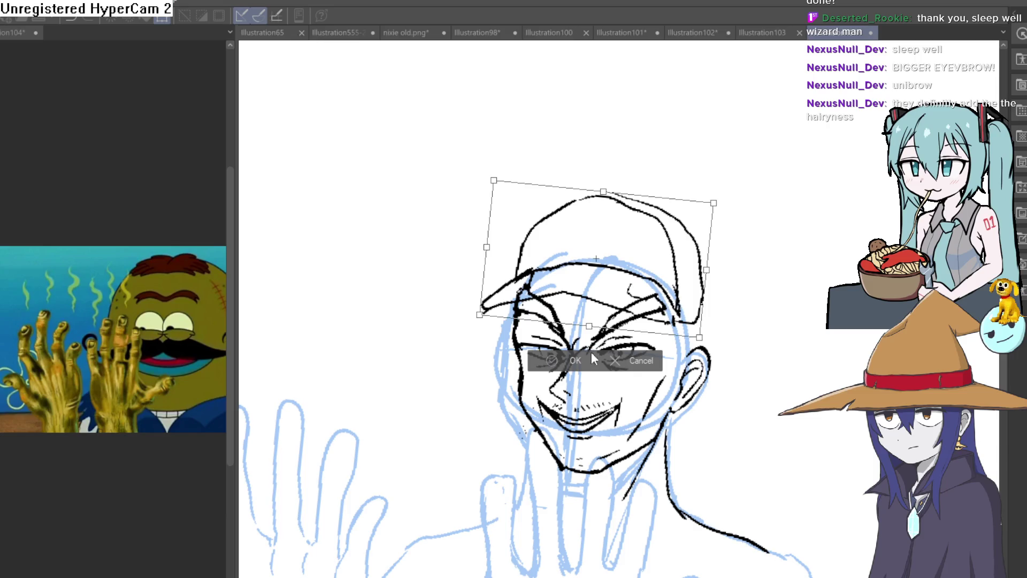
click(551, 361)
mouse_move(792, 323)
mouse_down()
mouse_move(805, 367)
mouse_move(738, 322)
mouse_move(694, 335)
mouse_move(693, 299)
mouse_move(669, 305)
mouse_move(704, 314)
mouse_move(688, 319)
mouse_up()
scroll(713, 315, up, 3)
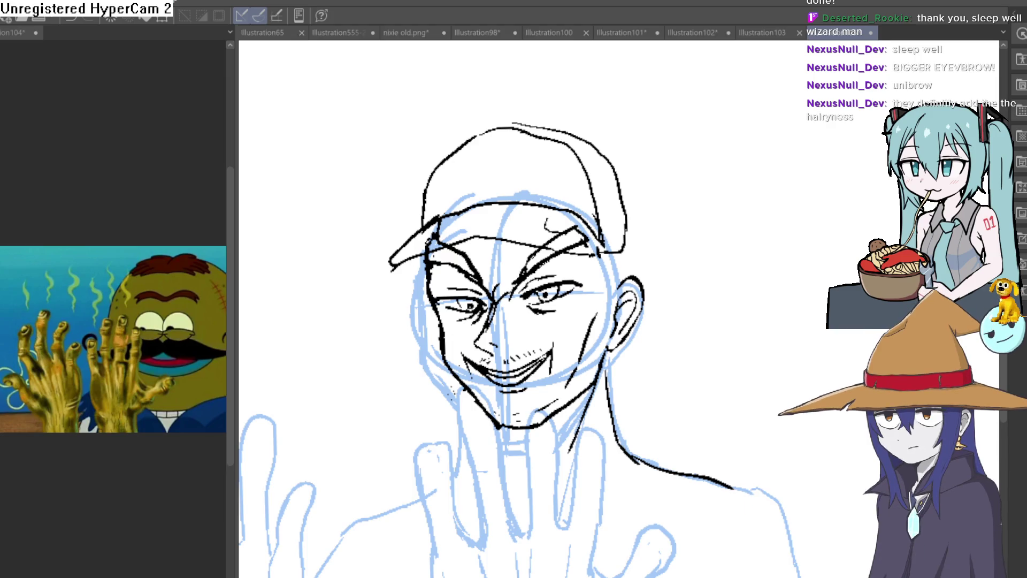
scroll(653, 367, up, 5)
Hatch short stubble strokes along the right jaw, the chin and the left jawline
mouse_move(637, 363)
mouse_down()
mouse_move(598, 286)
mouse_move(549, 300)
mouse_up()
drag(543, 282, 533, 313)
drag(527, 293, 514, 324)
drag(511, 306, 507, 327)
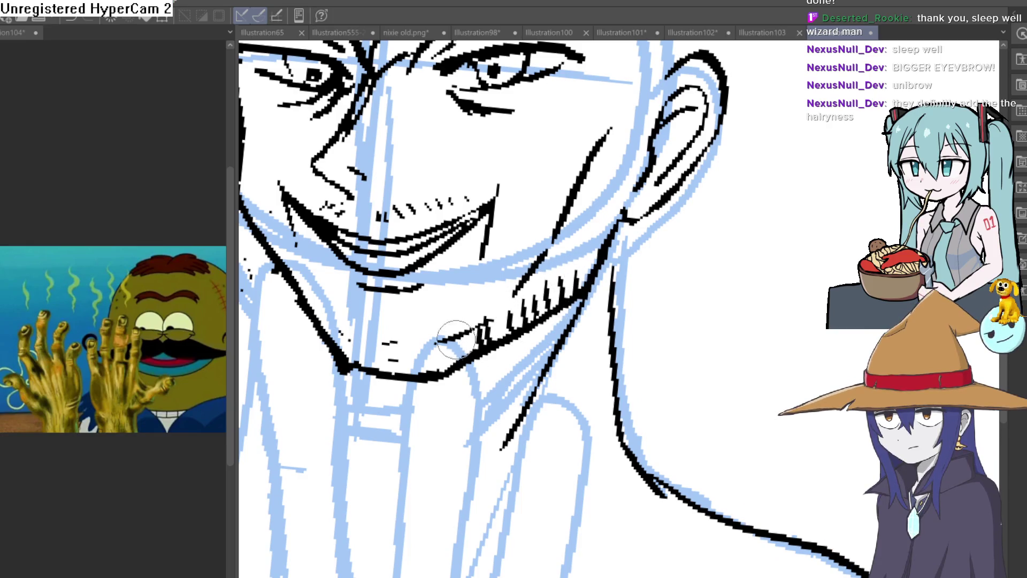
drag(422, 338, 421, 369)
mouse_move(410, 340)
mouse_down()
mouse_move(409, 371)
mouse_move(394, 369)
mouse_up()
mouse_move(377, 336)
mouse_down()
mouse_move(374, 369)
mouse_move(355, 364)
mouse_up()
mouse_move(347, 325)
mouse_down()
mouse_move(343, 361)
mouse_move(331, 353)
mouse_up()
drag(319, 286, 321, 315)
drag(308, 275, 309, 307)
drag(294, 267, 297, 297)
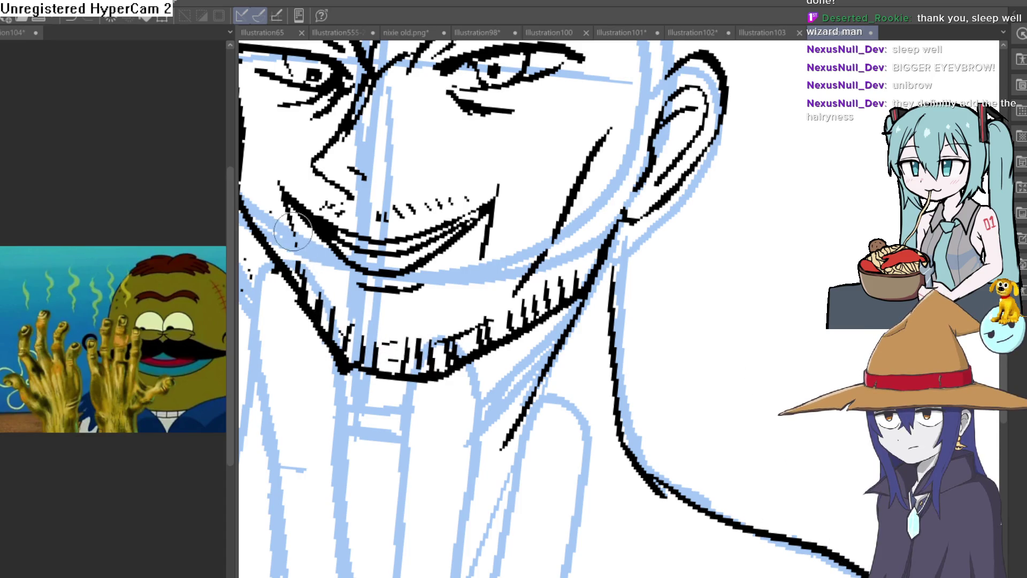
Add stubble on the jaw below the ear and draw a cheek line beside it
drag(253, 186, 311, 254)
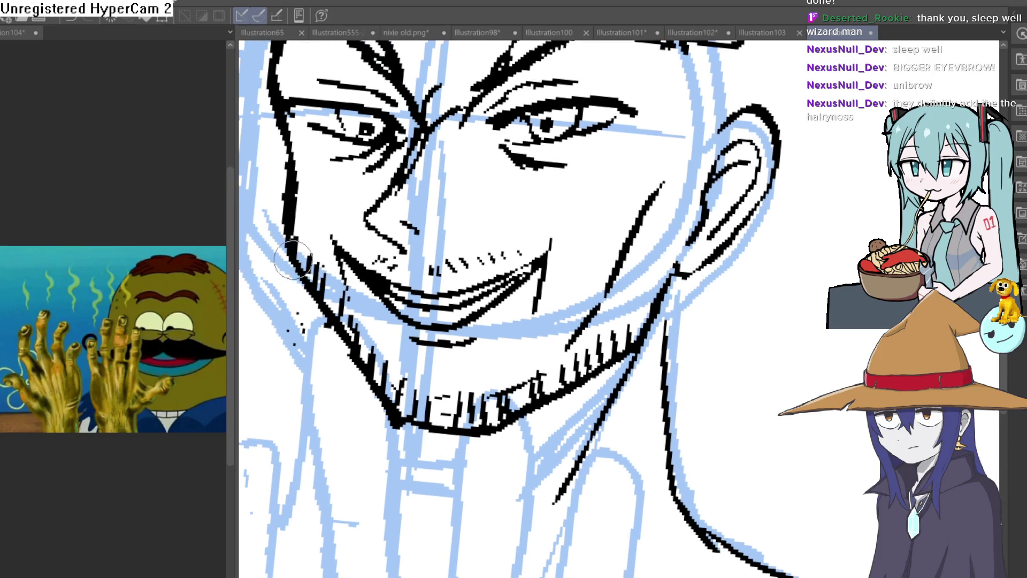
drag(663, 257, 650, 291)
mouse_move(680, 235)
mouse_down()
mouse_move(669, 267)
mouse_move(736, 270)
mouse_move(720, 290)
mouse_move(714, 284)
mouse_up()
scroll(690, 278, down, 2)
drag(626, 164, 619, 246)
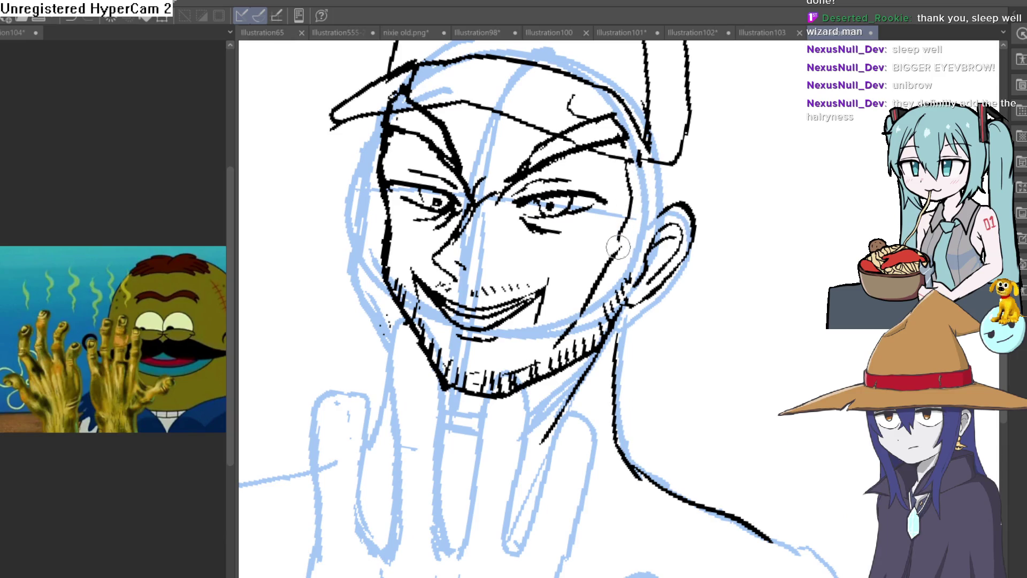
mouse_move(718, 201)
mouse_down()
mouse_move(674, 248)
mouse_move(593, 245)
mouse_move(616, 252)
mouse_up()
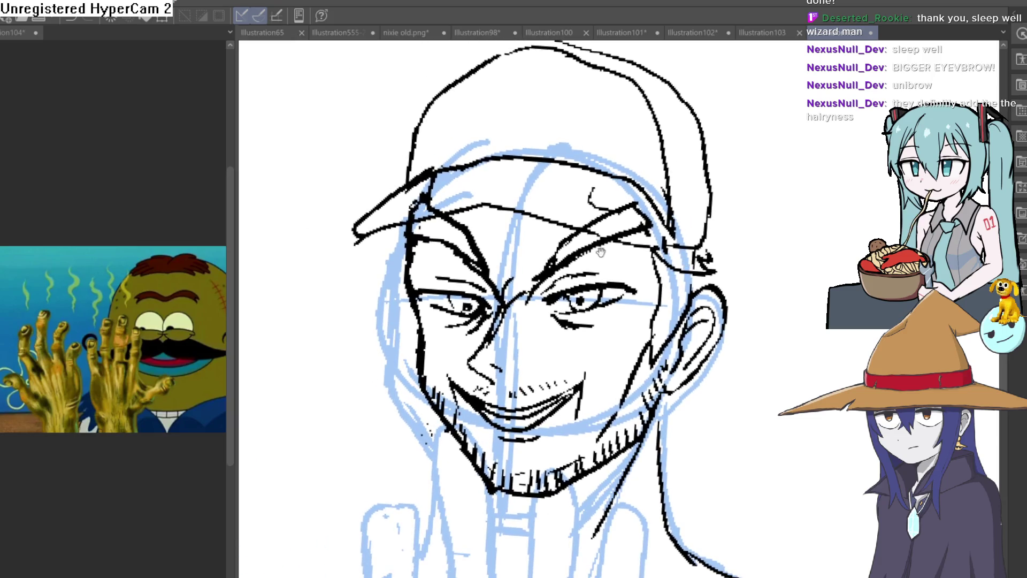
mouse_move(777, 257)
mouse_down()
mouse_move(738, 254)
mouse_move(759, 280)
mouse_move(699, 240)
mouse_move(644, 275)
mouse_move(692, 241)
mouse_move(435, 212)
mouse_up()
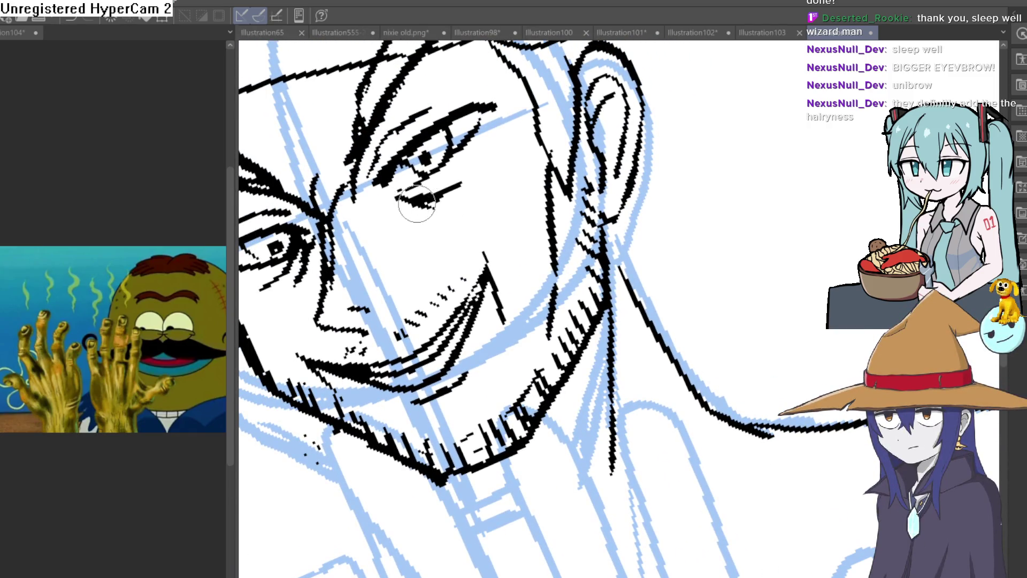
drag(426, 154, 672, 256)
drag(657, 295, 626, 327)
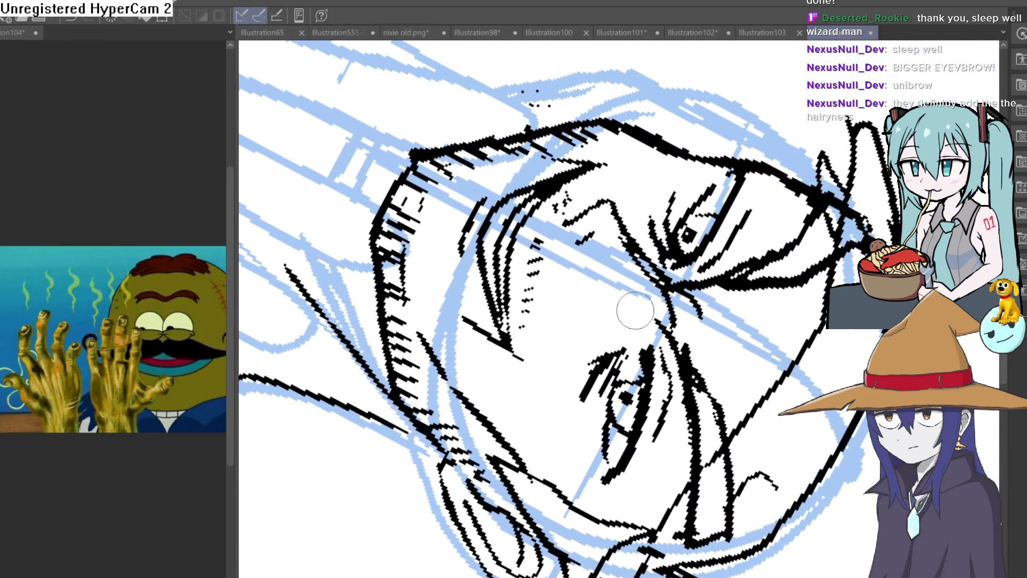
mouse_move(686, 205)
mouse_down()
mouse_move(718, 303)
mouse_move(704, 273)
mouse_move(672, 257)
mouse_move(681, 252)
mouse_move(648, 251)
mouse_up()
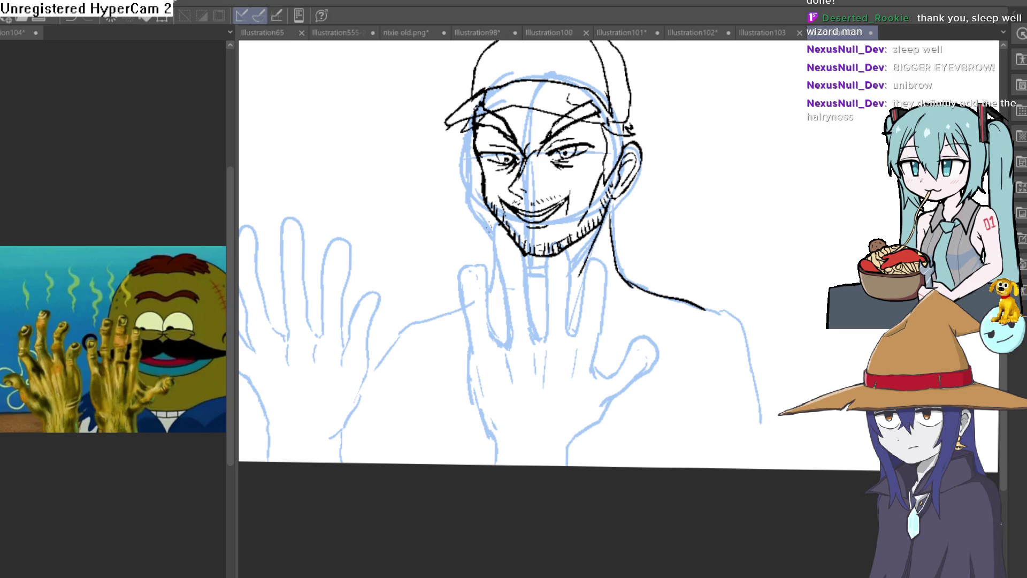
Ink the hand's left side, thumb base, palm edge, a finger line and a palm crease
mouse_move(492, 461)
mouse_down()
mouse_move(457, 274)
mouse_move(481, 269)
mouse_move(497, 337)
mouse_up()
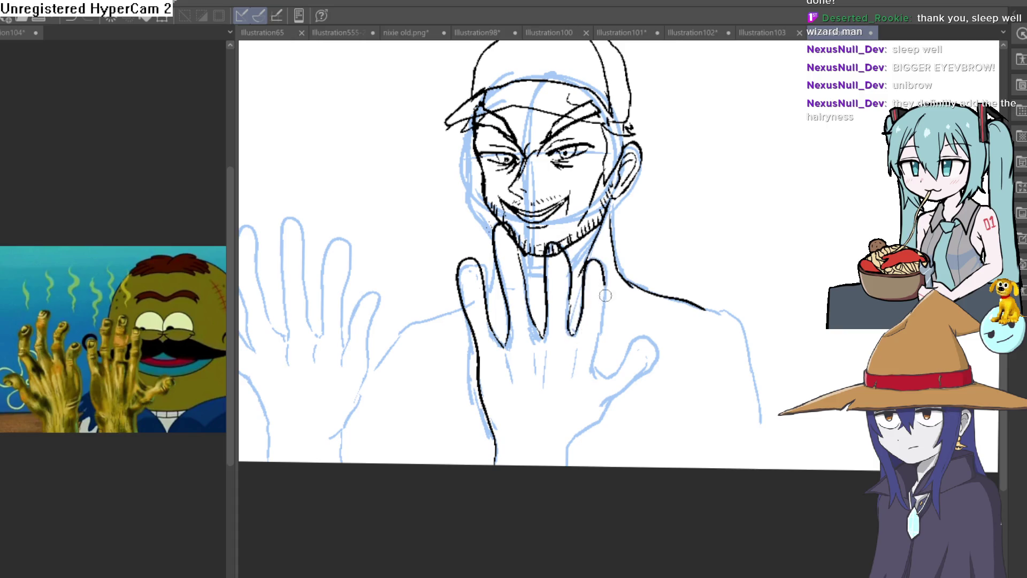
drag(600, 374, 616, 365)
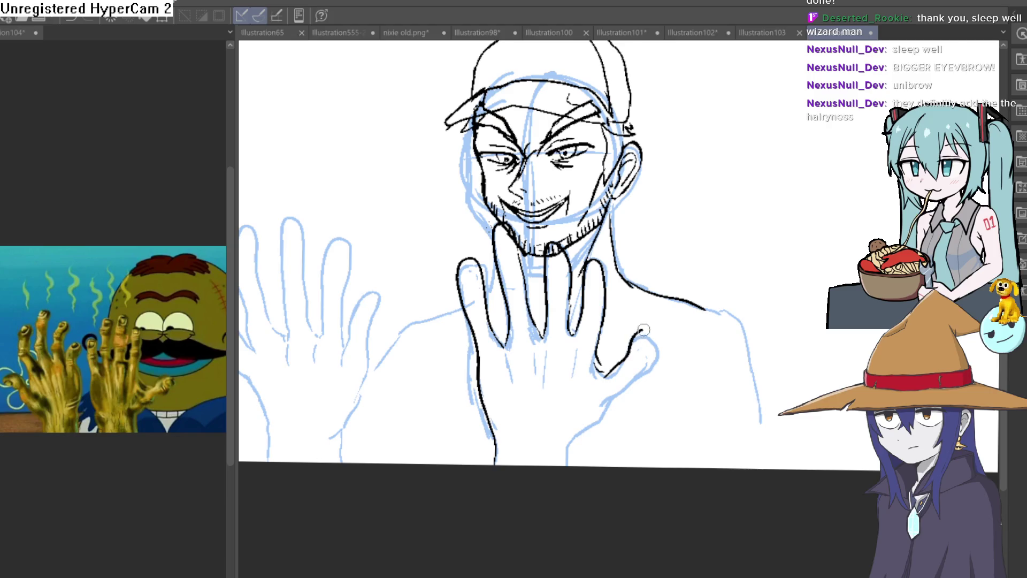
mouse_move(610, 402)
mouse_down()
mouse_move(575, 442)
mouse_move(572, 463)
mouse_up()
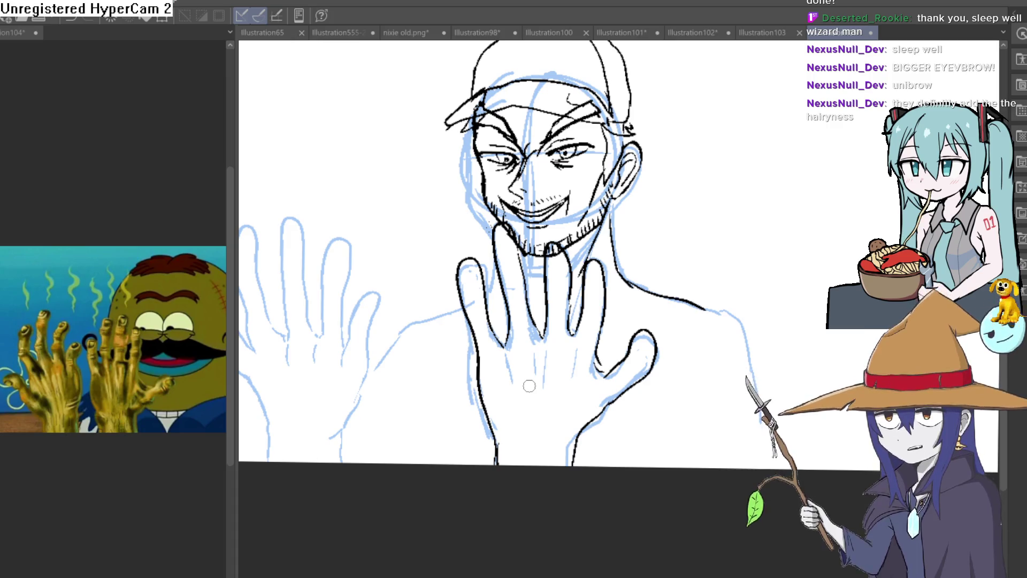
scroll(529, 385, up, 2)
drag(463, 310, 485, 384)
drag(542, 302, 538, 349)
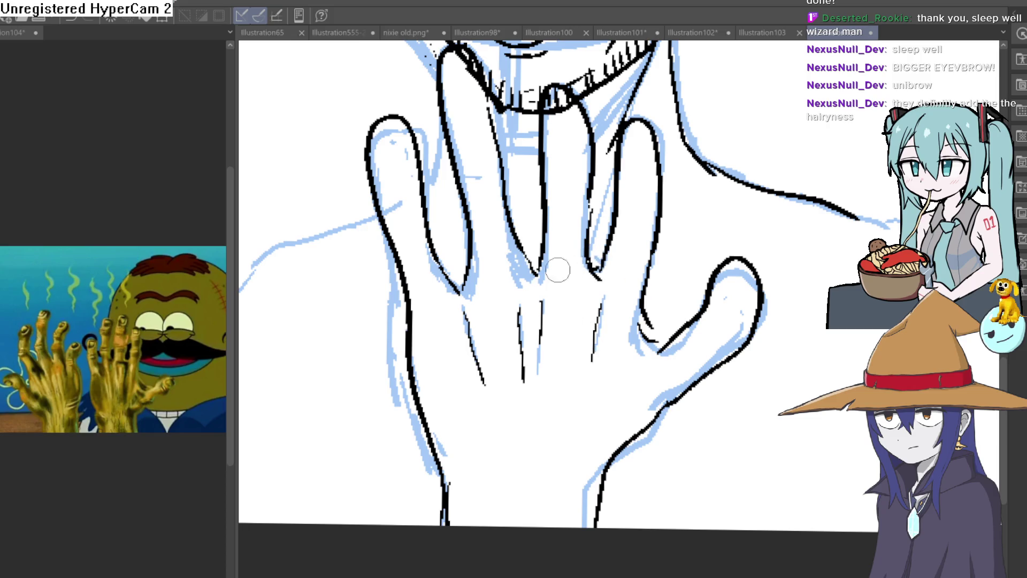
Pan and zoom across the hand to frame its fingers under the chin
scroll(541, 280, down, 3)
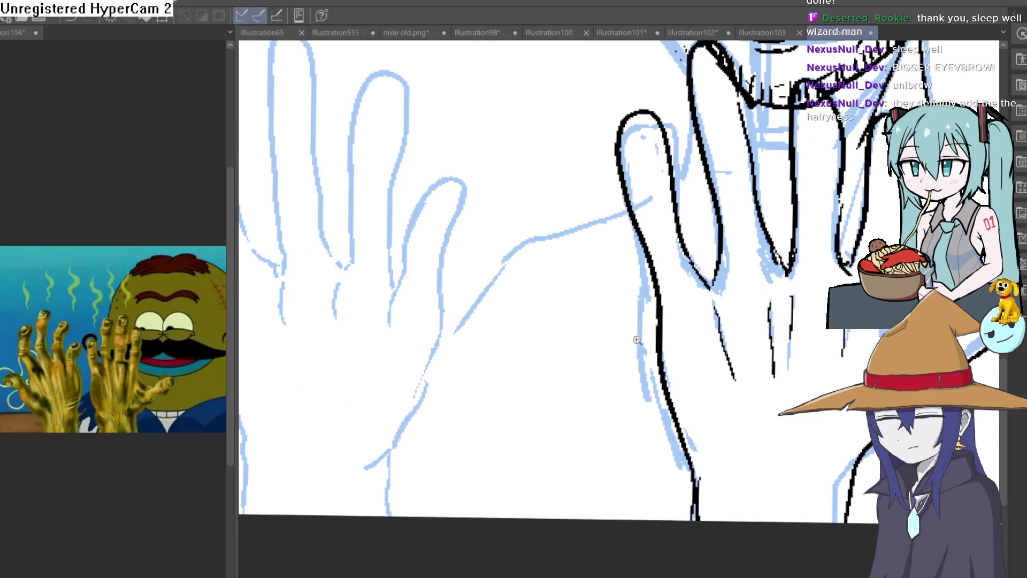
scroll(566, 528, up, 3)
drag(566, 527, 542, 576)
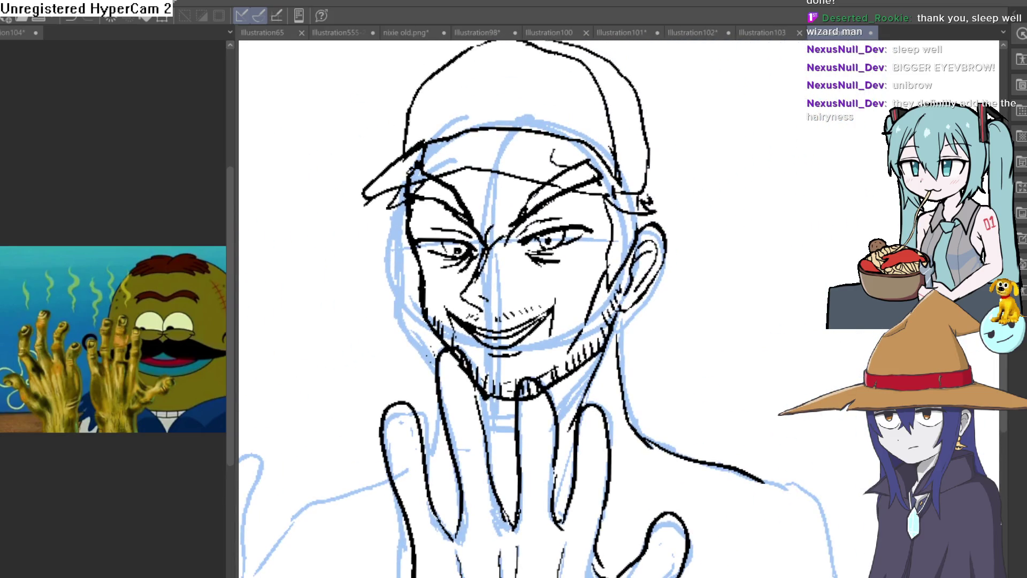
scroll(557, 299, down, 3)
scroll(631, 321, up, 1)
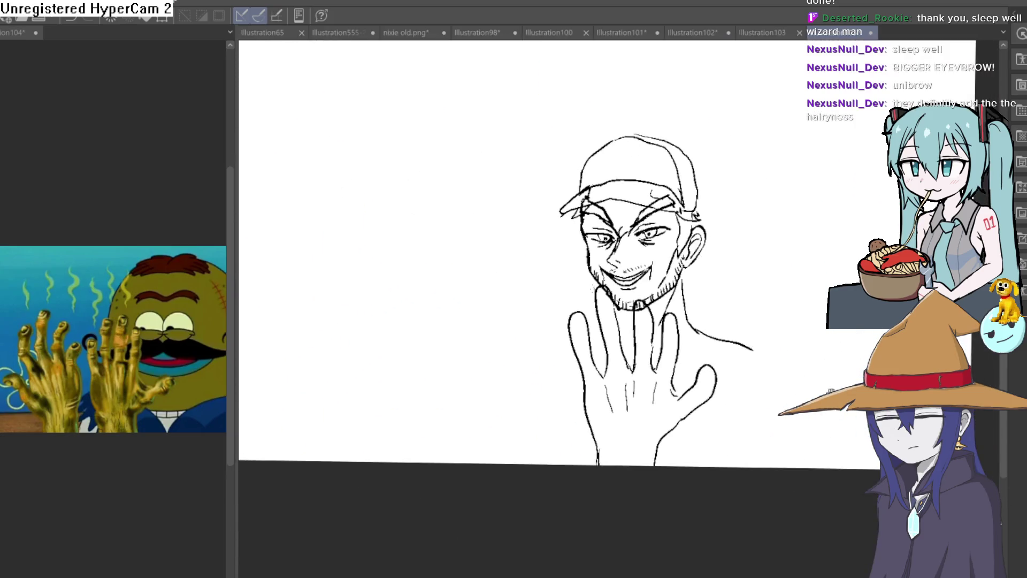
scroll(576, 288, up, 5)
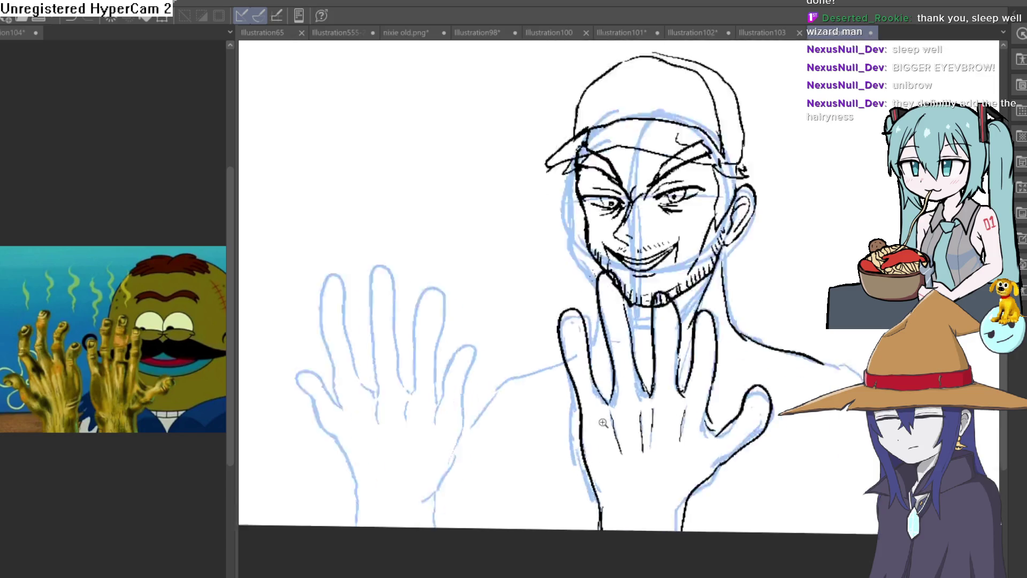
drag(576, 288, 589, 339)
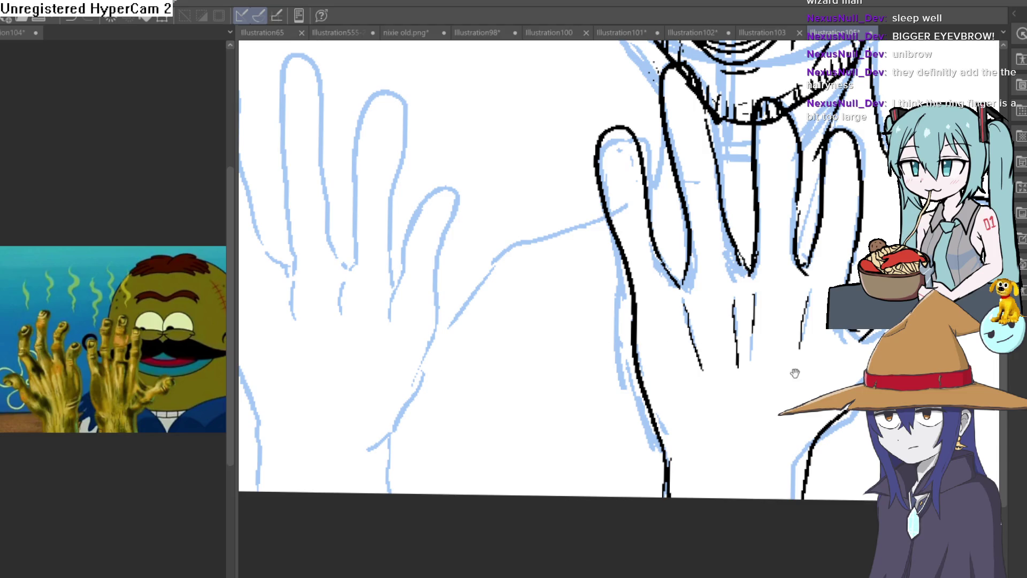
drag(793, 371, 781, 408)
drag(761, 312, 738, 367)
scroll(337, 271, down, 3)
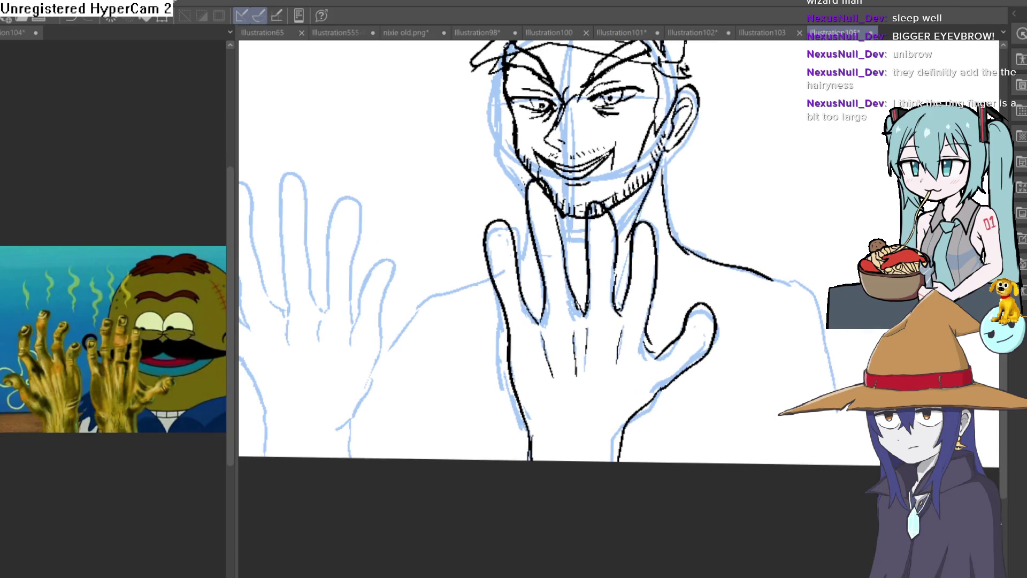
scroll(619, 306, up, 3)
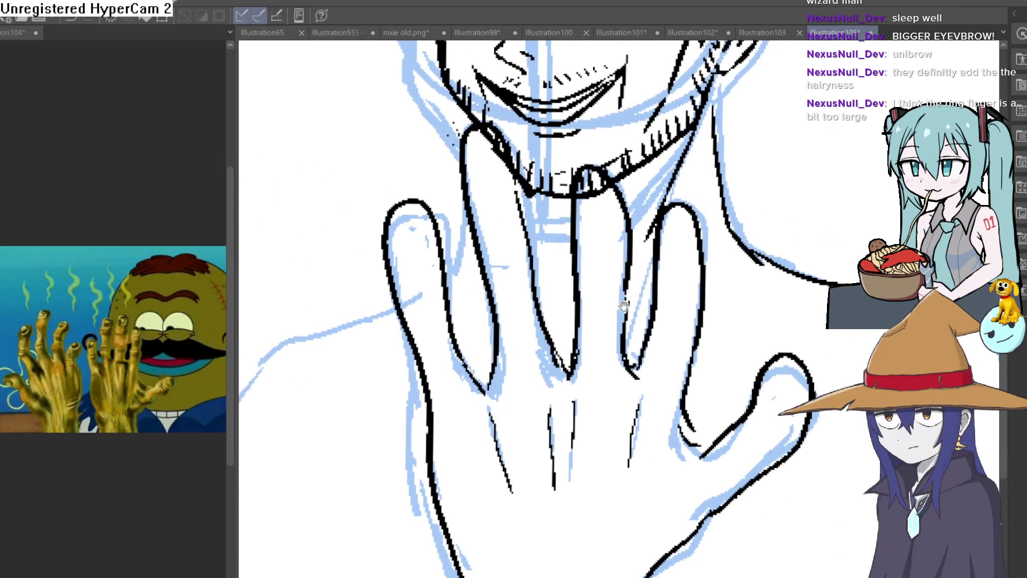
Erase the index finger's outline and redraw its top, right and left edges
drag(674, 306, 676, 327)
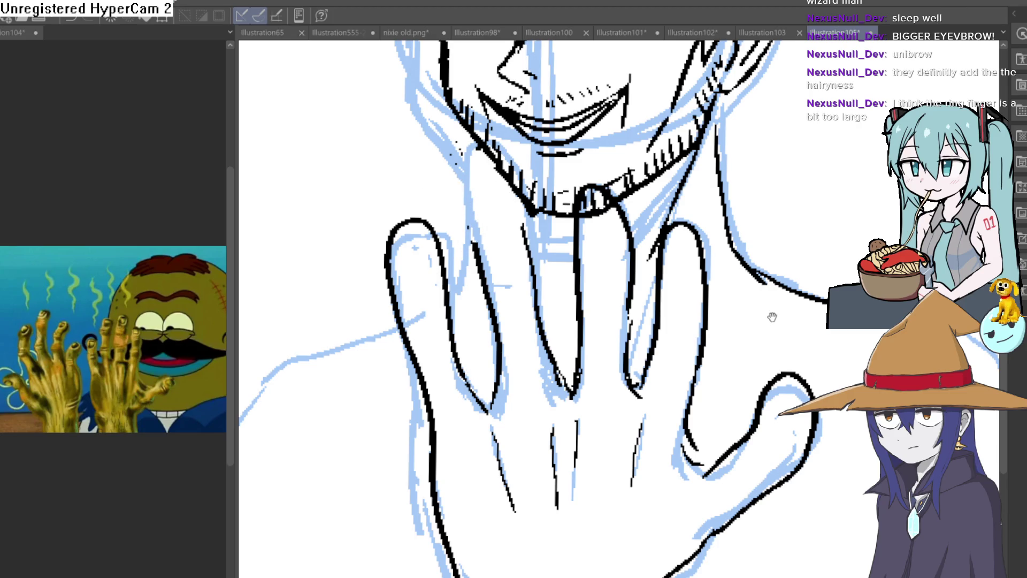
scroll(773, 321, down, 3)
scroll(724, 300, down, 2)
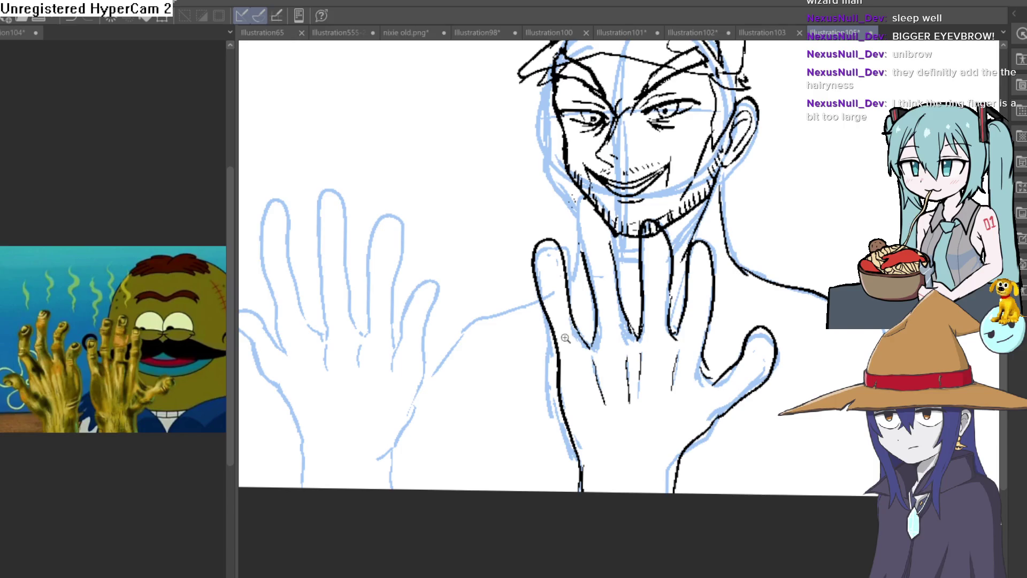
scroll(569, 337, up, 3)
mouse_move(743, 313)
mouse_down()
mouse_move(681, 332)
mouse_move(696, 306)
mouse_up()
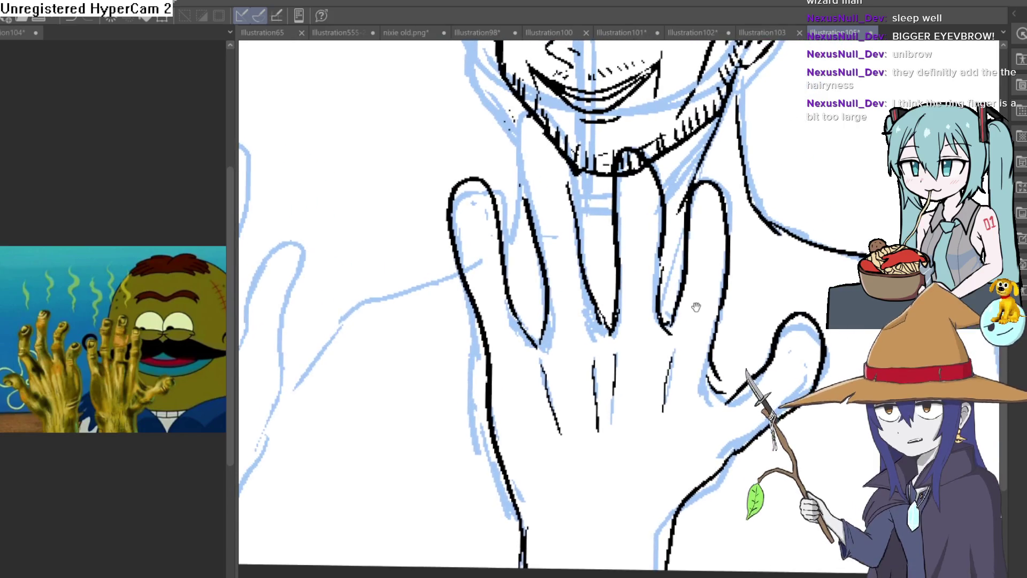
scroll(791, 270, down, 2)
scroll(821, 300, down, 2)
scroll(630, 292, up, 4)
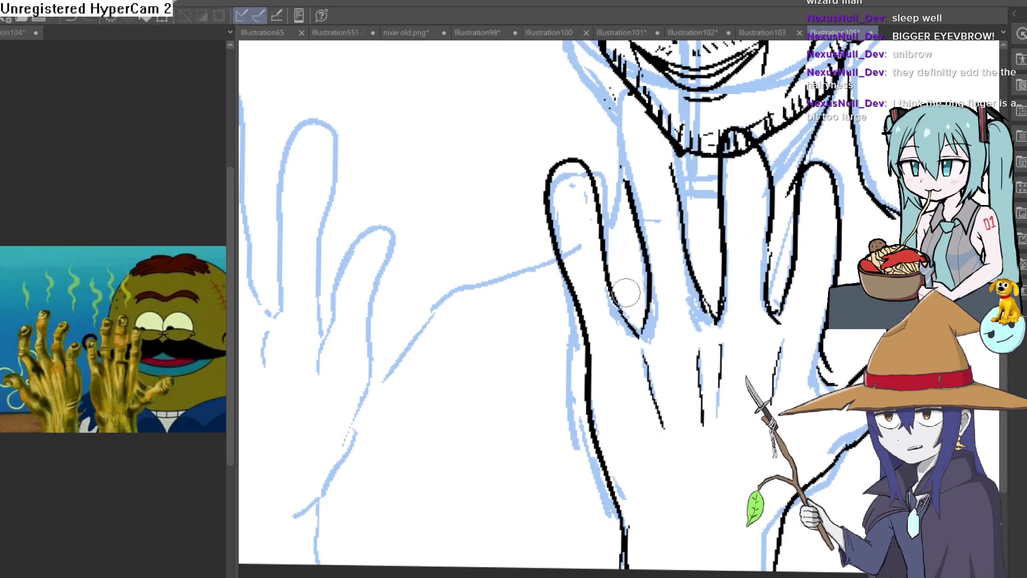
mouse_move(609, 275)
mouse_down()
mouse_move(570, 218)
mouse_move(557, 160)
mouse_move(544, 234)
mouse_move(561, 212)
mouse_move(534, 156)
mouse_move(527, 276)
mouse_up()
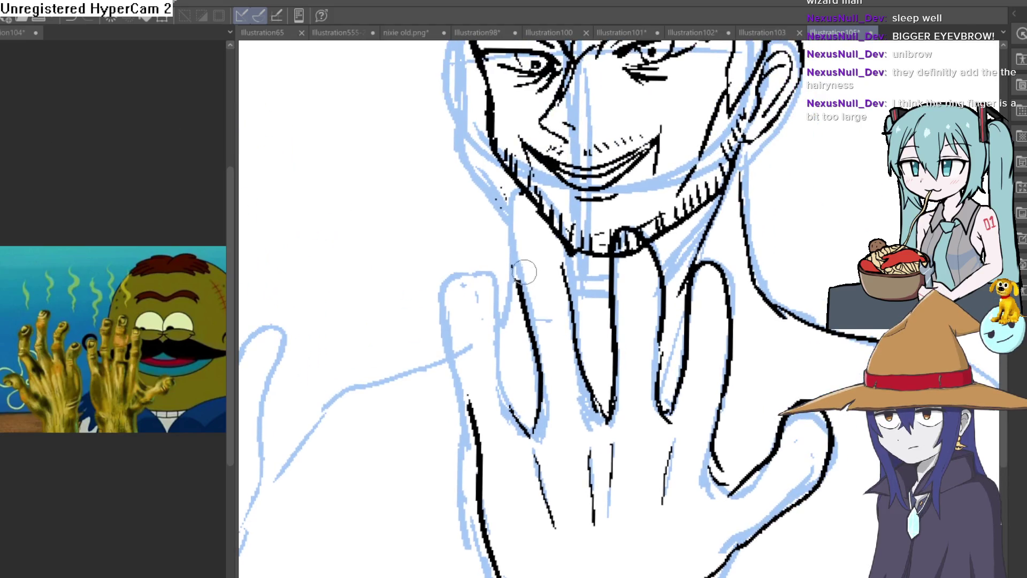
drag(521, 210, 562, 284)
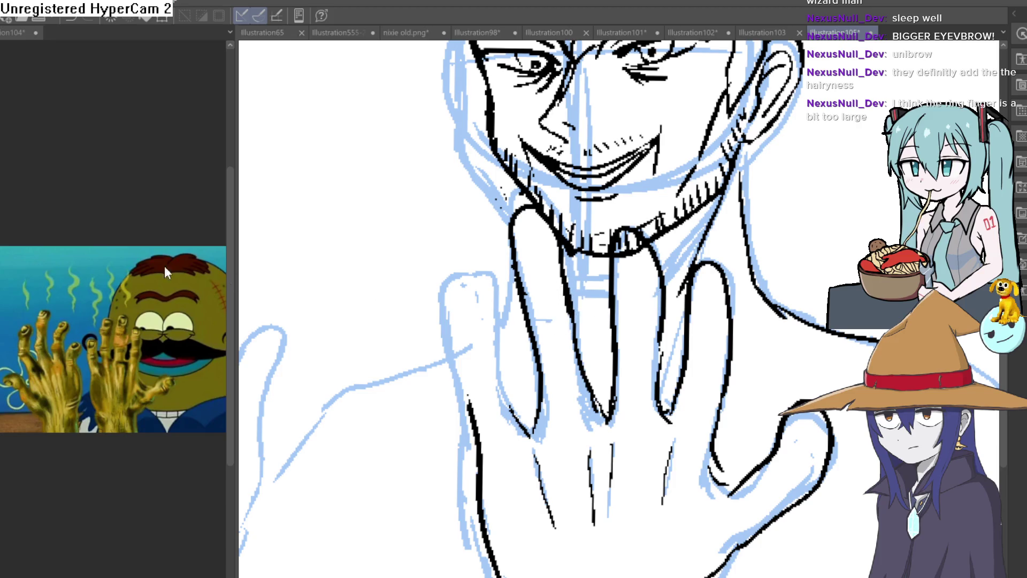
mouse_move(527, 421)
mouse_down()
mouse_move(498, 360)
mouse_move(469, 404)
mouse_up()
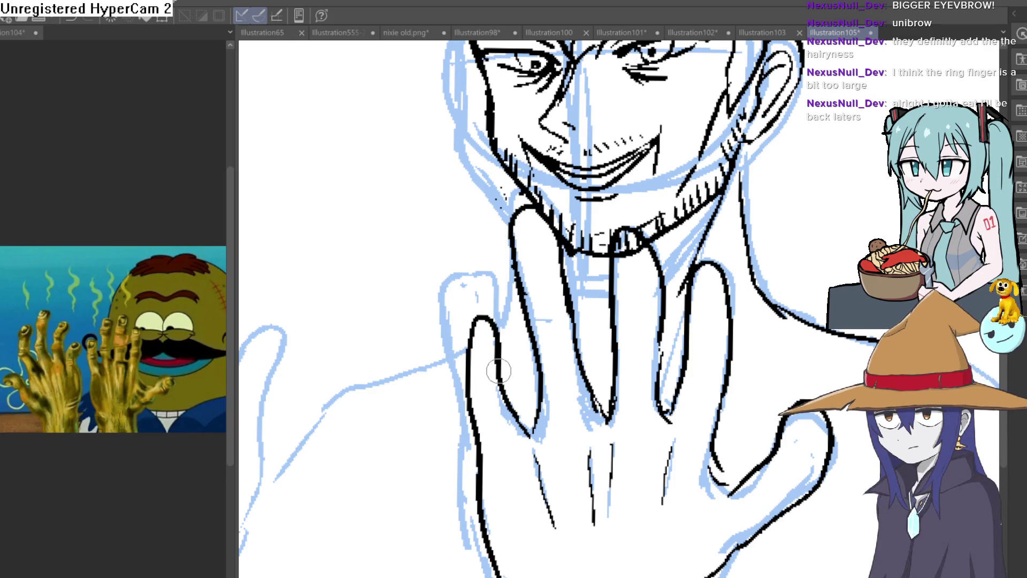
Thicken the hand's left outline with a heavier stroke
scroll(535, 437, down, 3)
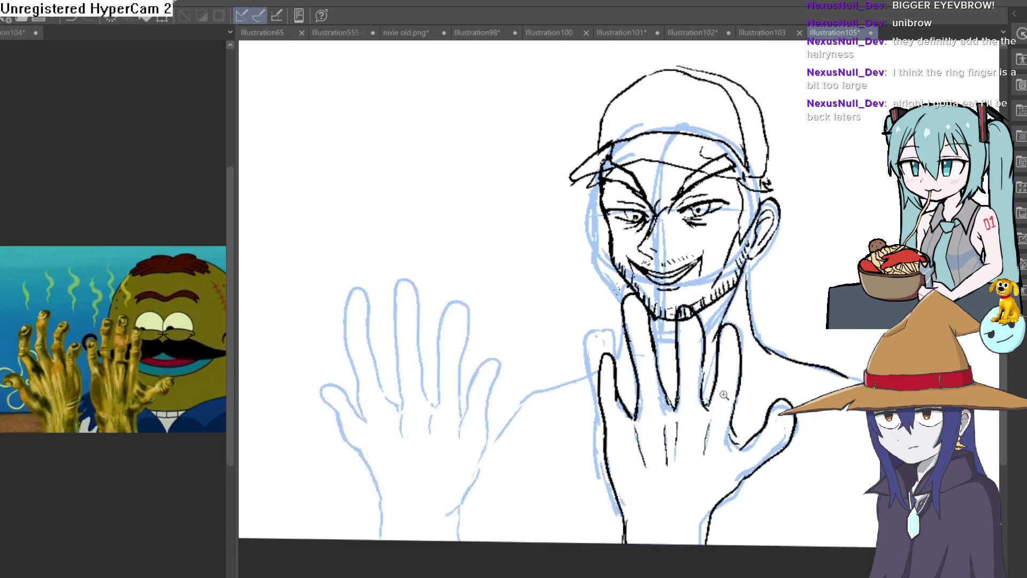
scroll(680, 381, up, 4)
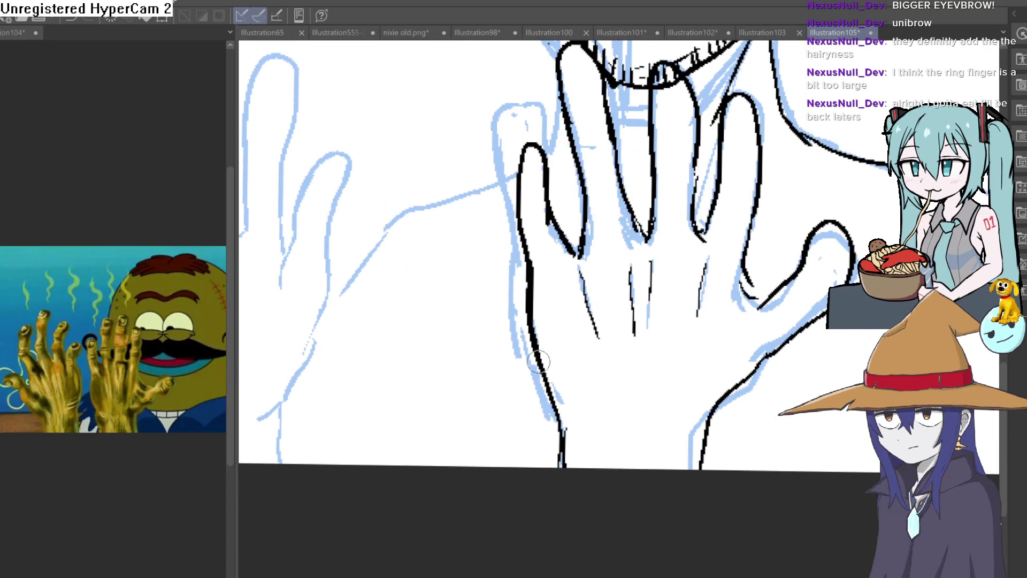
drag(534, 270, 570, 430)
scroll(550, 400, down, 3)
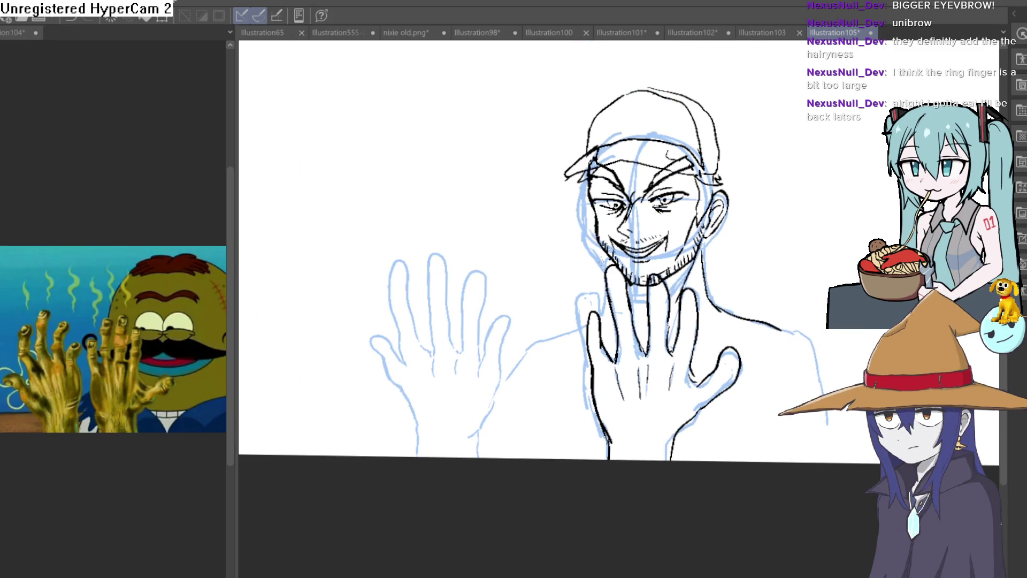
scroll(482, 326, up, 3)
Trace the left hand's outer edge, thumb tip, fingers and pinky, erasing a doubled pinky line
mouse_move(437, 435)
mouse_down()
mouse_move(427, 352)
mouse_move(389, 309)
mouse_up()
drag(371, 253, 421, 291)
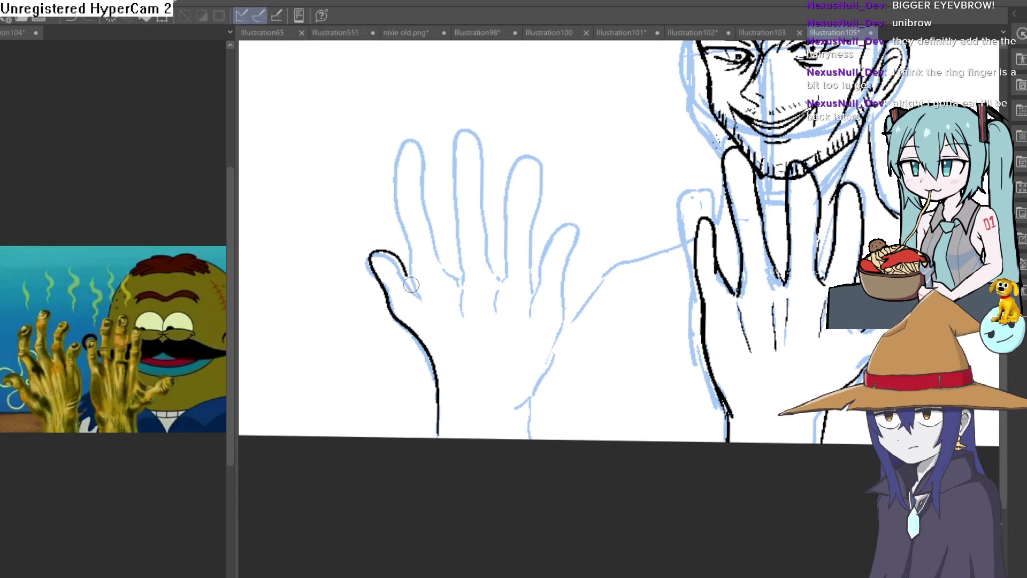
mouse_move(415, 139)
mouse_down()
mouse_move(431, 219)
mouse_move(461, 284)
mouse_move(452, 188)
mouse_move(480, 149)
mouse_move(510, 279)
mouse_move(506, 238)
mouse_move(529, 150)
mouse_move(531, 291)
mouse_up()
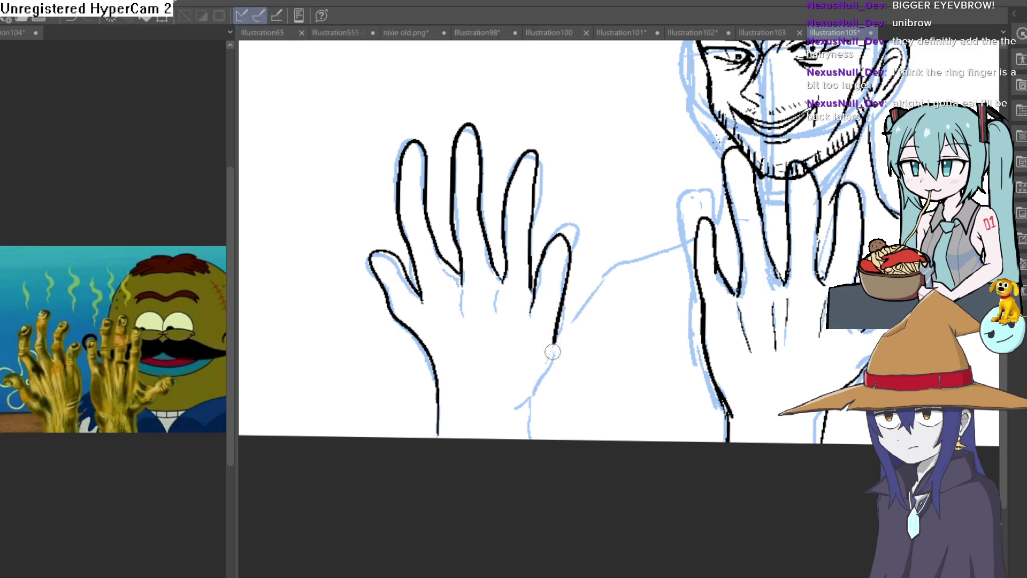
mouse_move(553, 351)
mouse_down()
mouse_move(526, 436)
mouse_move(557, 252)
mouse_move(608, 230)
mouse_move(568, 364)
mouse_move(523, 344)
mouse_move(562, 201)
mouse_up()
scroll(535, 407, up, 3)
click(533, 379)
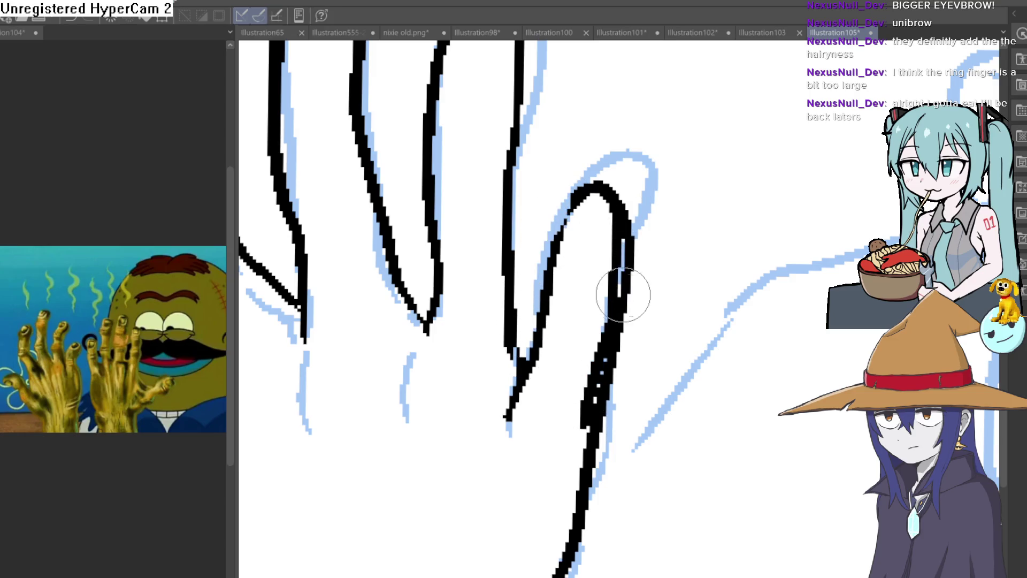
mouse_move(617, 250)
mouse_down()
mouse_move(631, 257)
mouse_move(635, 236)
mouse_move(606, 424)
mouse_move(615, 344)
mouse_up()
Add crease lines between the fingers and ink the wrist's lower-right contour
key(ctrl+minus)
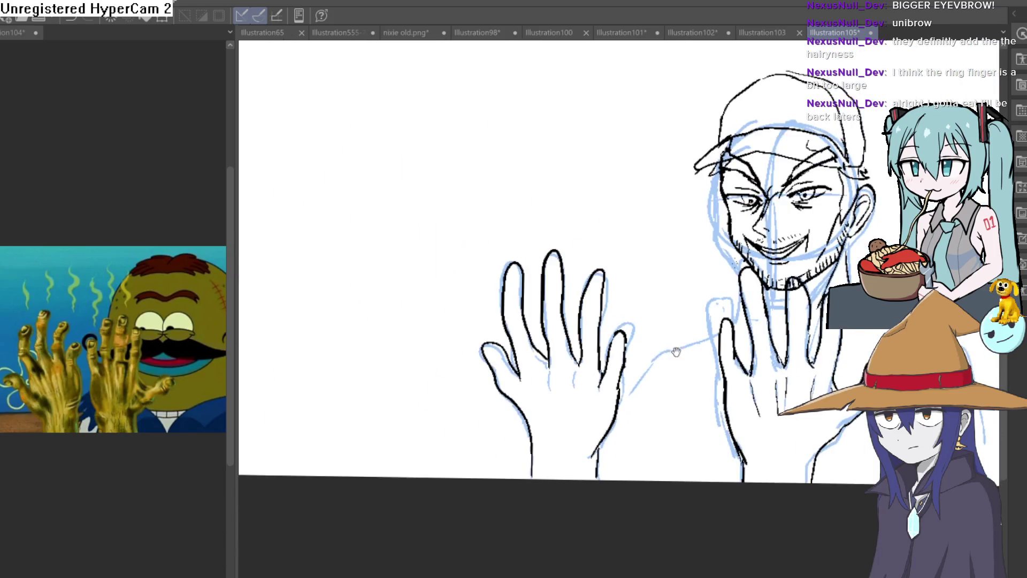
drag(821, 284, 770, 262)
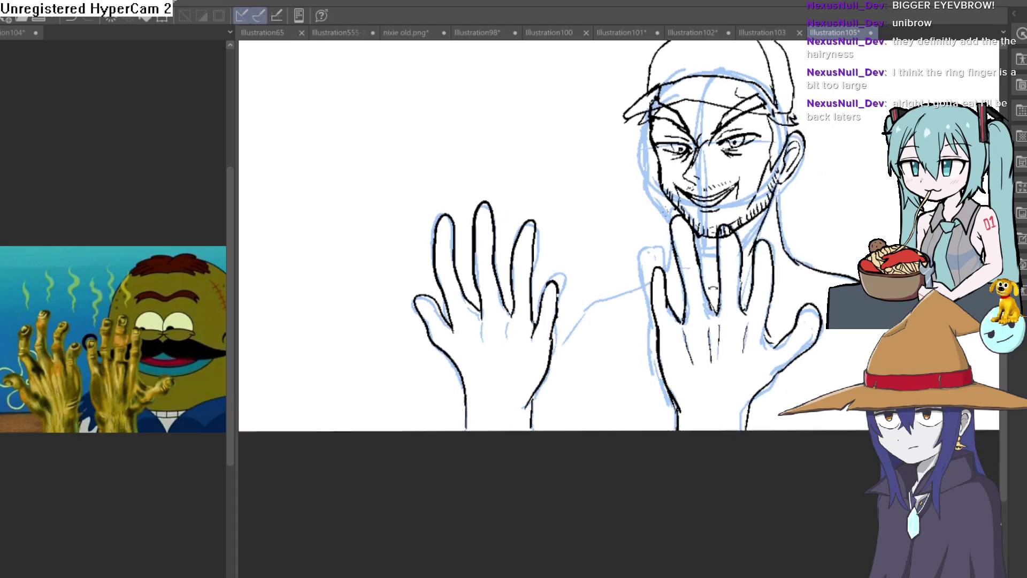
scroll(731, 335, up, 5)
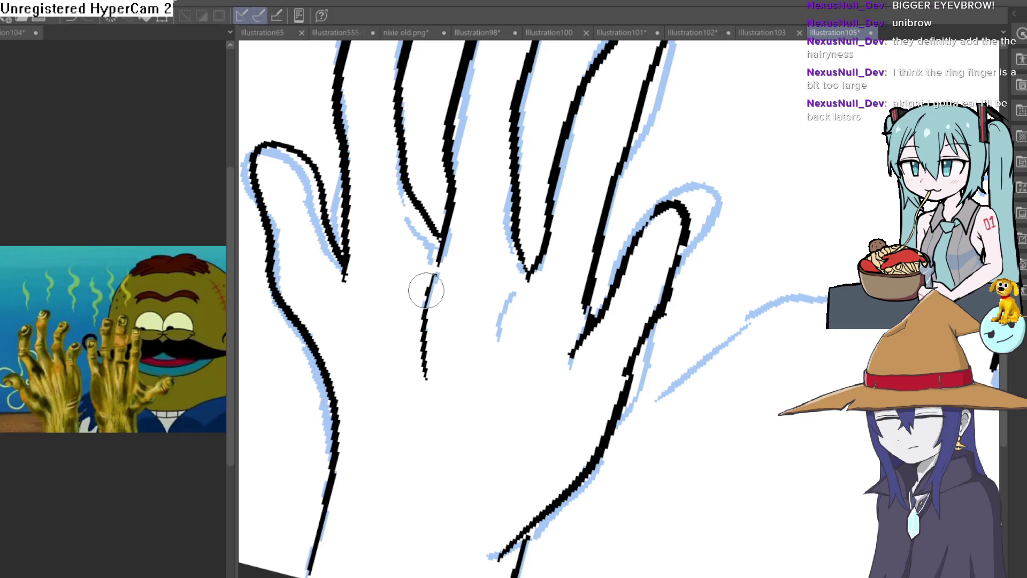
drag(427, 343, 423, 407)
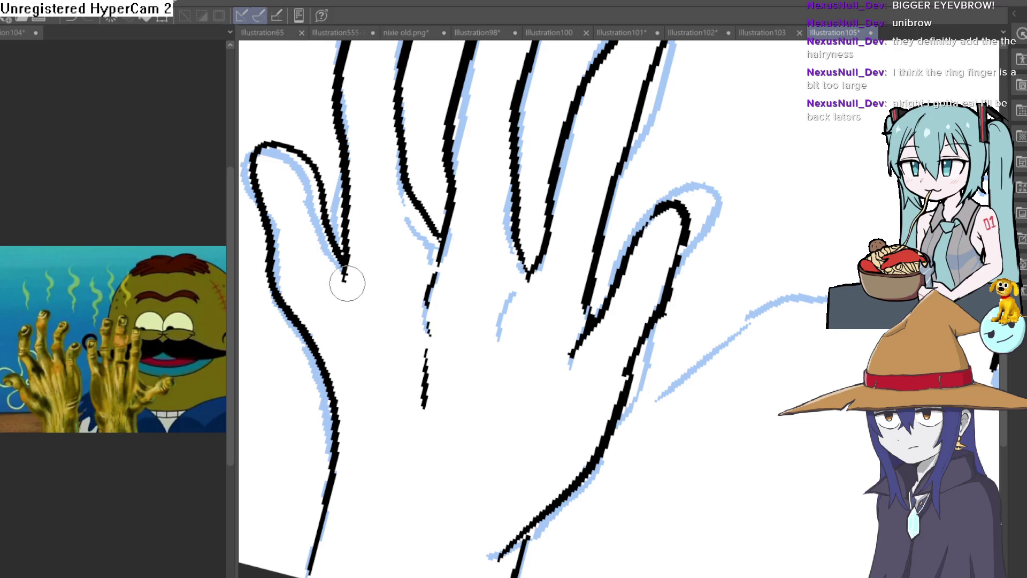
drag(585, 356, 545, 411)
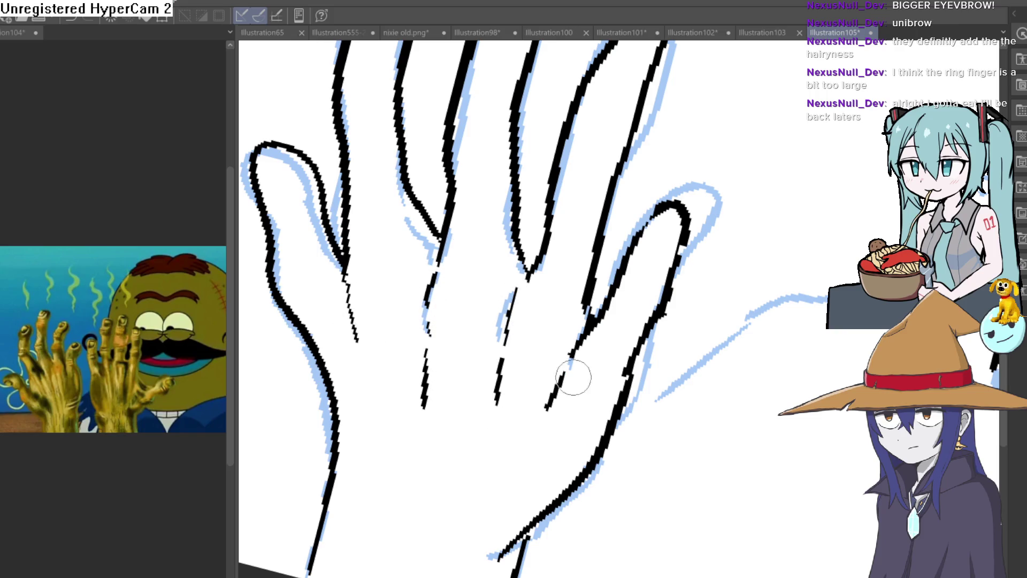
scroll(740, 370, down, 4)
scroll(569, 483, up, 3)
drag(591, 455, 554, 557)
scroll(572, 474, down, 4)
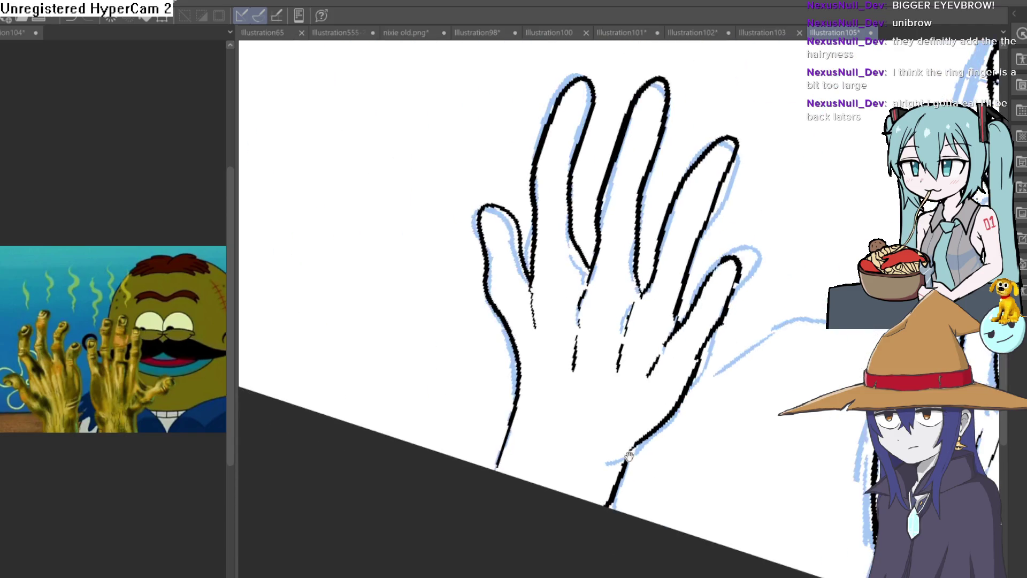
scroll(764, 374, up, 3)
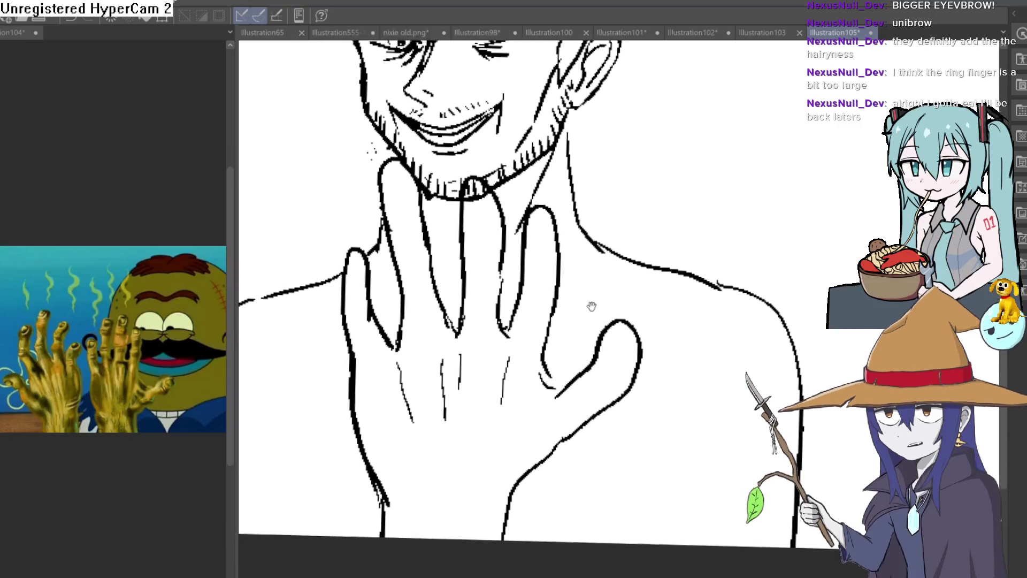
Ink the neck and shoulder contour, undoing one stray shoulder stroke
mouse_move(574, 250)
mouse_down()
mouse_move(594, 324)
mouse_move(538, 353)
mouse_up()
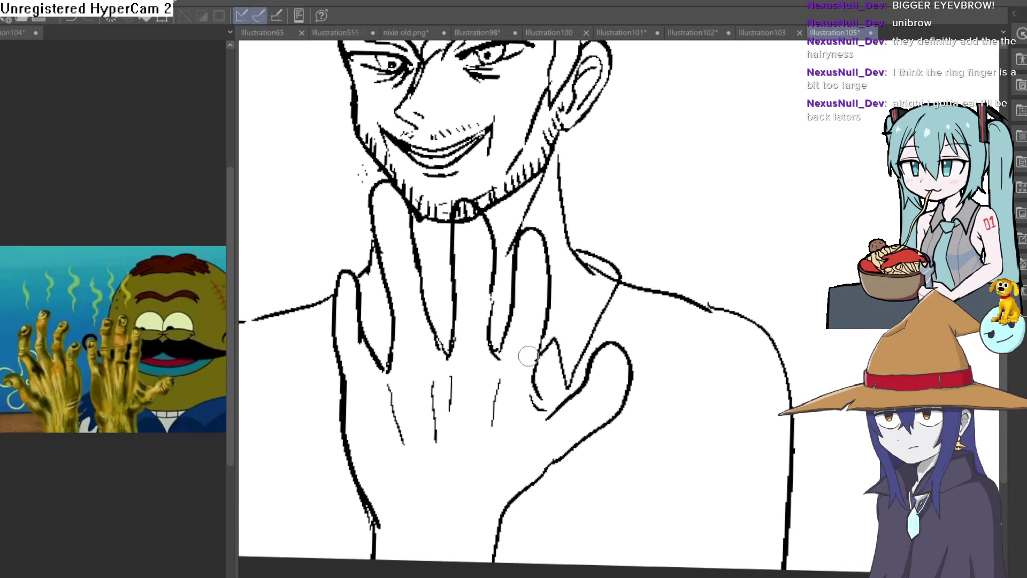
mouse_move(584, 249)
mouse_down()
mouse_move(548, 305)
mouse_move(742, 279)
mouse_up()
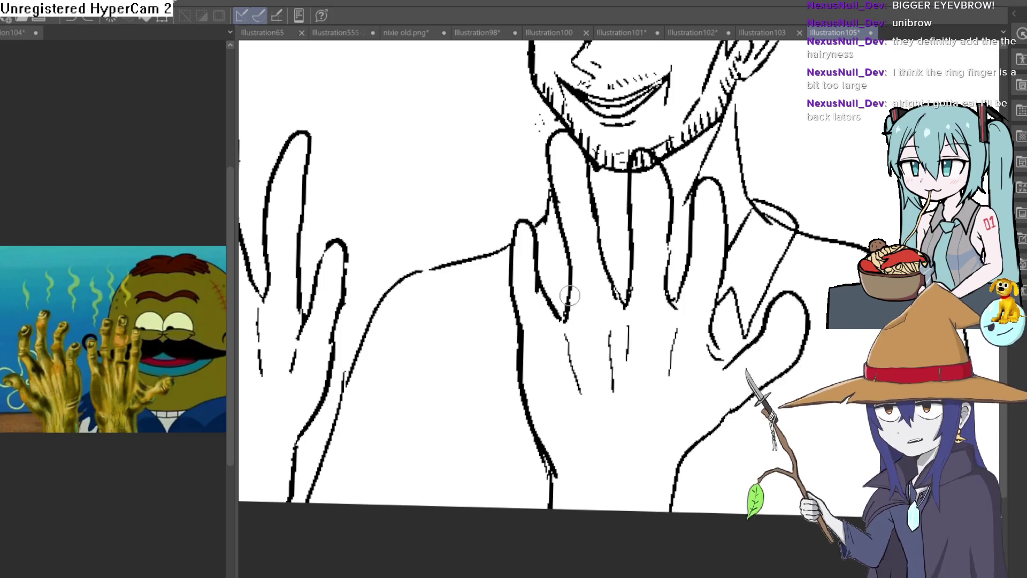
drag(532, 203, 490, 237)
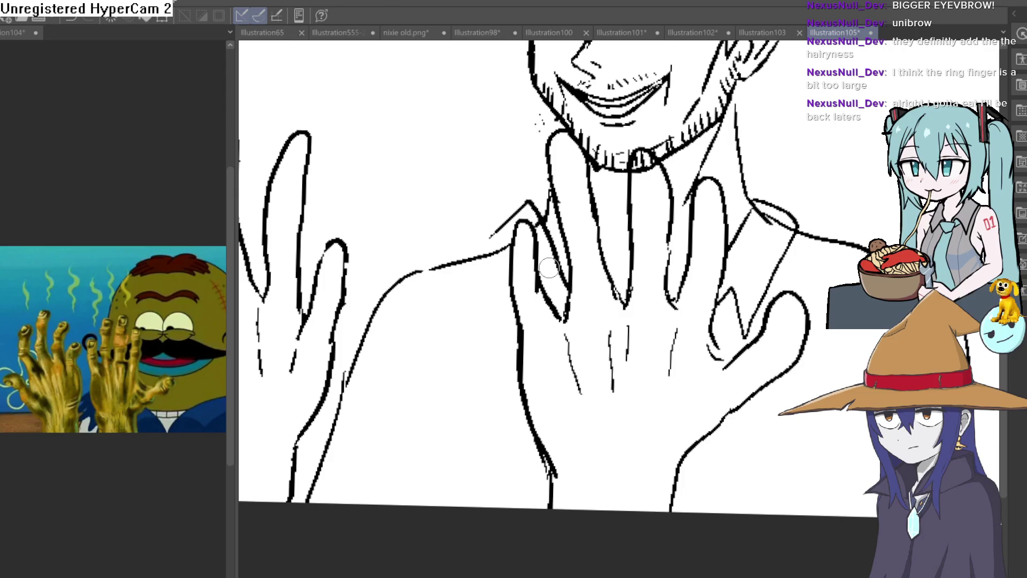
key(ctrl+z)
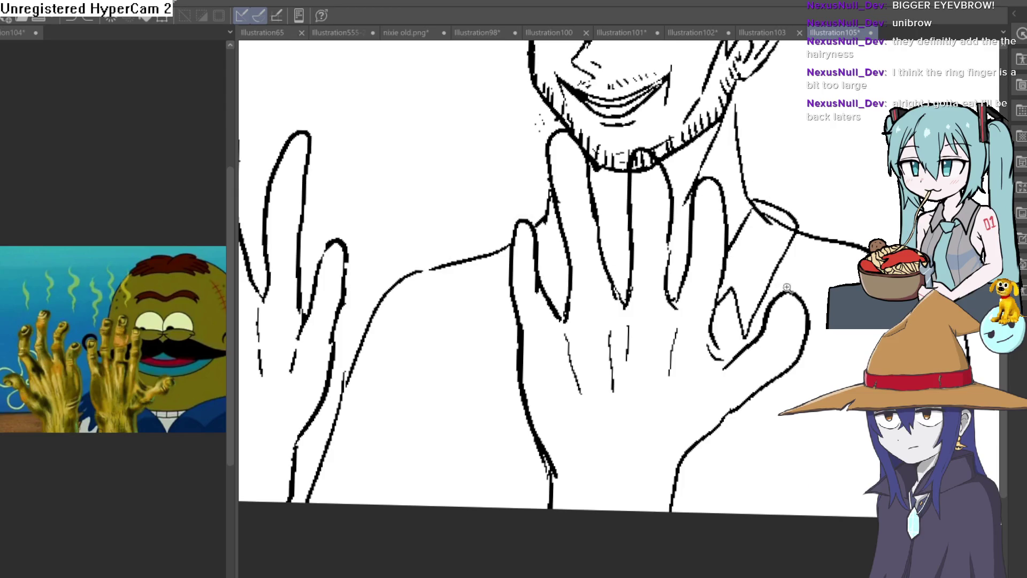
scroll(783, 286, down, 5)
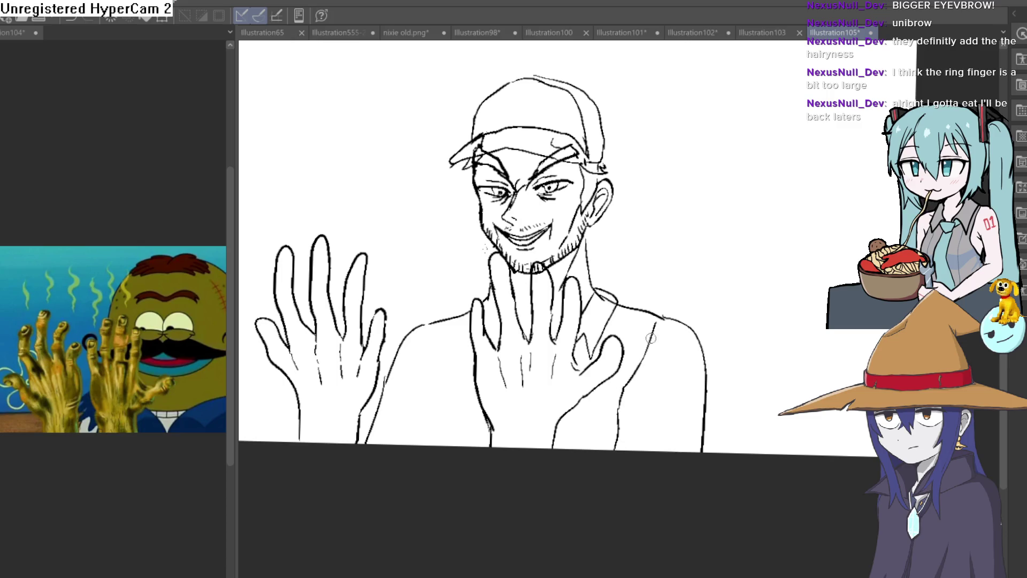
scroll(637, 402, up, 1)
scroll(663, 428, down, 2)
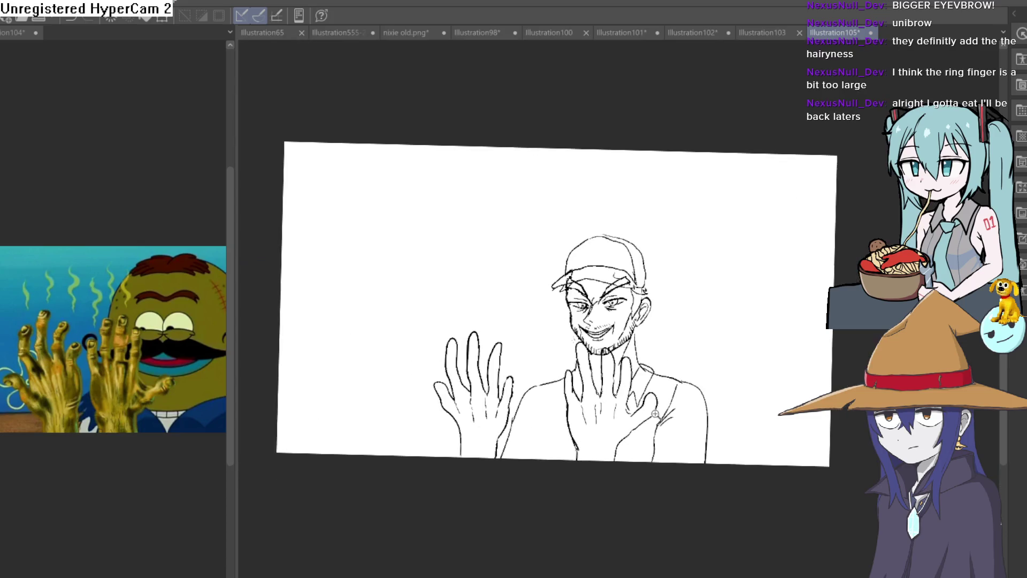
scroll(655, 415, up, 3)
scroll(706, 377, up, 1)
Draw lines down the right and left shoulders and arms
mouse_move(599, 315)
mouse_down()
mouse_move(673, 356)
mouse_move(681, 406)
mouse_move(640, 484)
mouse_up()
drag(675, 415, 662, 507)
mouse_move(241, 498)
mouse_down()
mouse_move(458, 470)
mouse_move(450, 396)
mouse_up()
drag(483, 356, 475, 328)
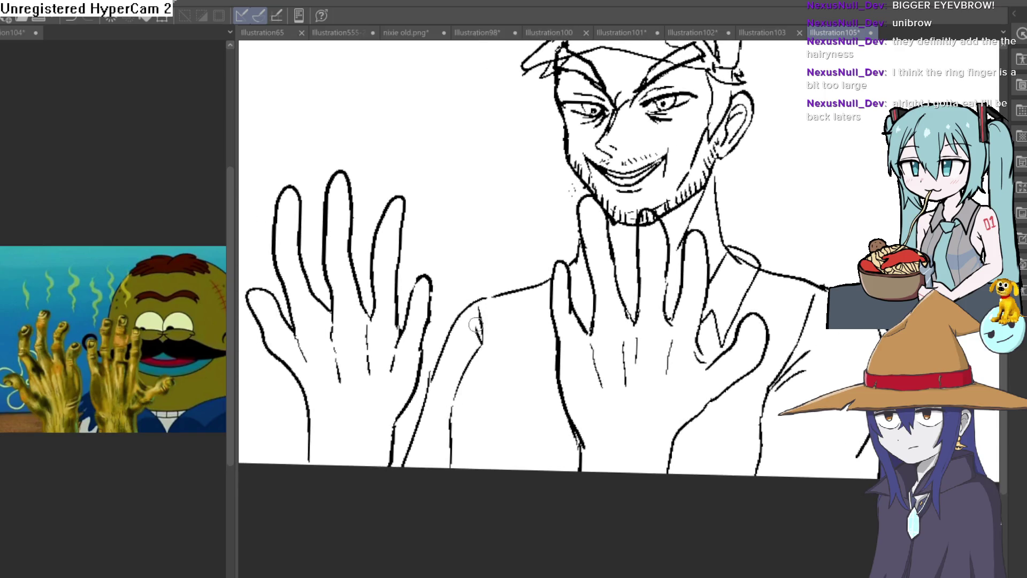
mouse_move(472, 365)
mouse_down()
mouse_move(455, 460)
mouse_move(464, 484)
mouse_up()
drag(664, 341, 623, 360)
drag(704, 259, 701, 261)
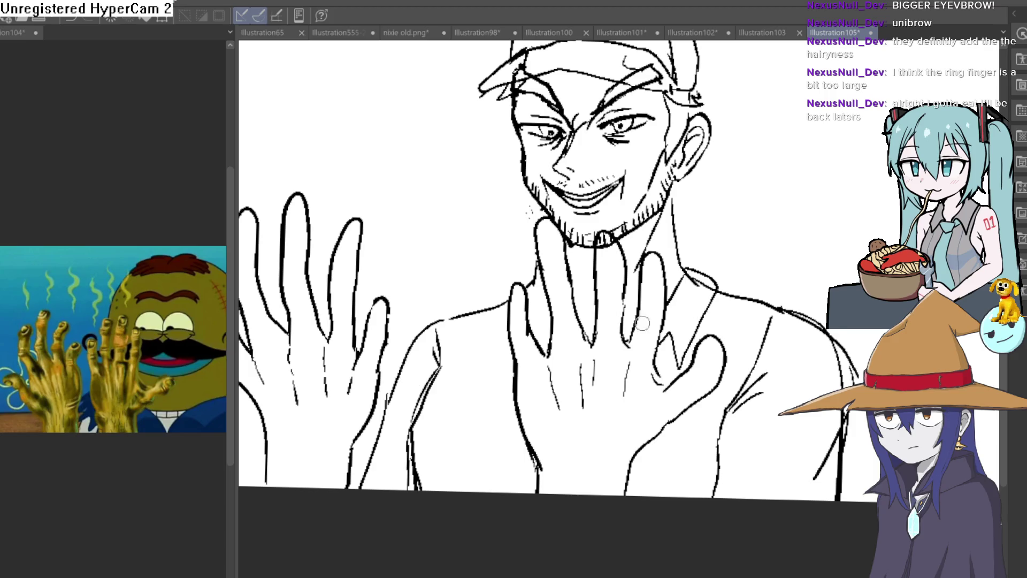
Draw a crease line across the palm of the central hand
mouse_move(657, 333)
mouse_down()
mouse_move(610, 369)
mouse_move(574, 364)
mouse_move(529, 268)
mouse_move(522, 317)
mouse_move(567, 361)
mouse_up()
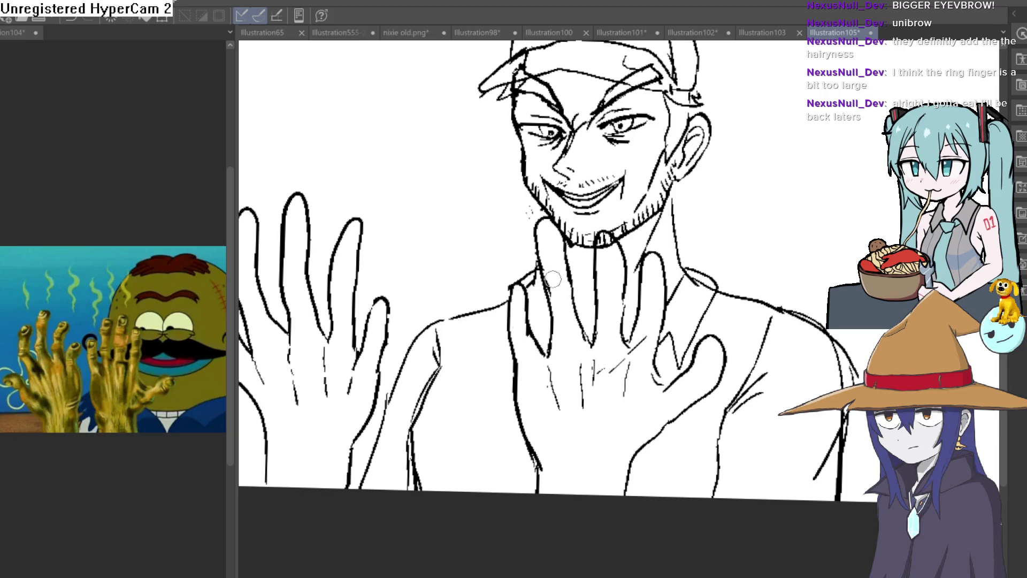
scroll(702, 311, down, 4)
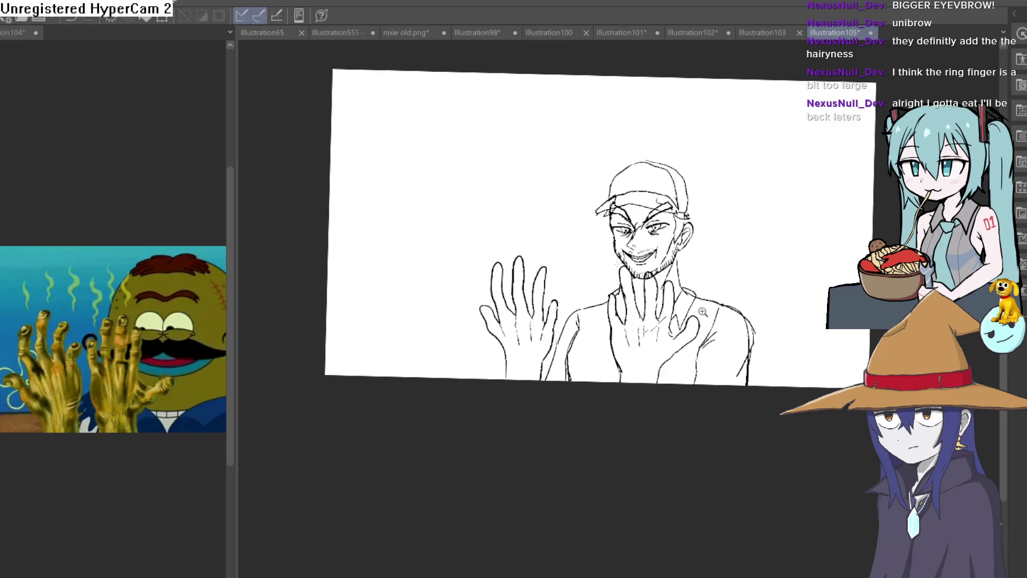
scroll(702, 311, up, 5)
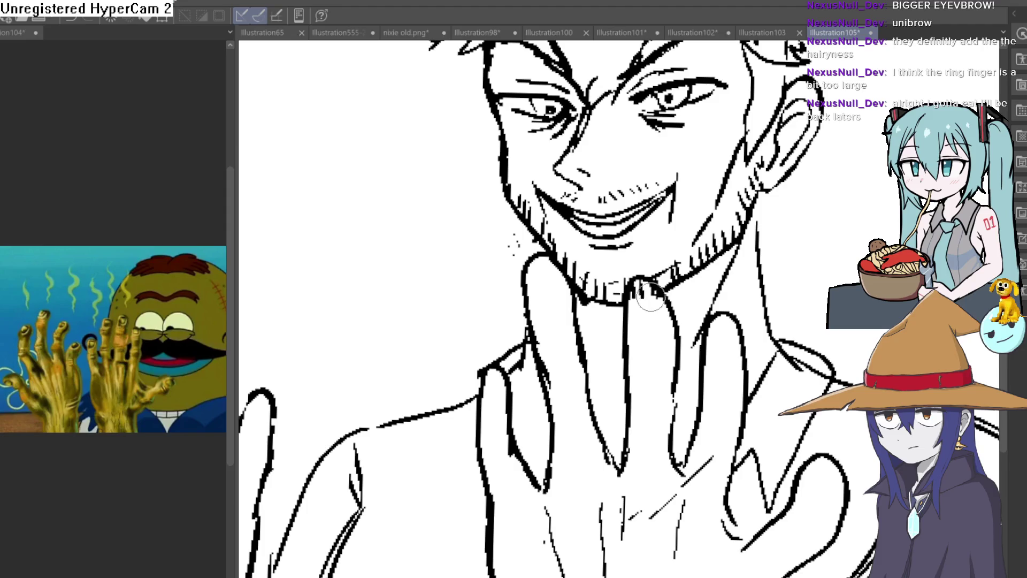
scroll(634, 304, down, 5)
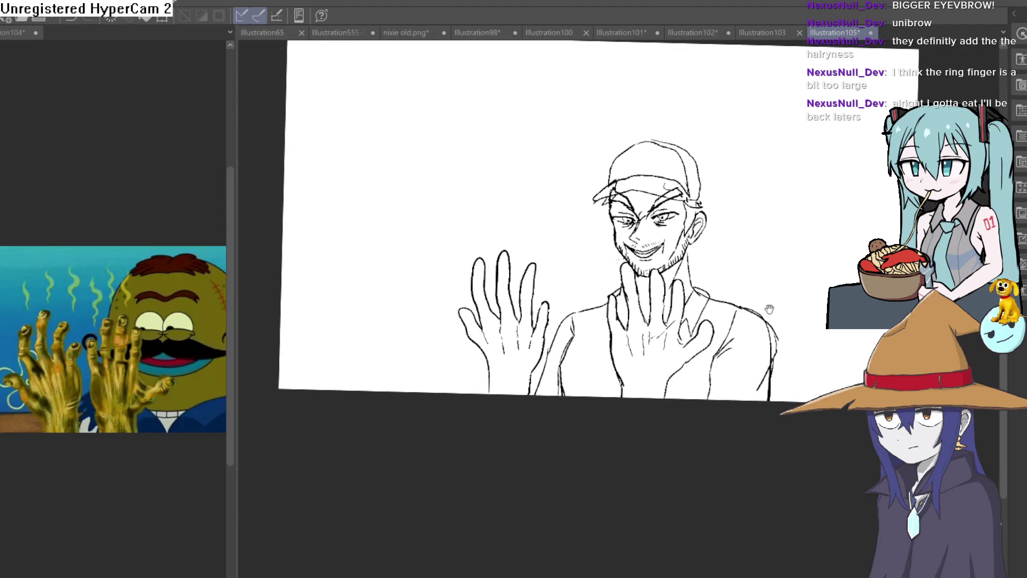
scroll(707, 321, up, 2)
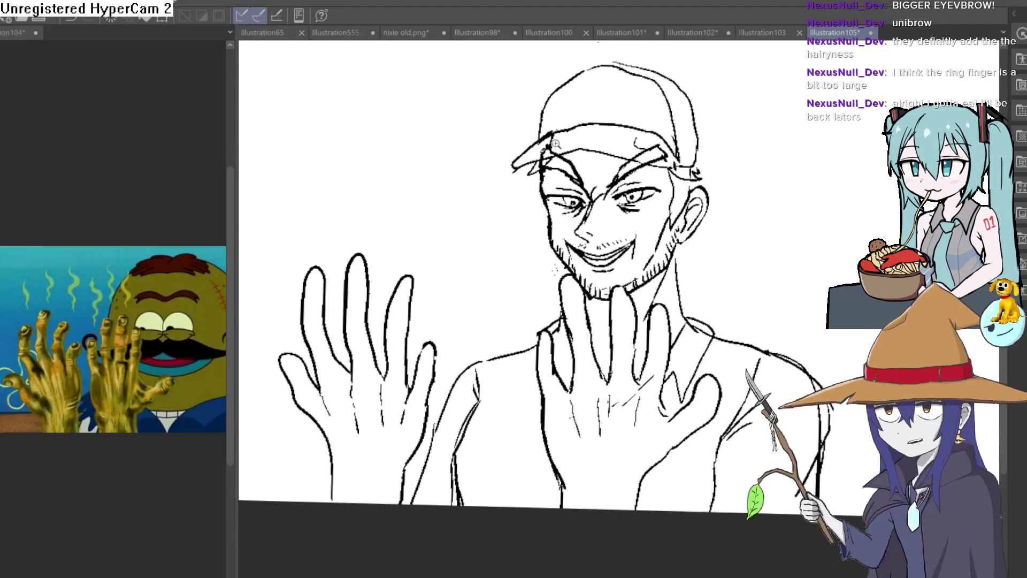
scroll(567, 206, up, 4)
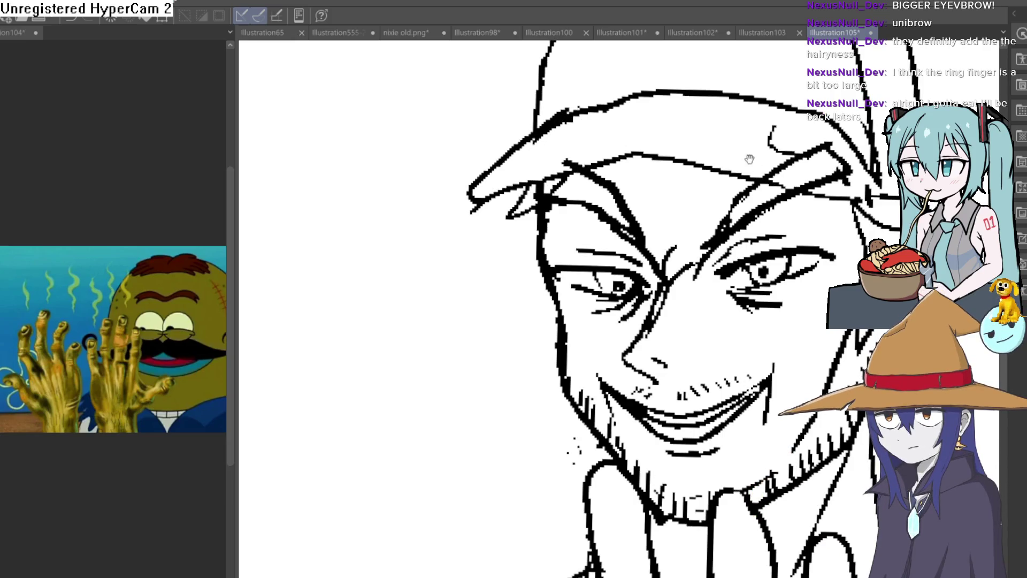
Zoom in on the face and rework the eyebrow stroke with a thin gap
drag(738, 156, 716, 174)
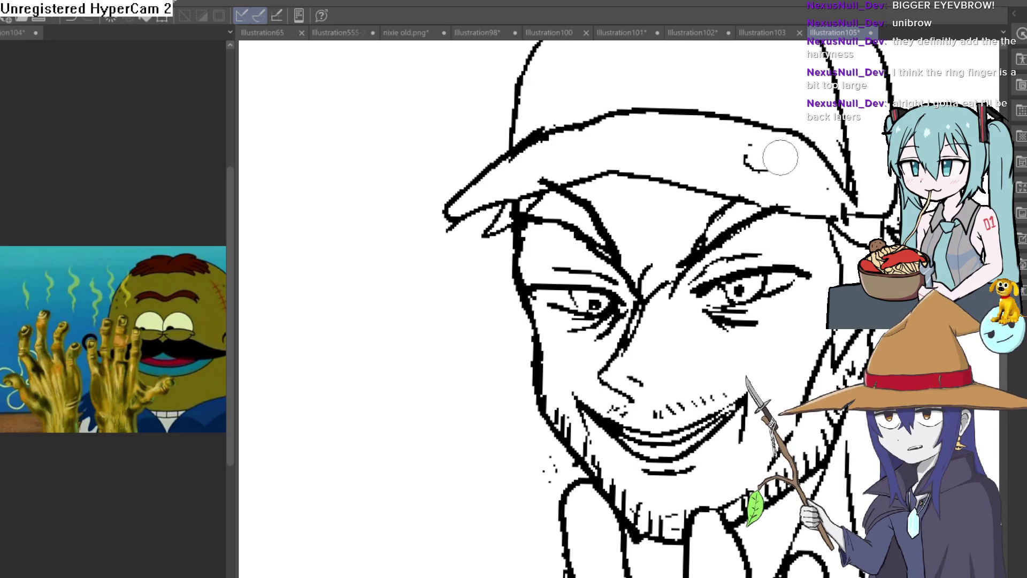
scroll(787, 203, down, 2)
scroll(787, 204, up, 3)
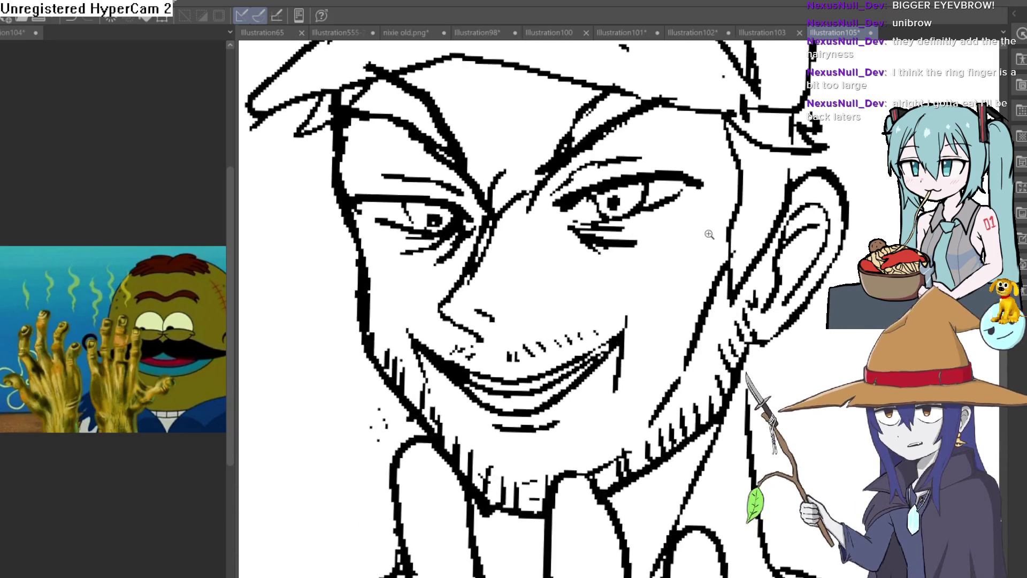
scroll(749, 244, up, 4)
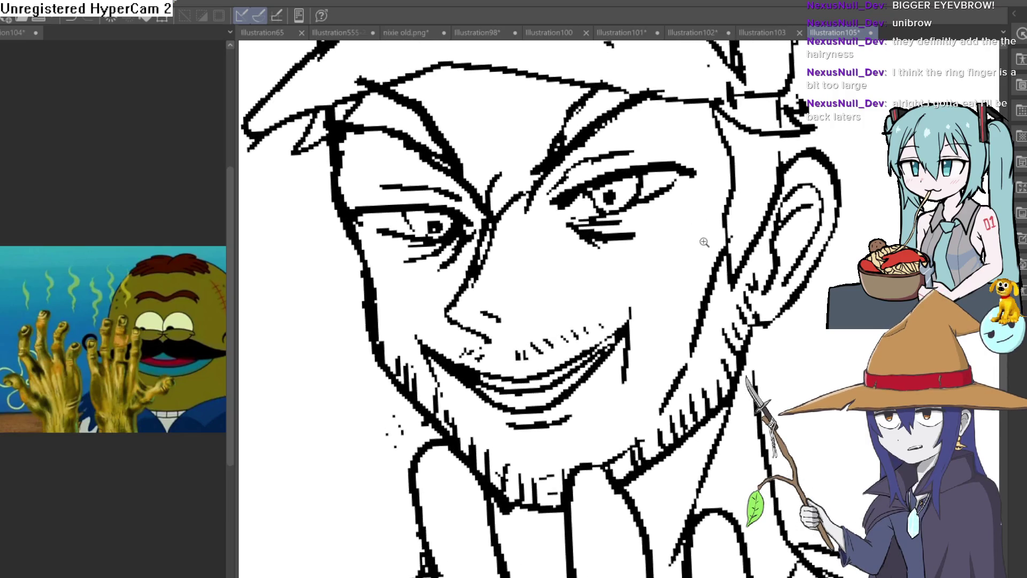
scroll(752, 247, down, 4)
scroll(740, 286, up, 2)
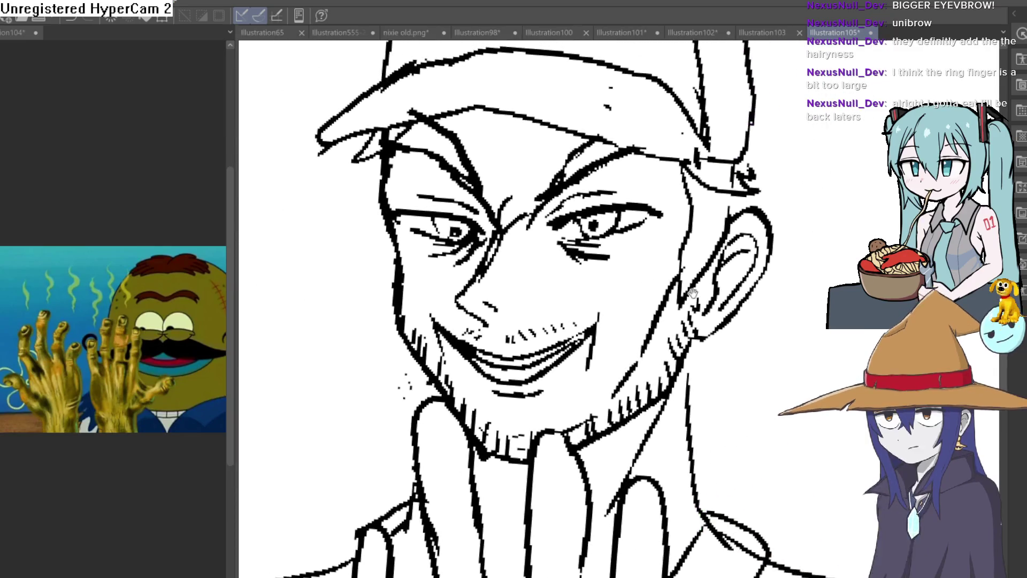
mouse_move(740, 286)
mouse_down()
mouse_move(748, 290)
mouse_move(722, 265)
mouse_move(665, 353)
mouse_up()
scroll(665, 353, up, 6)
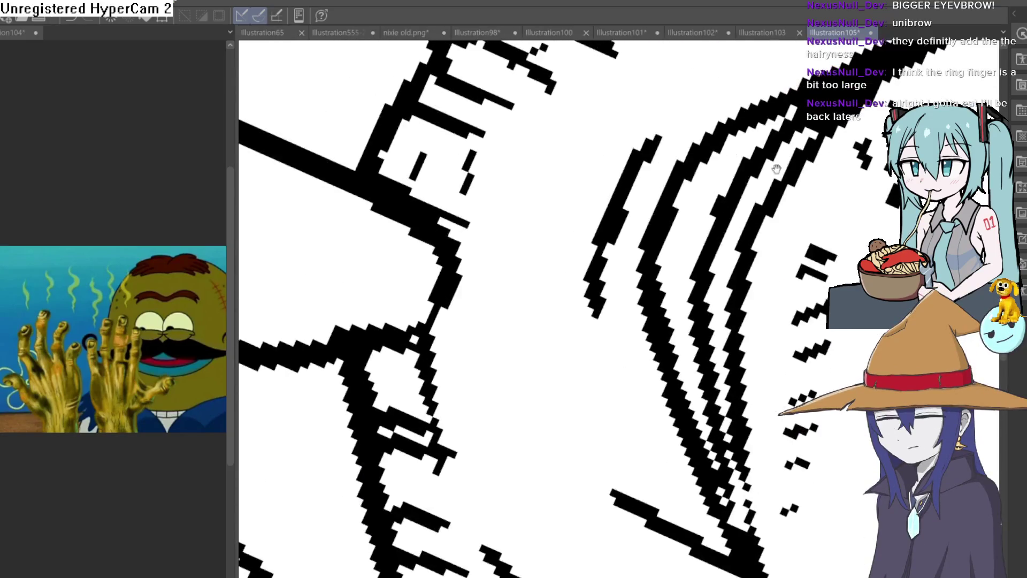
drag(607, 249, 613, 242)
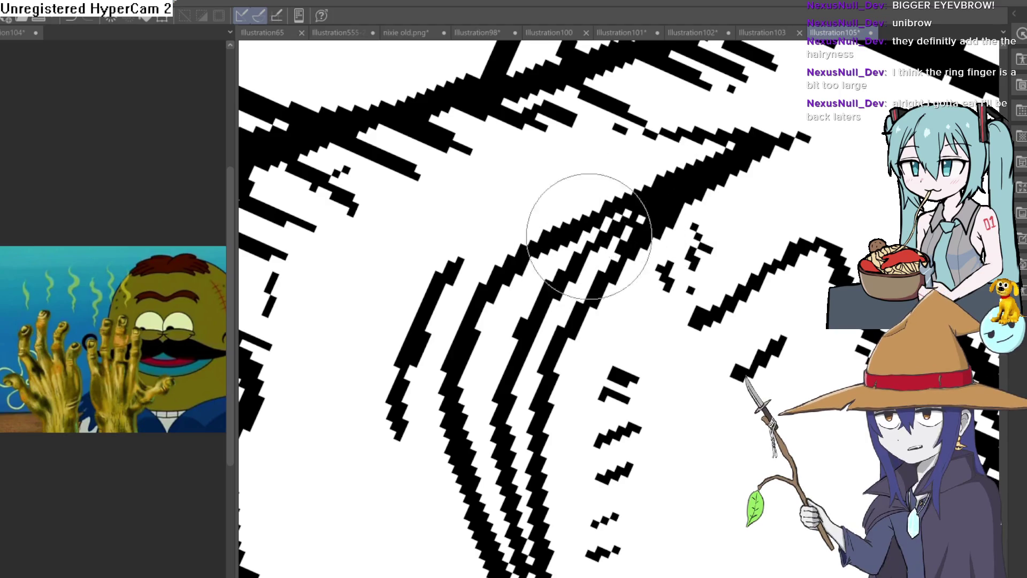
scroll(602, 188, down, 6)
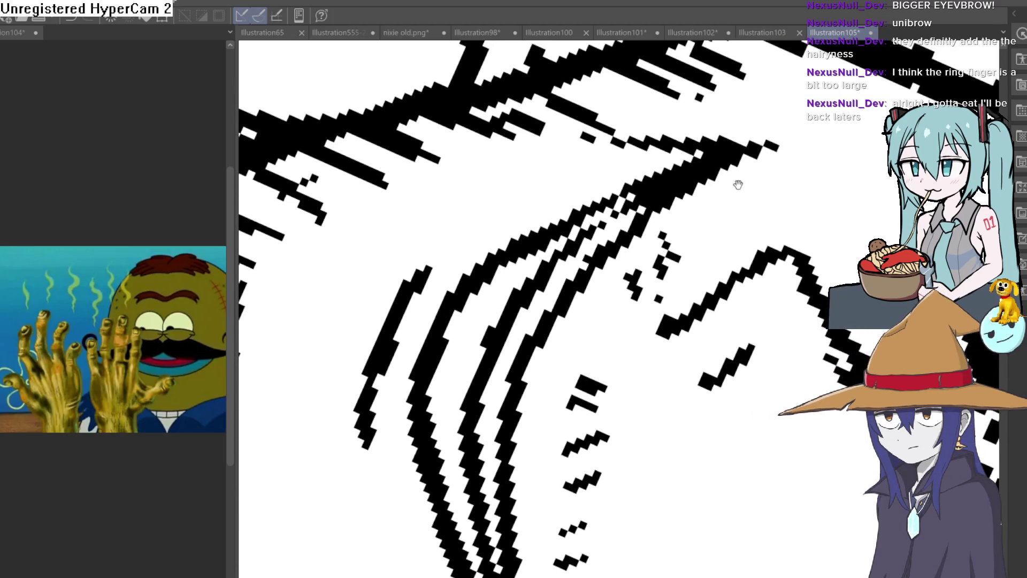
scroll(734, 298, down, 5)
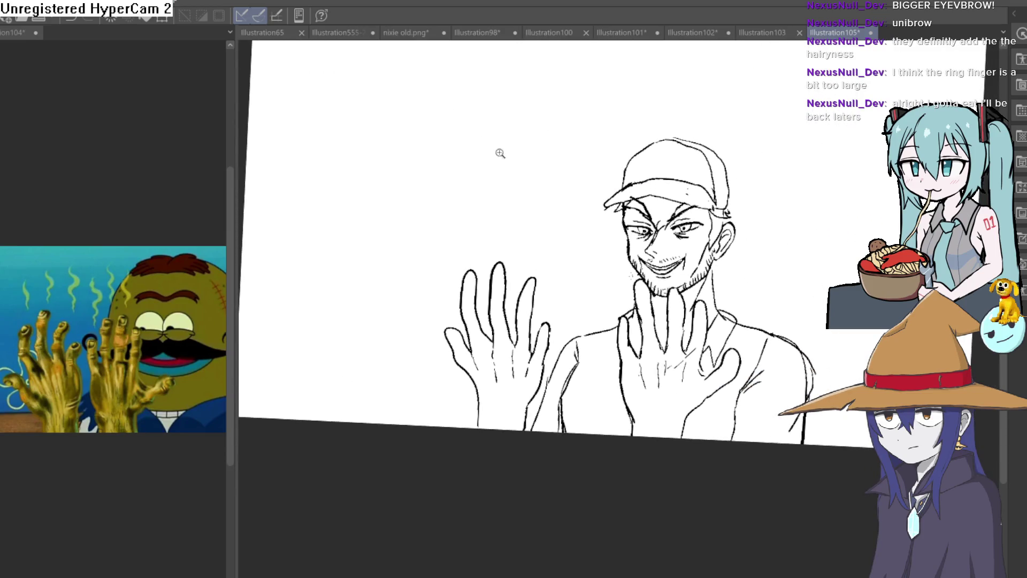
scroll(662, 275, up, 6)
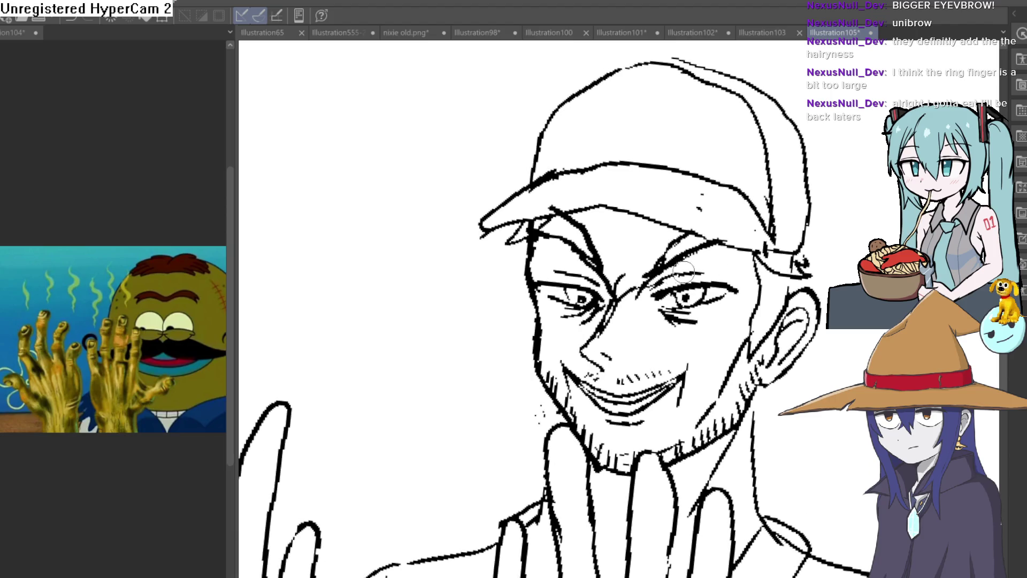
Tilt the canvas view, then level it again and reframe the drawing
key(minus)
key(minus)
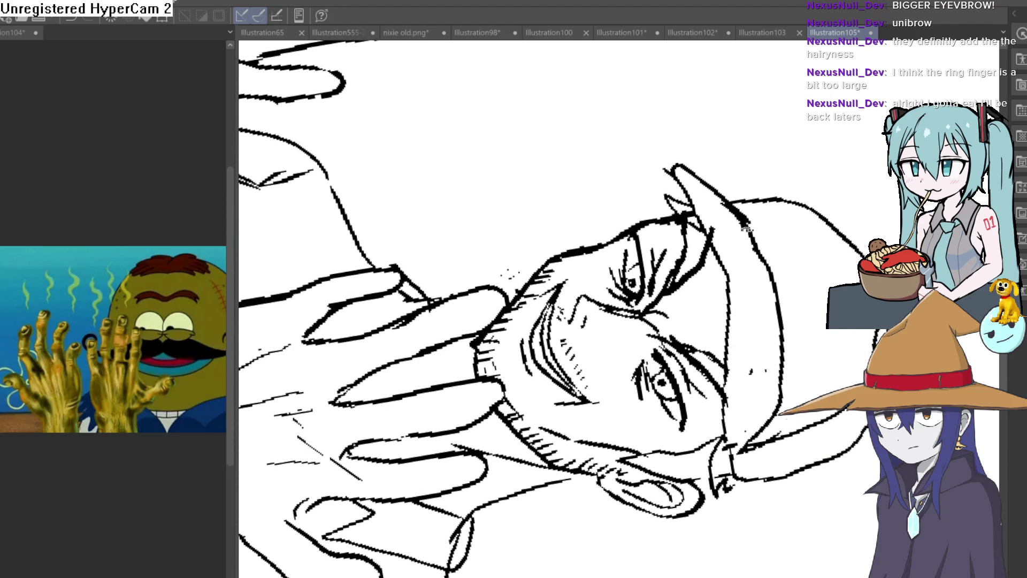
key(asciicircum)
drag(813, 262, 731, 385)
scroll(692, 379, up, 2)
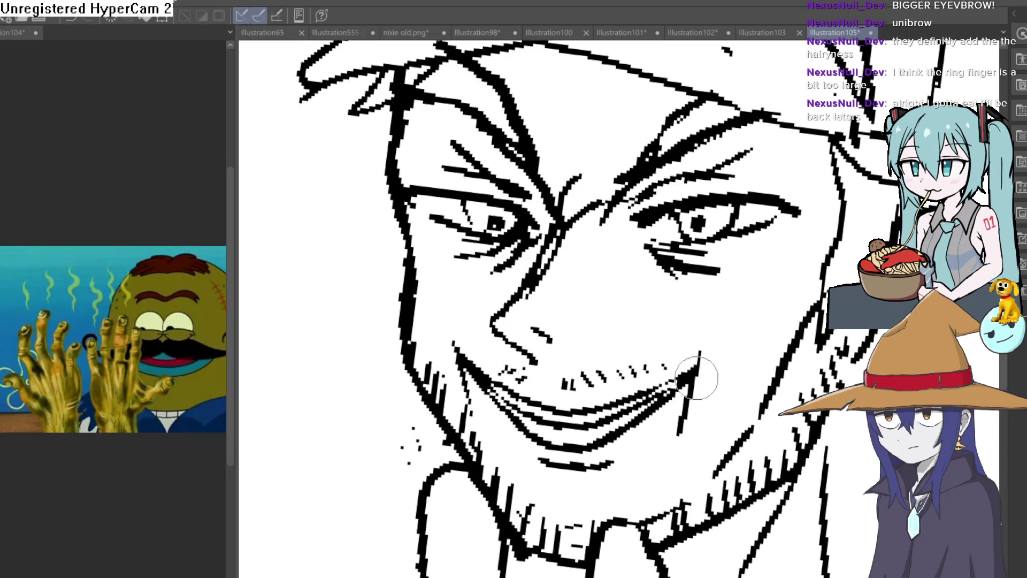
scroll(786, 294, up, 2)
scroll(765, 297, down, 2)
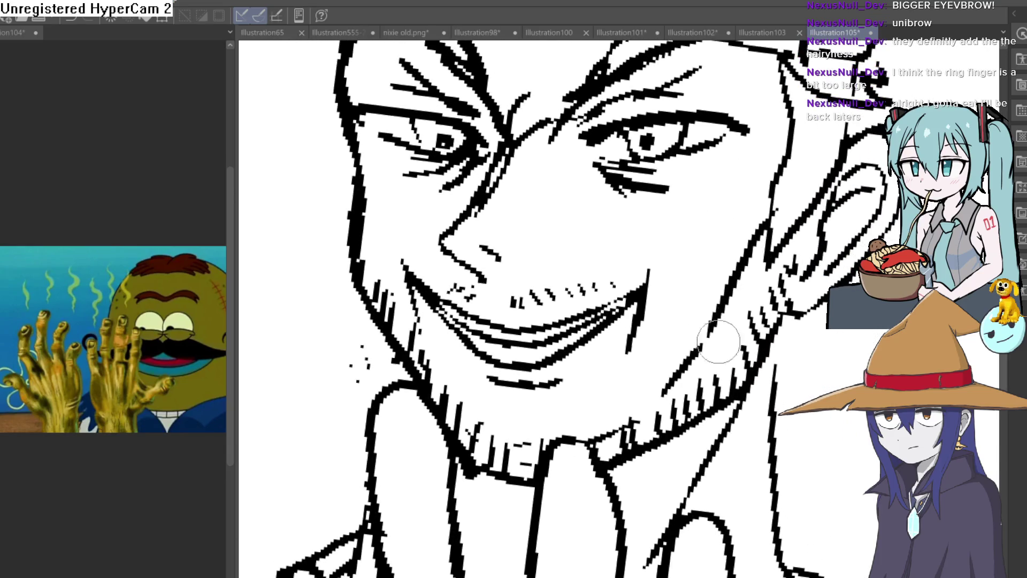
scroll(671, 382, down, 2)
scroll(799, 358, down, 2)
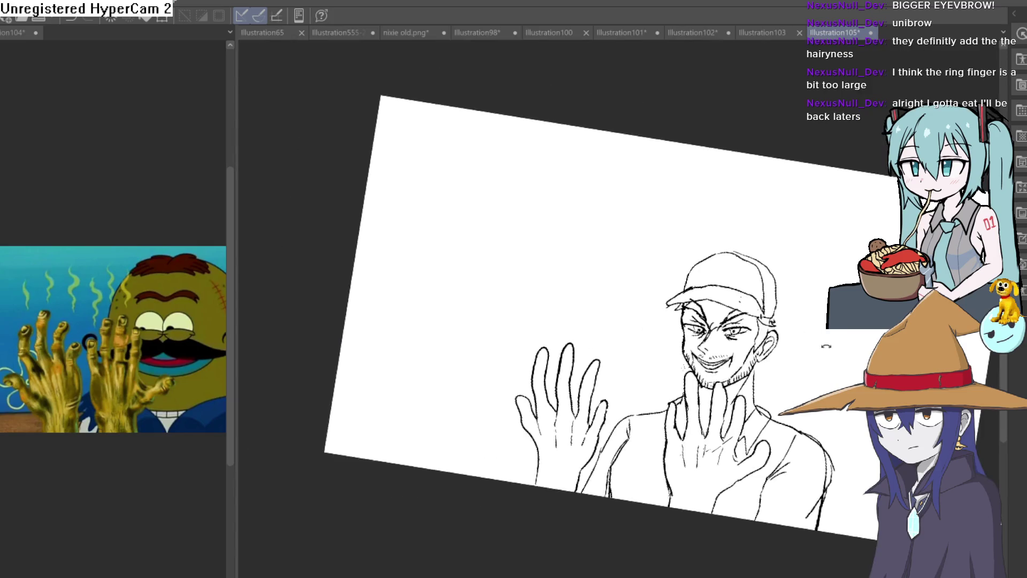
scroll(775, 298, up, 2)
scroll(741, 337, down, 1)
mouse_move(711, 368)
mouse_down()
mouse_move(812, 355)
mouse_move(782, 344)
mouse_move(782, 334)
mouse_move(759, 358)
mouse_up()
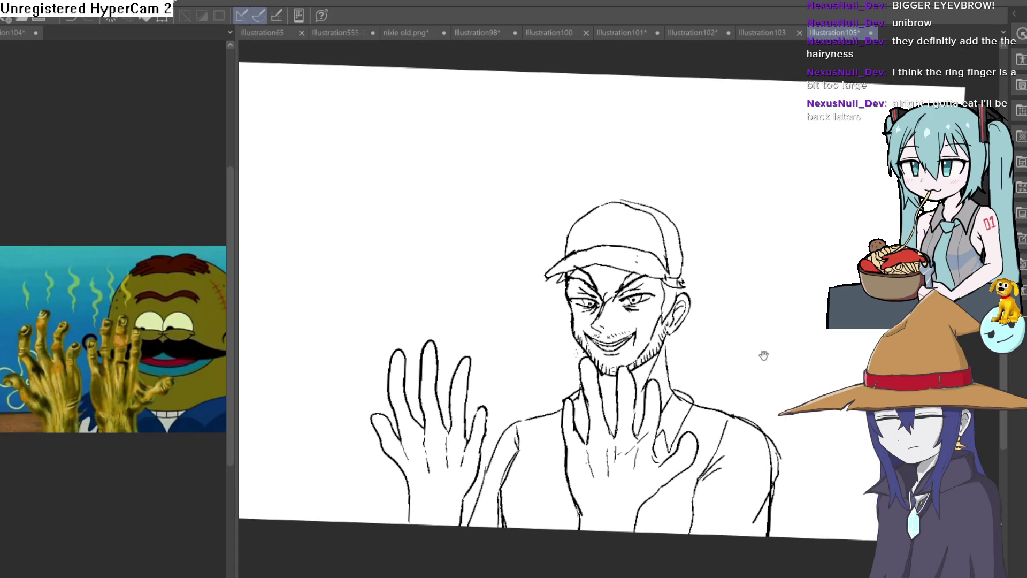
scroll(745, 337, up, 4)
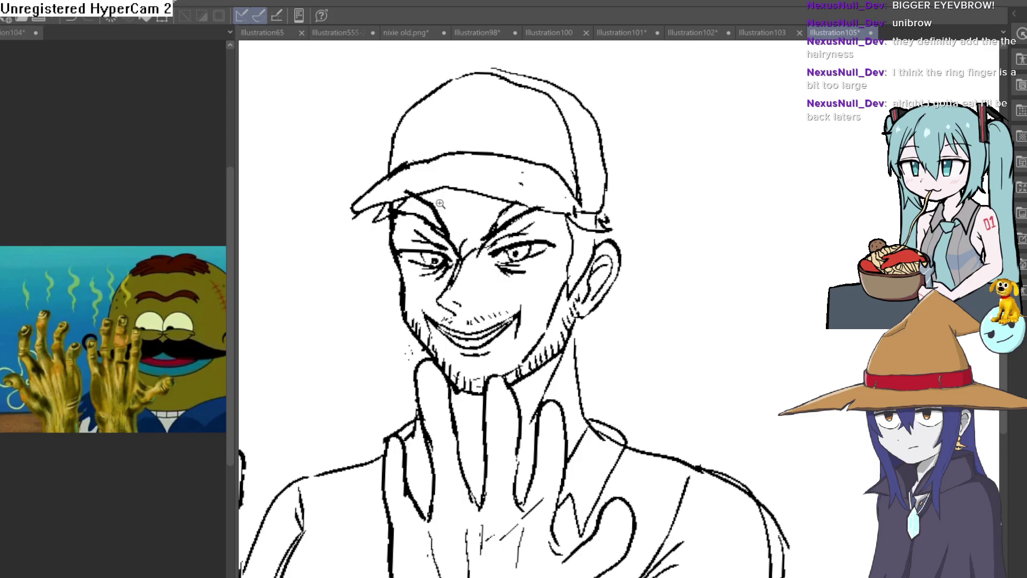
scroll(594, 256, up, 4)
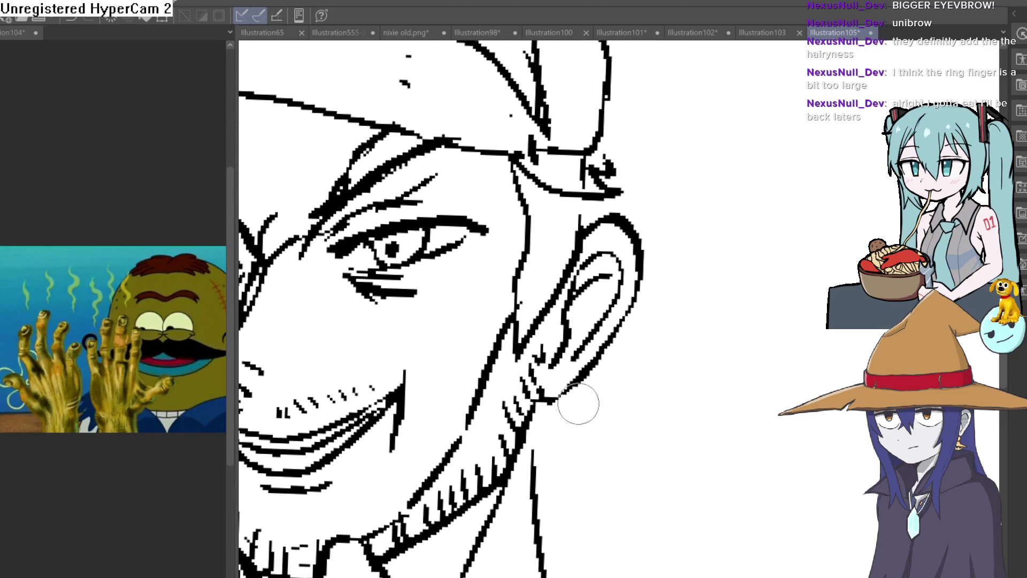
scroll(580, 394, down, 2)
scroll(633, 273, up, 2)
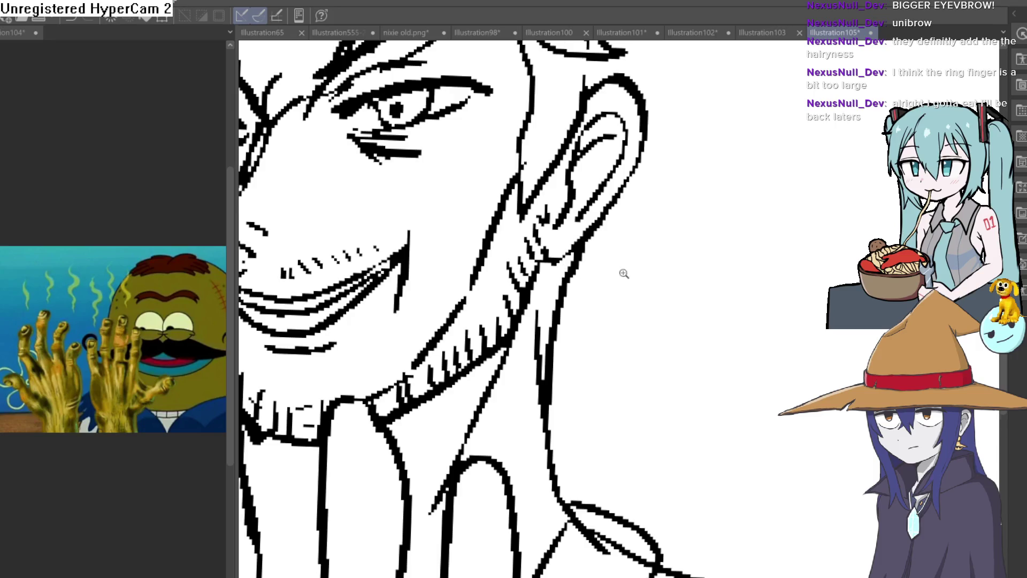
scroll(633, 273, down, 3)
scroll(642, 305, down, 4)
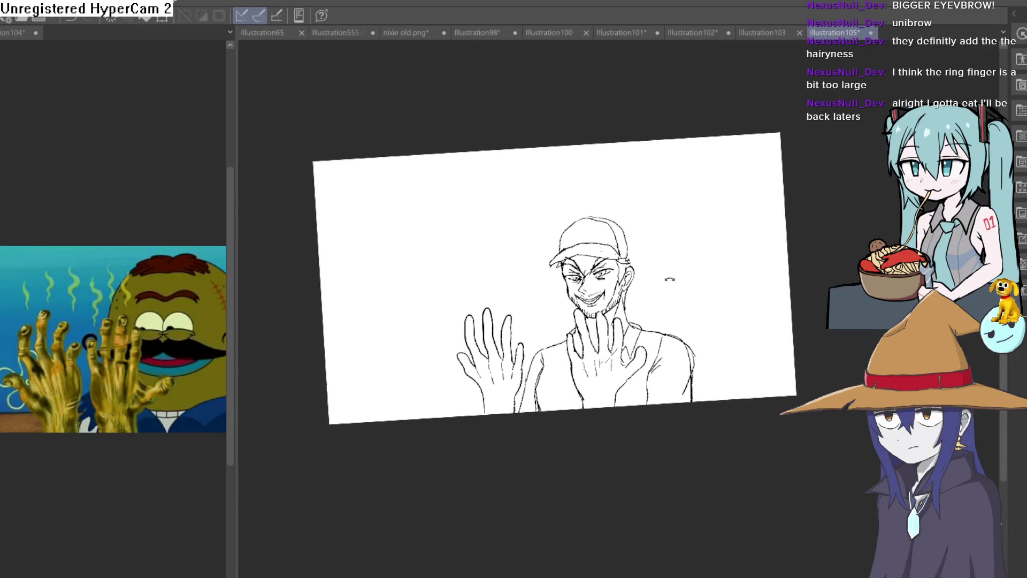
scroll(671, 293, up, 4)
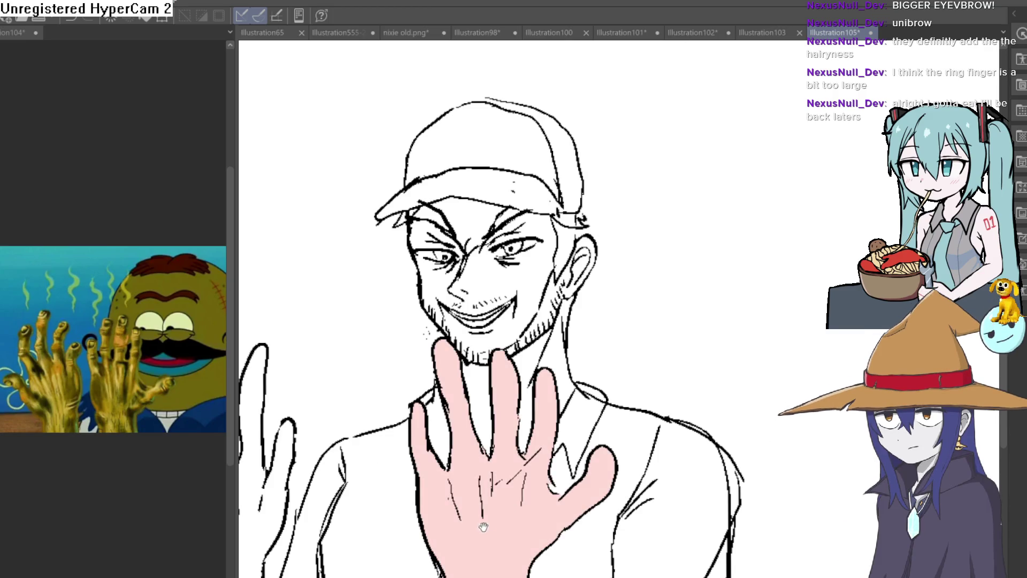
Fill the left and right hands with skin-tone pink
drag(509, 540, 626, 471)
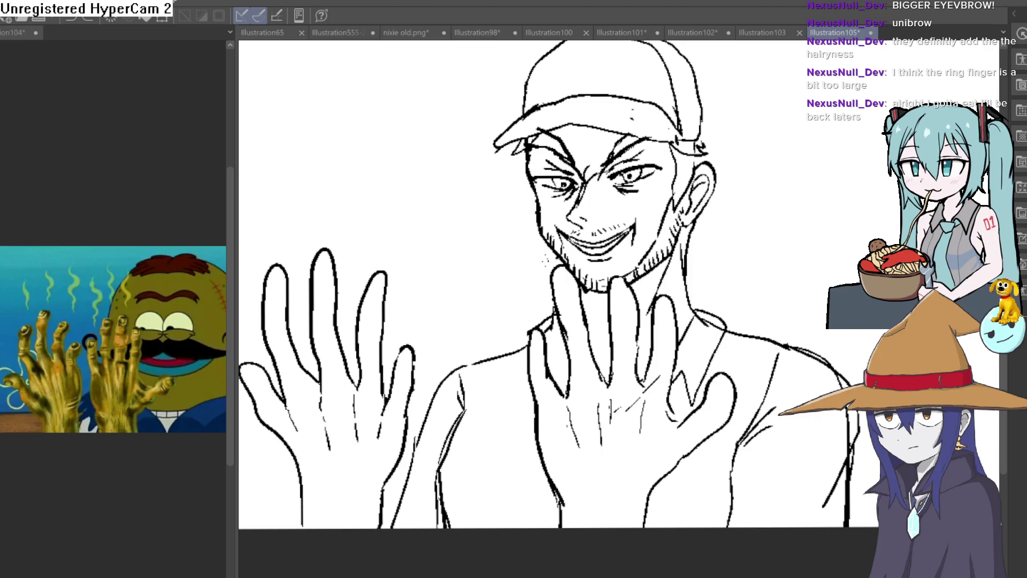
click(356, 461)
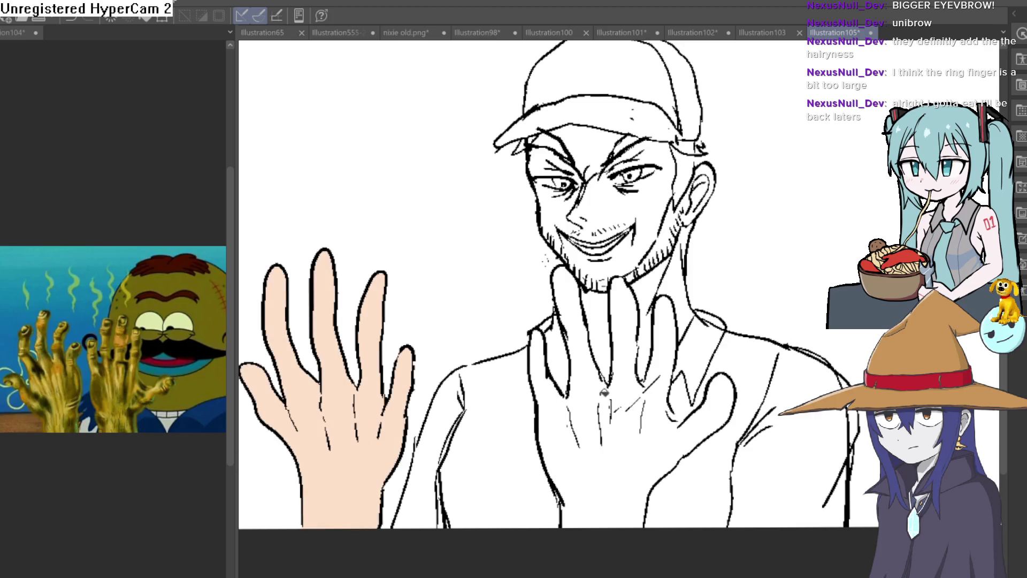
key(ctrl+z)
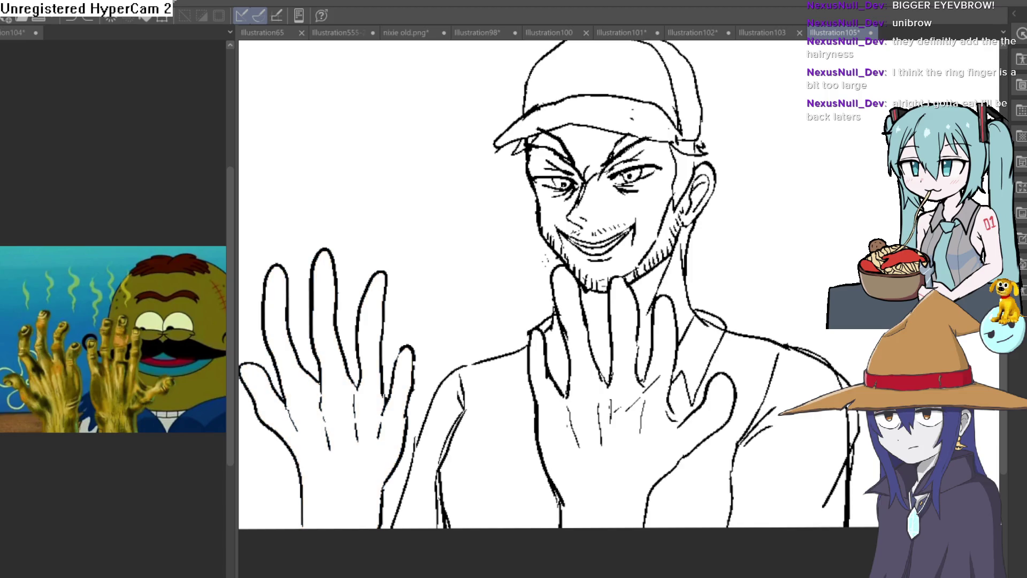
click(359, 488)
click(629, 493)
scroll(745, 400, up, 3)
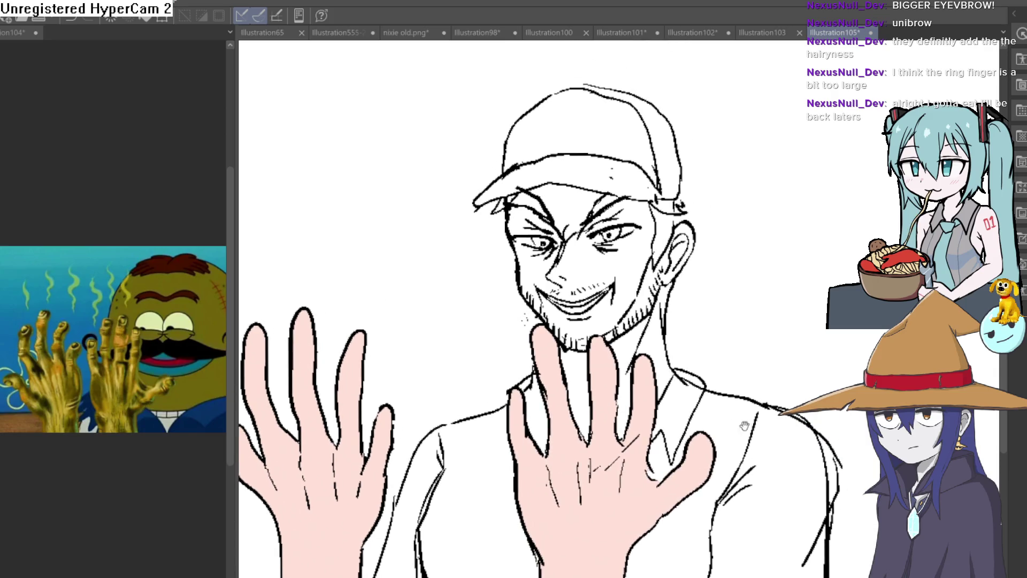
Fill the neck, ear, jaw gap, face and forehead with skin-tone pink
click(664, 338)
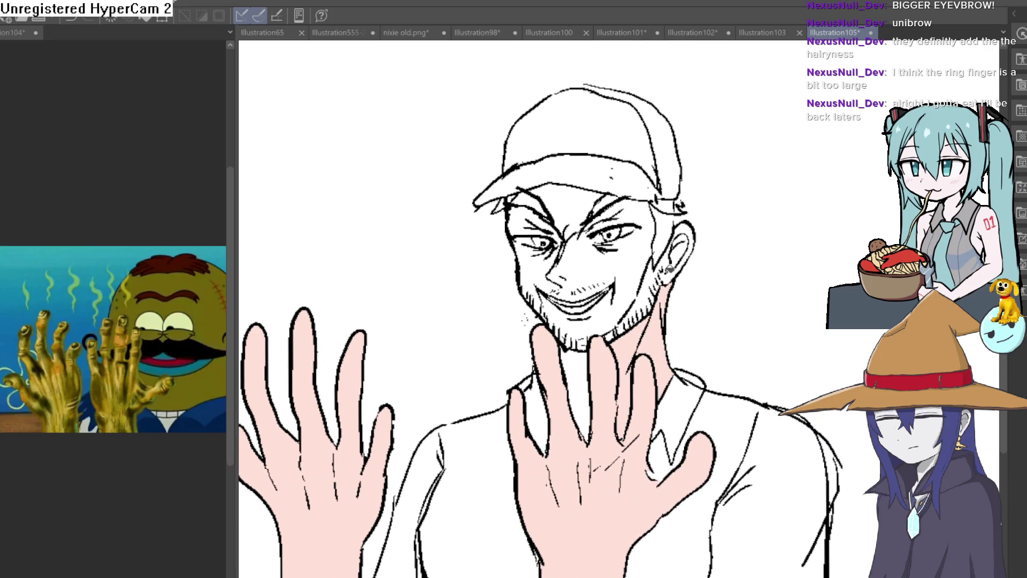
click(678, 246)
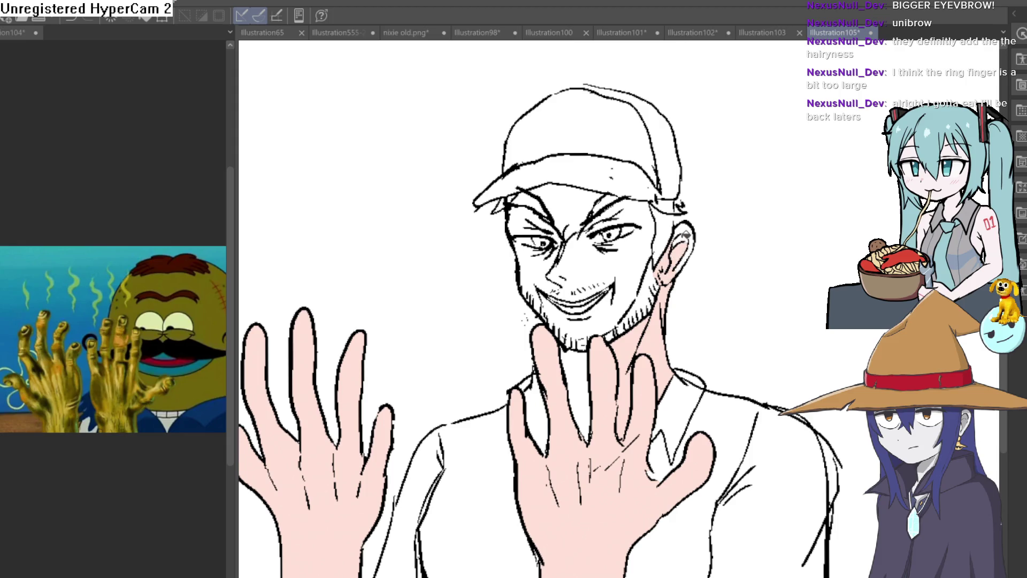
click(663, 272)
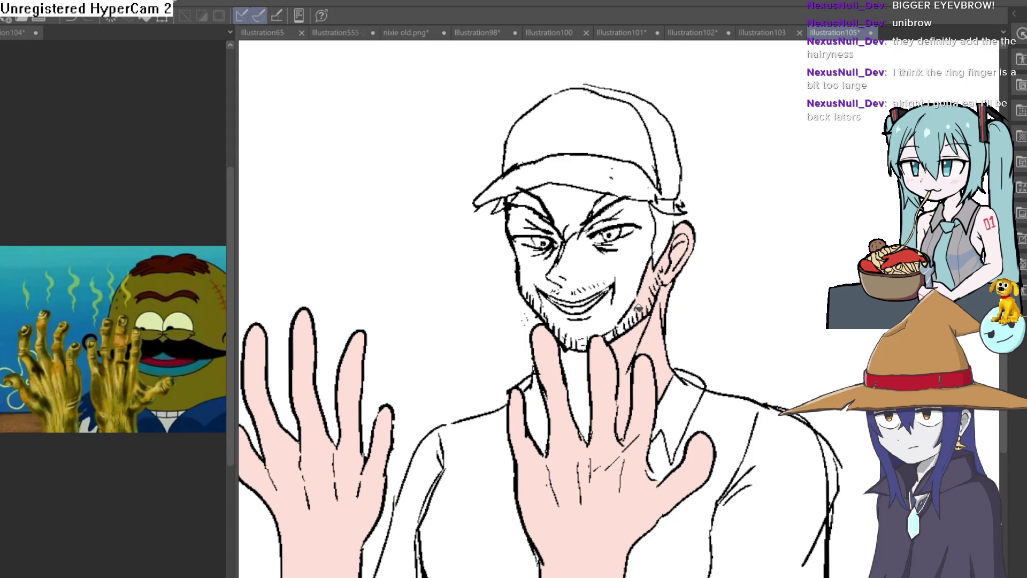
click(618, 310)
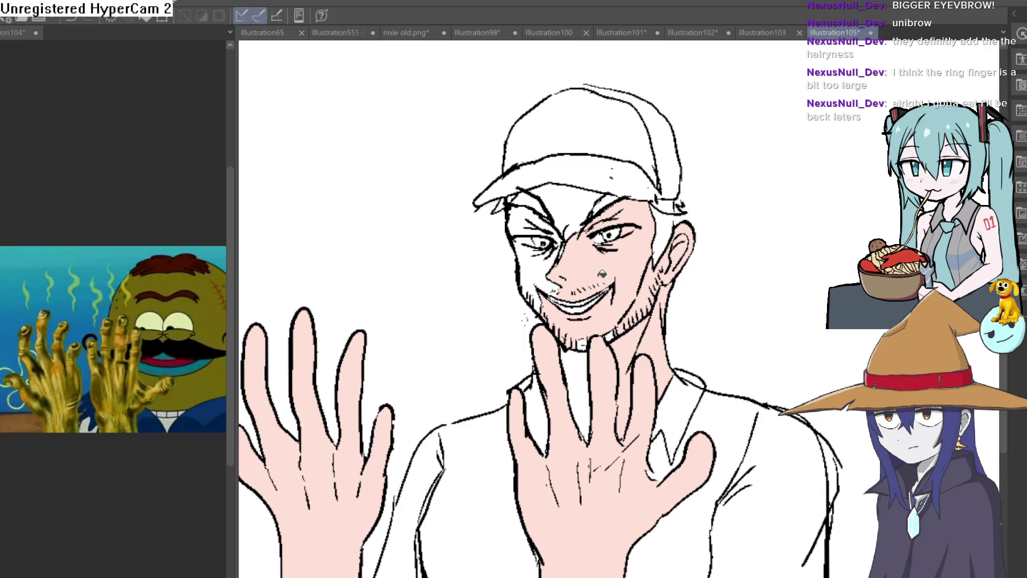
click(589, 206)
click(533, 208)
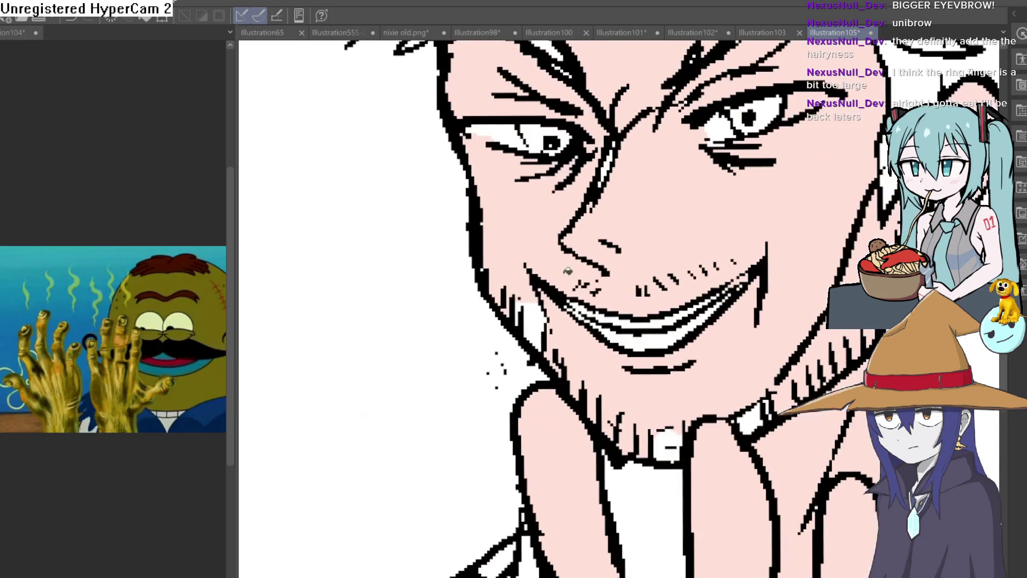
Paint white into the eye above the lower lid
scroll(548, 297, up, 3)
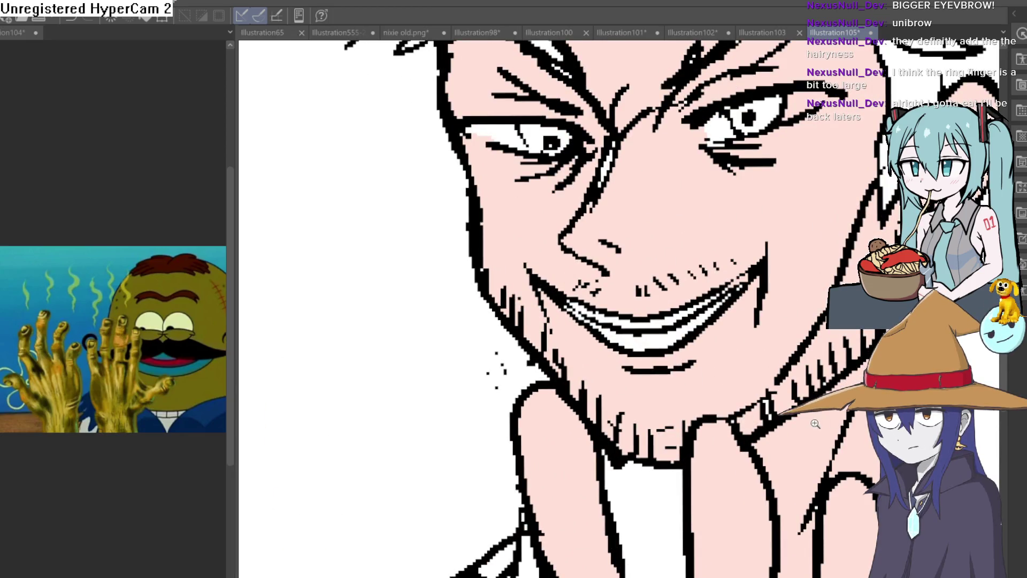
scroll(736, 453, down, 3)
drag(735, 454, 693, 317)
scroll(707, 351, down, 2)
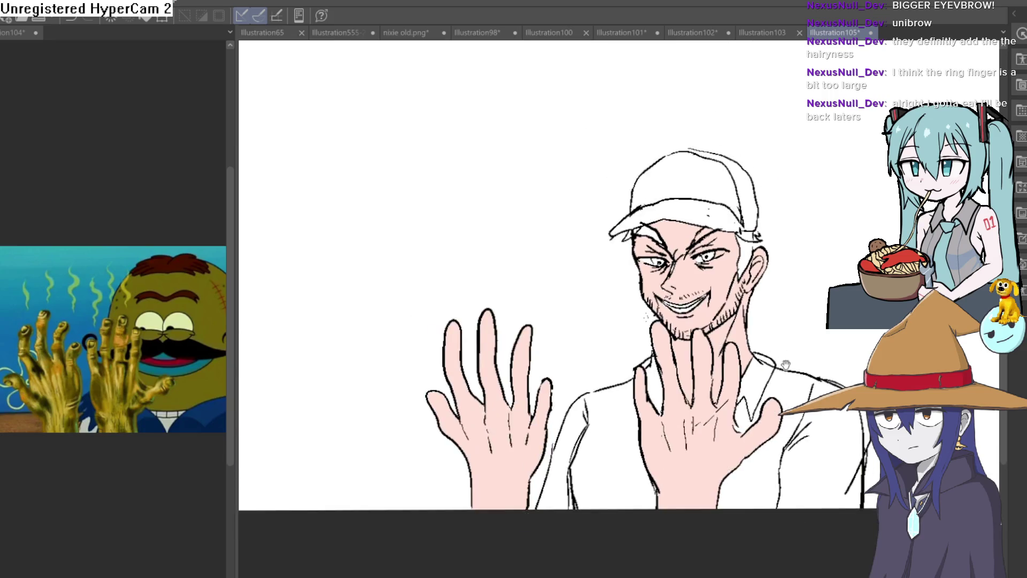
scroll(676, 298, up, 8)
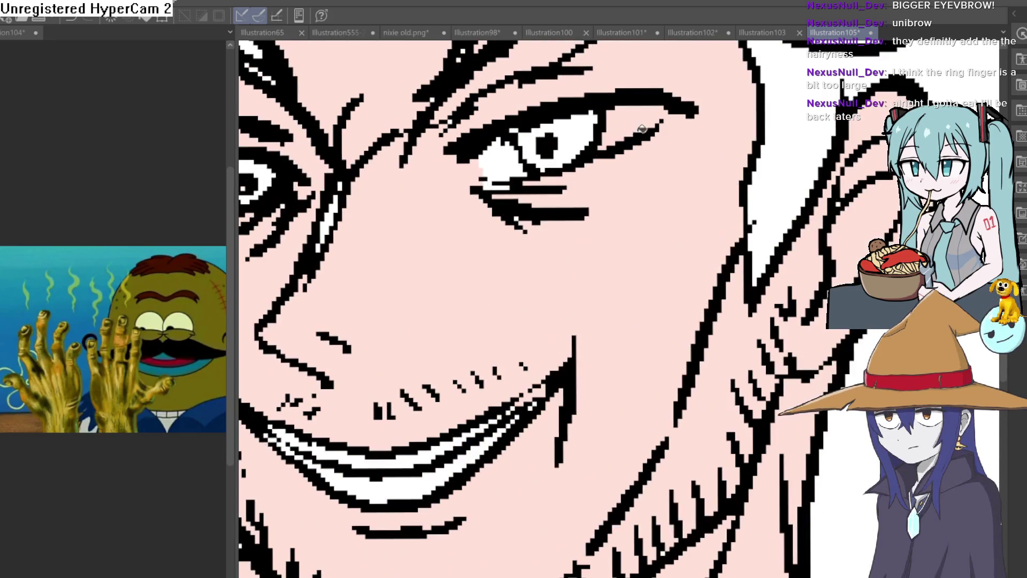
mouse_move(642, 129)
mouse_down()
mouse_move(607, 149)
mouse_move(665, 126)
mouse_move(628, 122)
mouse_up()
Recentre the face and hands and fill the right eye's iris grey
scroll(628, 122, down, 5)
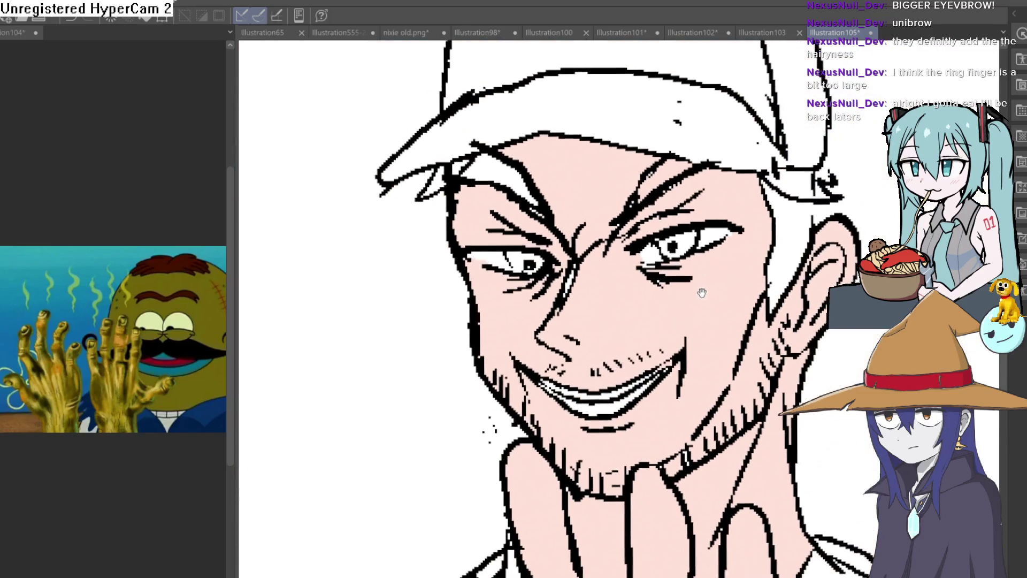
drag(702, 293, 705, 277)
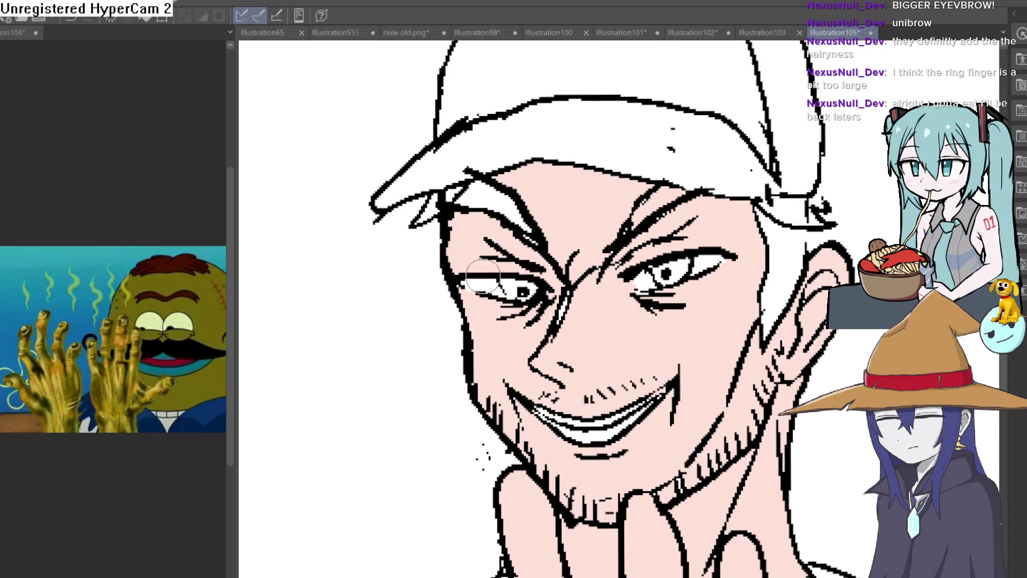
scroll(676, 282, down, 3)
drag(674, 283, 582, 284)
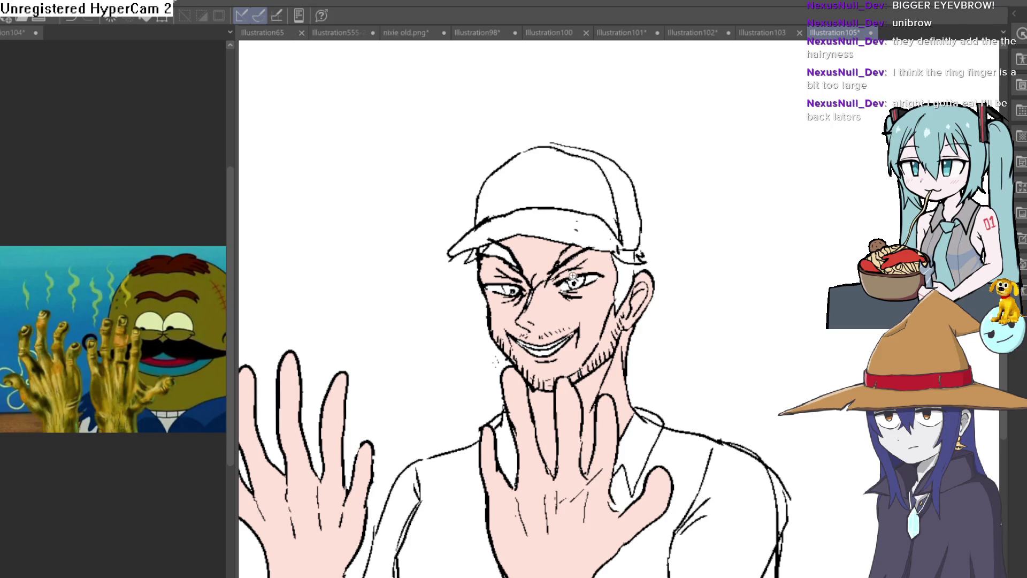
scroll(579, 272, up, 3)
click(610, 295)
Fill the left eye's iris grey, undoing a stray grey fill of the eye white
scroll(563, 300, down, 2)
click(562, 301)
key(ctrl+z)
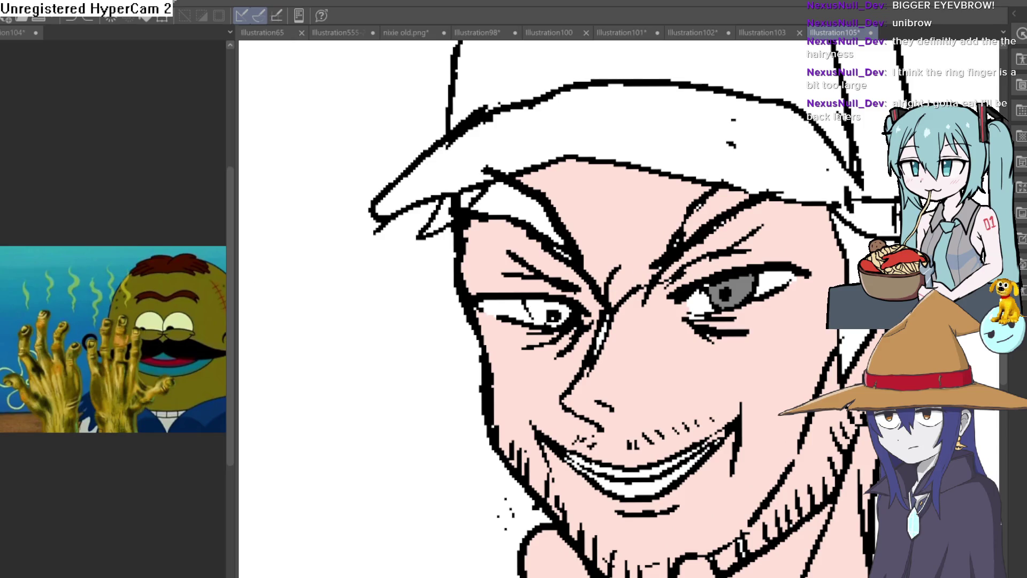
scroll(552, 285, up, 3)
click(527, 342)
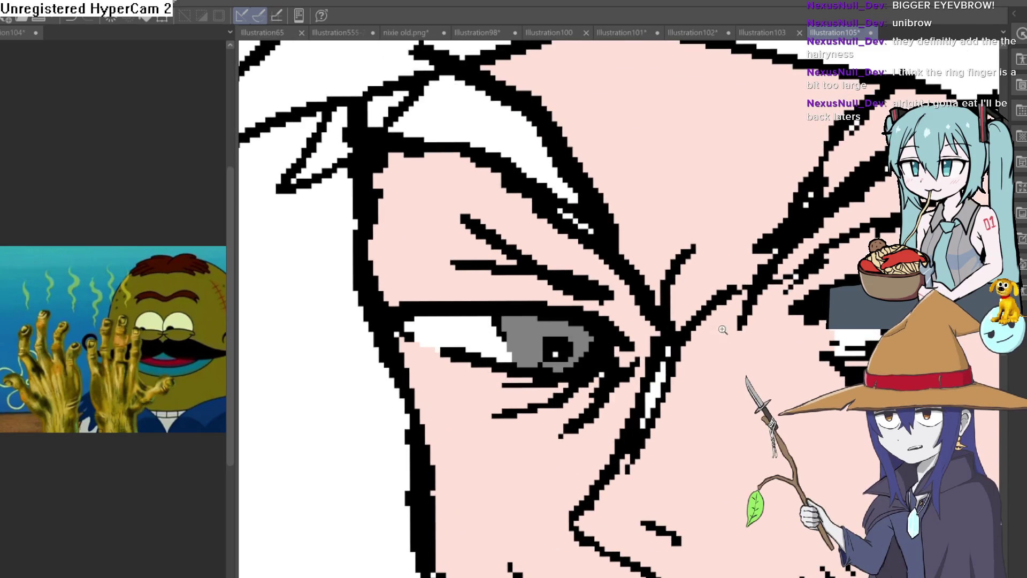
scroll(710, 328, down, 3)
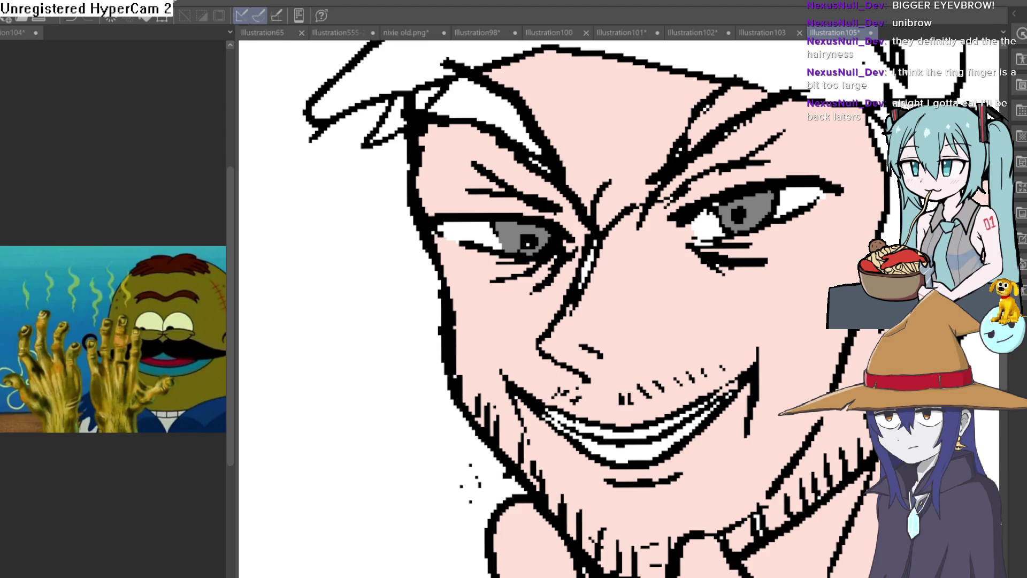
Rotate and move the canvas view to check the coloured eyes
key(minus)
key(minus)
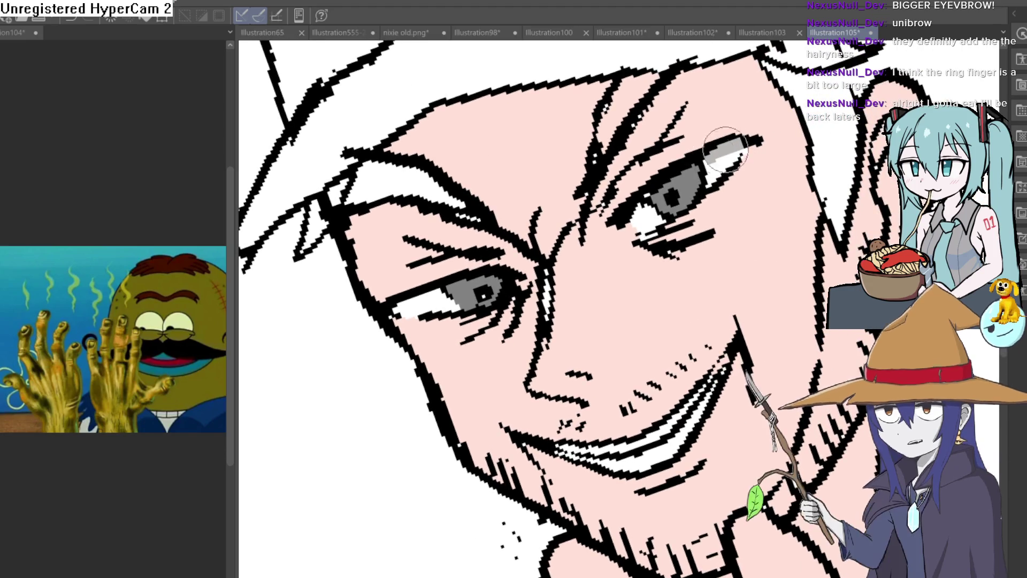
key(asciicircum)
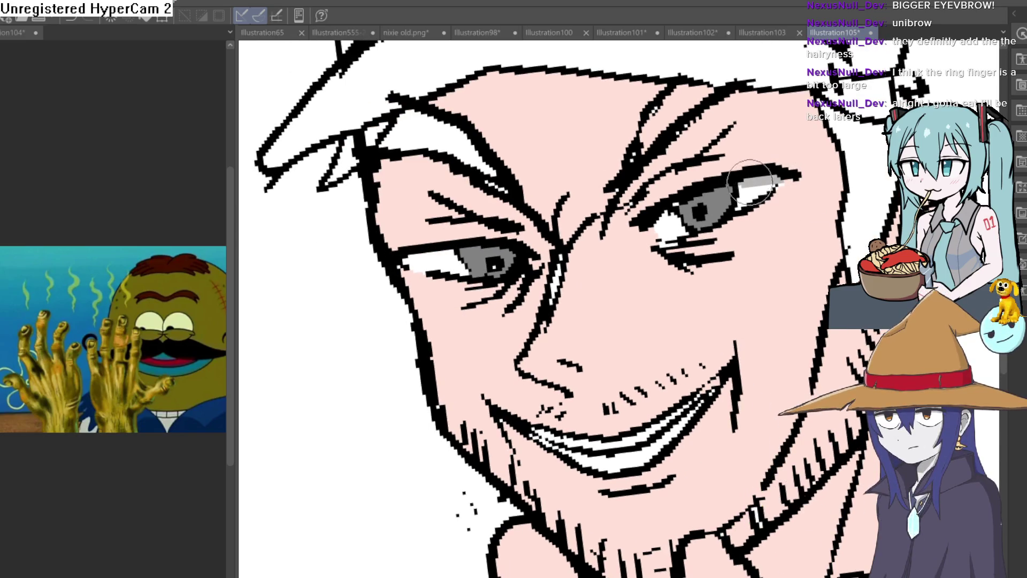
key(minus)
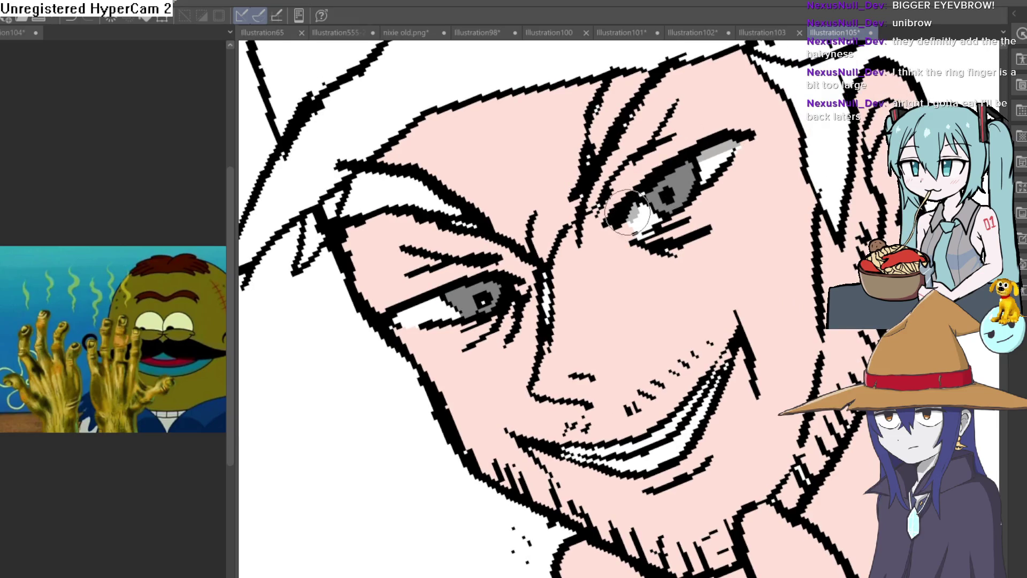
scroll(696, 155, down, 5)
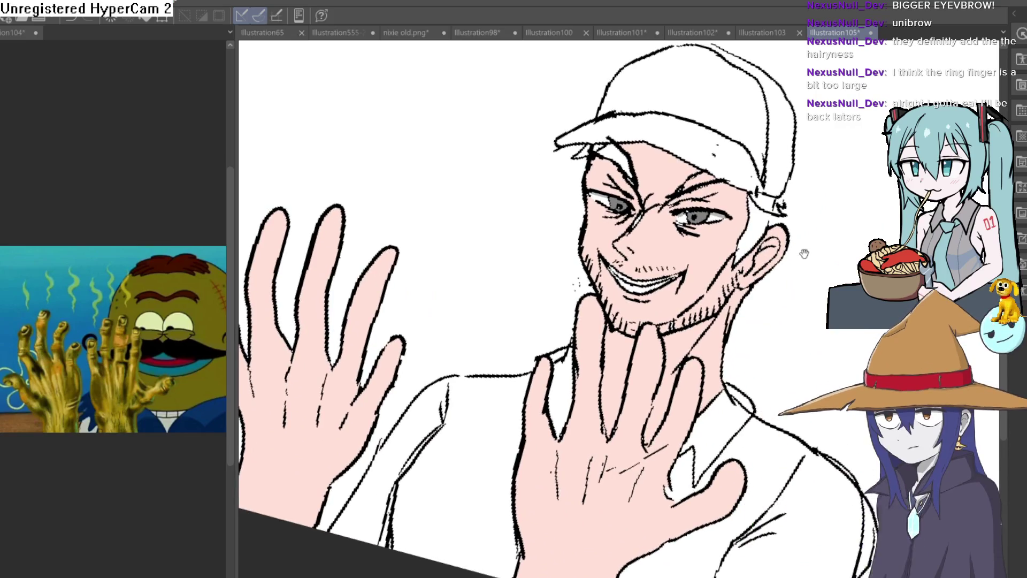
mouse_move(804, 253)
mouse_down()
mouse_move(764, 248)
mouse_move(749, 269)
mouse_move(770, 251)
mouse_up()
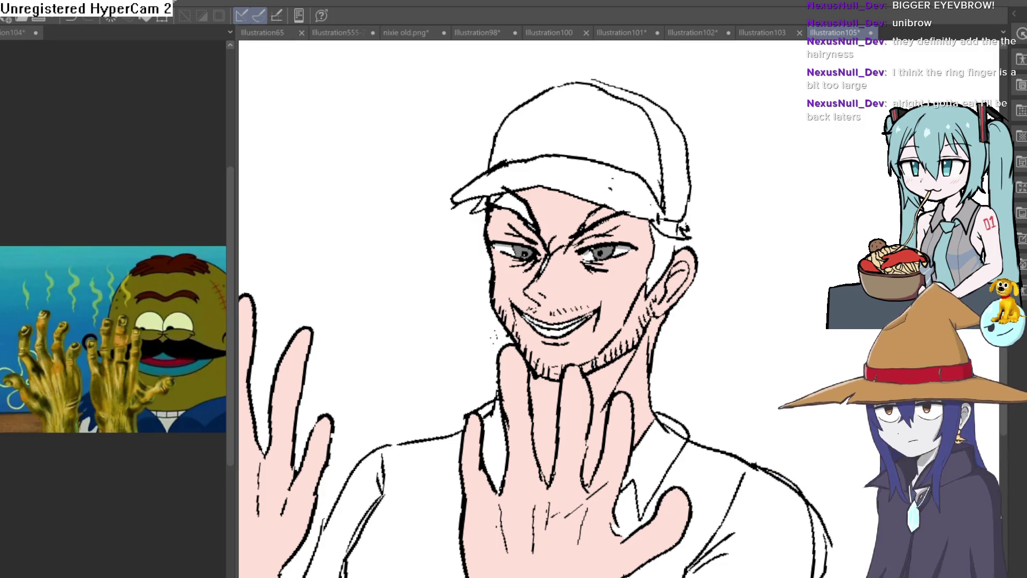
scroll(617, 130, up, 8)
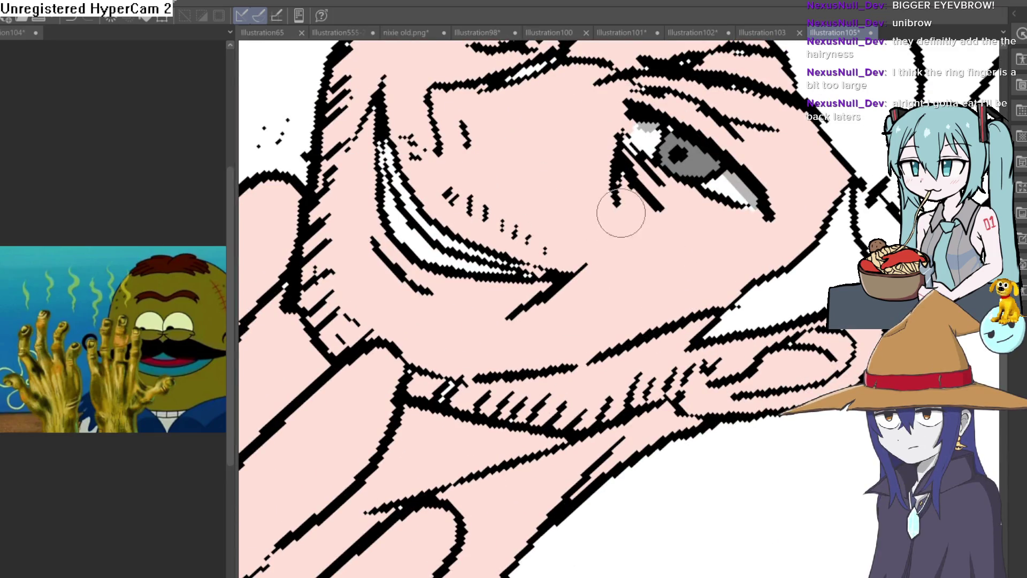
scroll(646, 191, down, 5)
scroll(434, 250, up, 3)
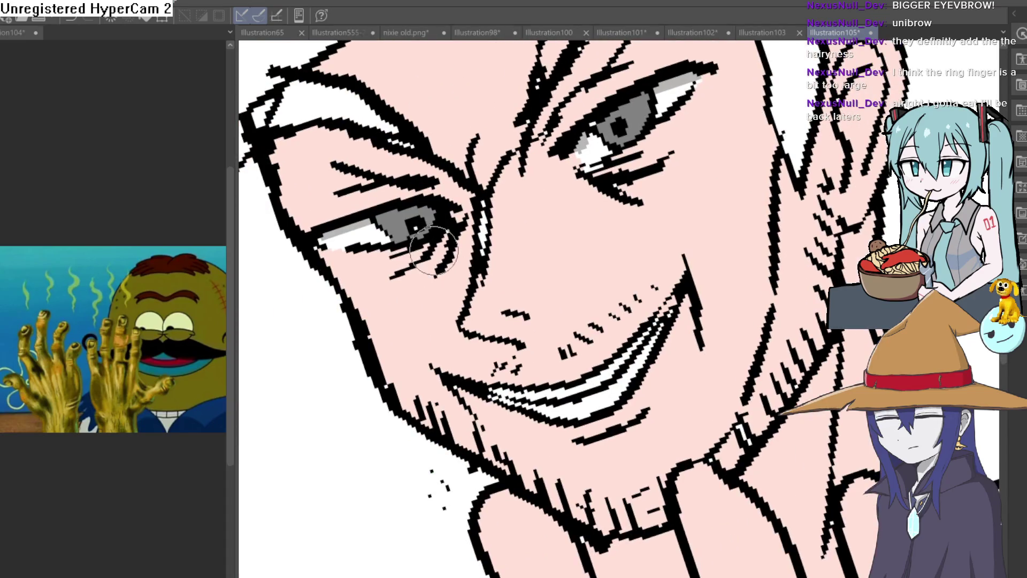
scroll(781, 299, down, 6)
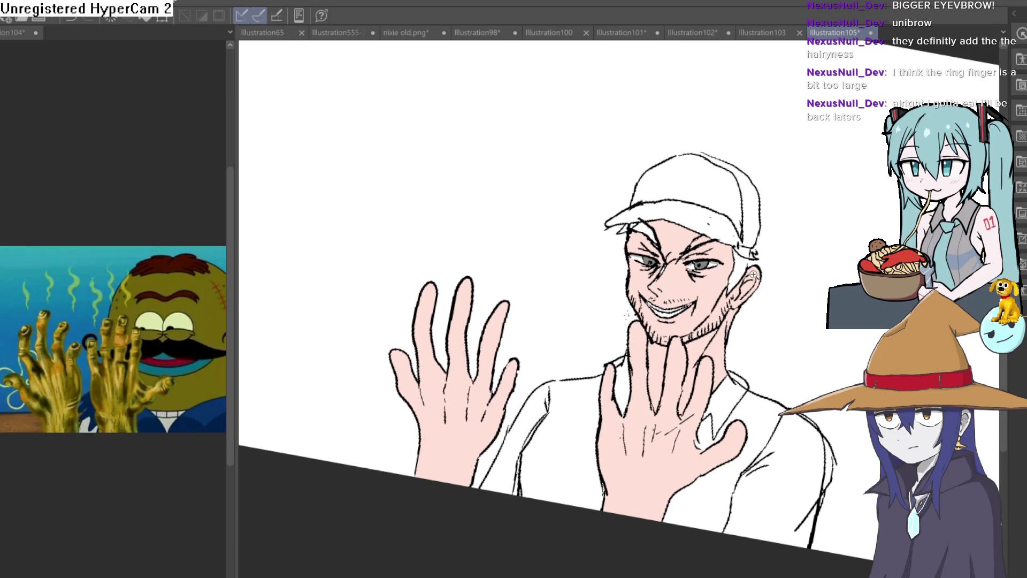
scroll(782, 283, up, 5)
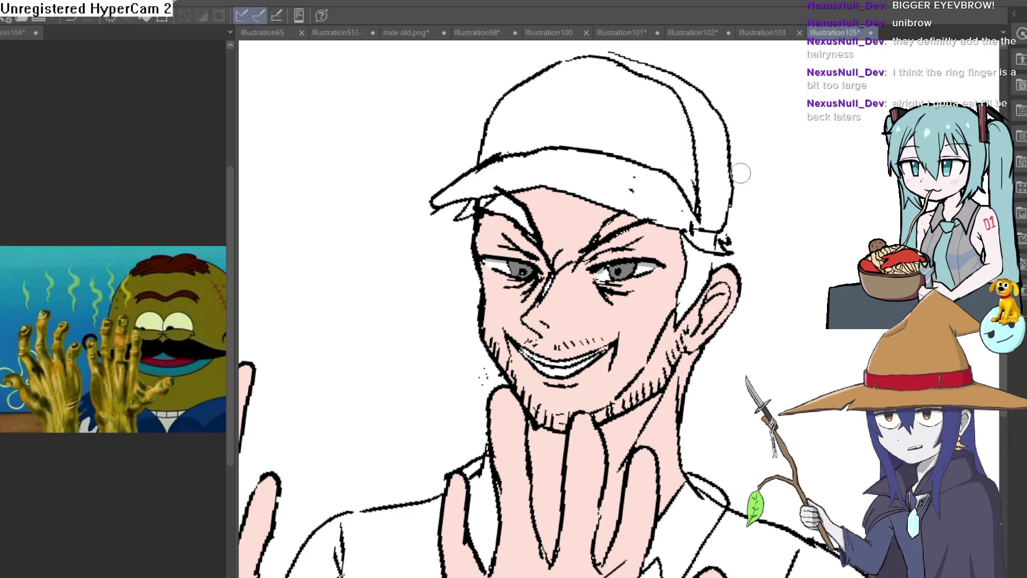
scroll(741, 187, down, 3)
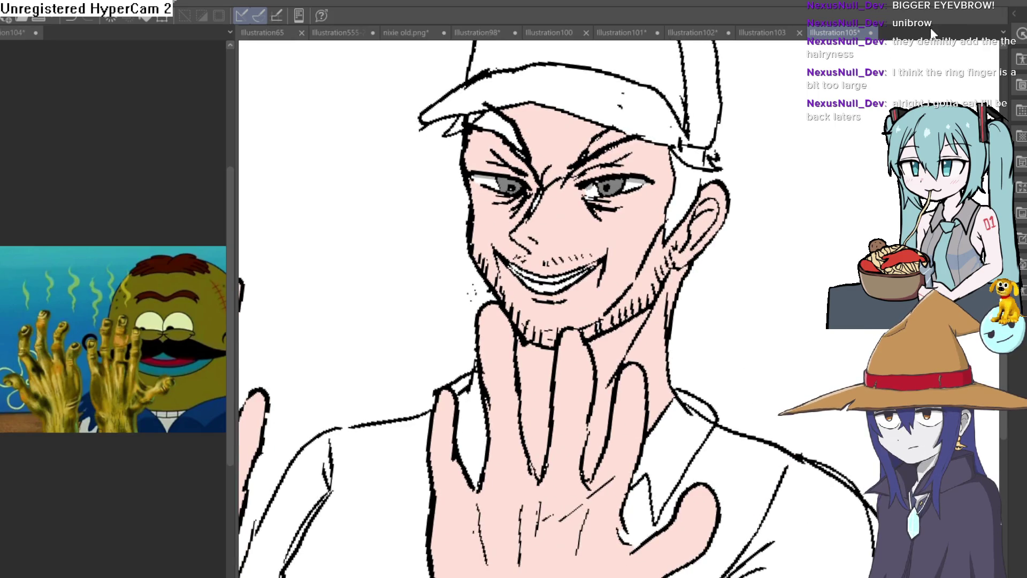
Zoom in on the face and paint grey over the white spot beside the ear
mouse_move(836, 126)
mouse_down()
mouse_move(773, 191)
mouse_move(776, 179)
mouse_move(772, 198)
mouse_move(705, 182)
mouse_up()
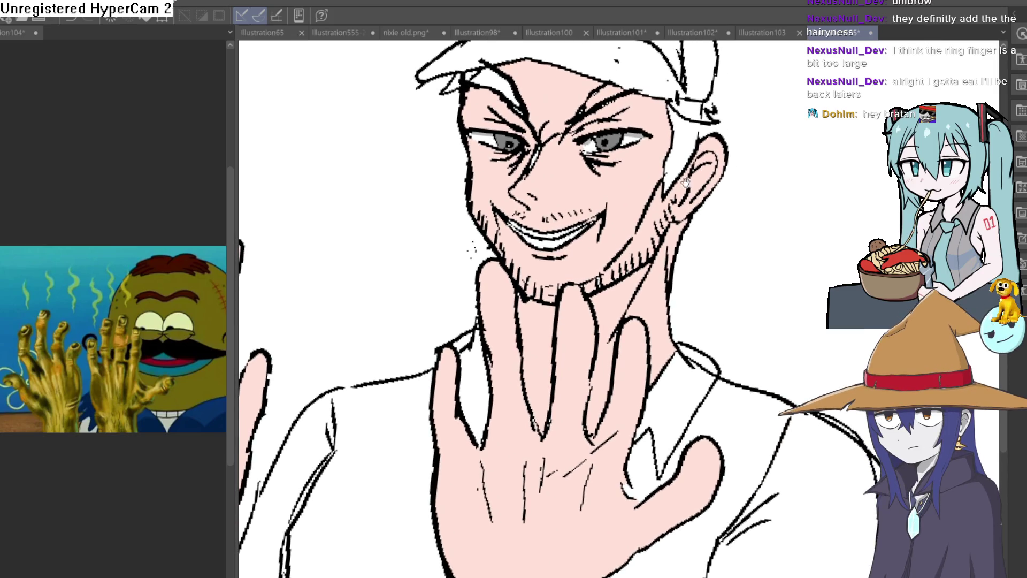
click(687, 145)
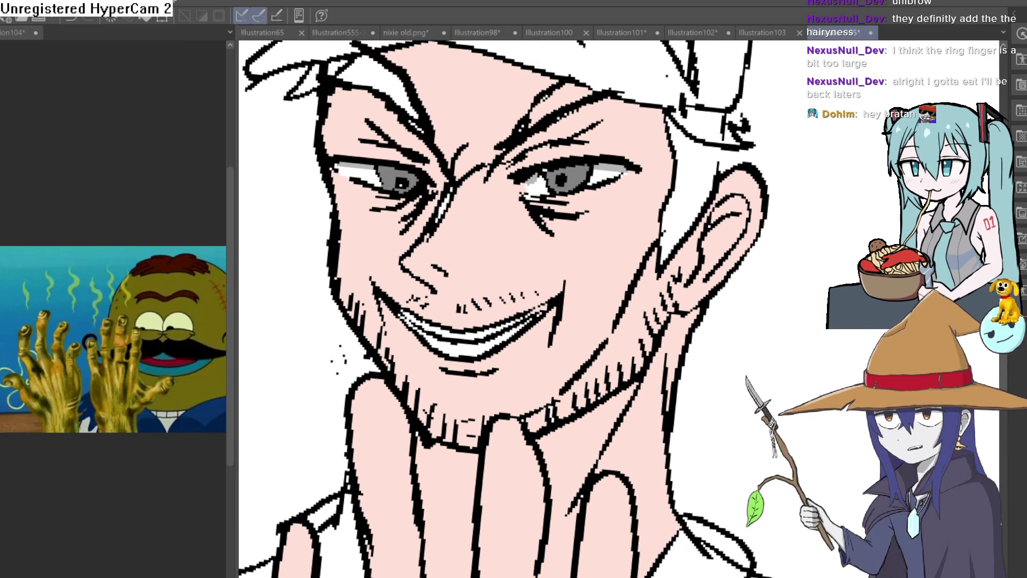
mouse_move(540, 123)
mouse_down()
mouse_move(511, 134)
mouse_move(533, 103)
mouse_up()
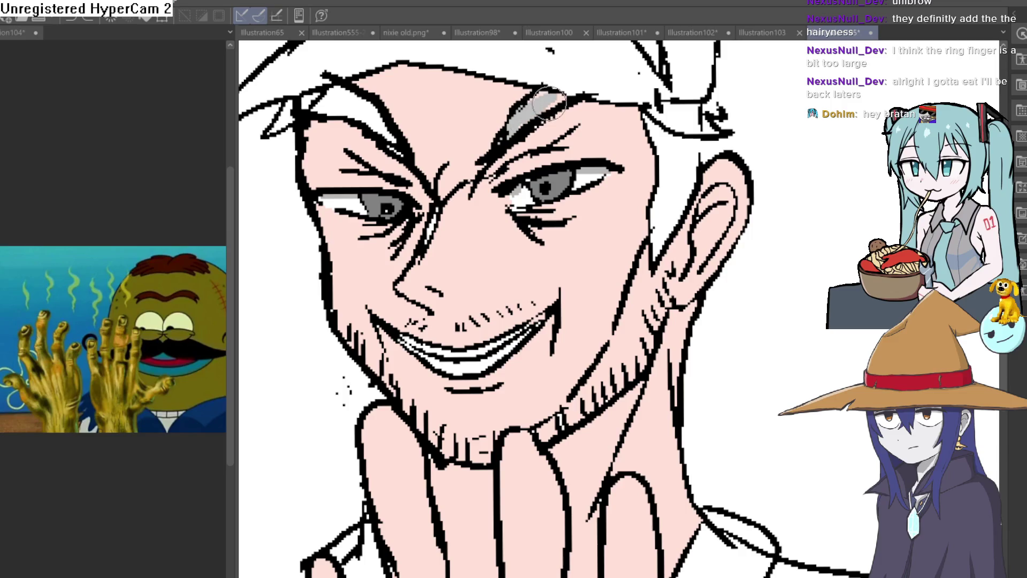
mouse_move(531, 105)
mouse_down()
mouse_move(513, 160)
mouse_move(535, 295)
mouse_up()
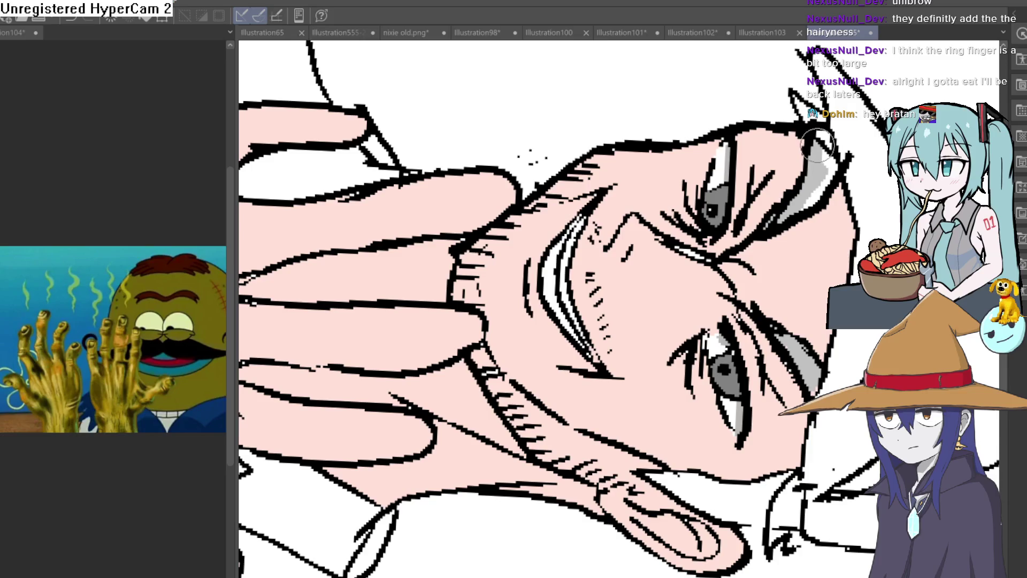
drag(827, 161, 622, 144)
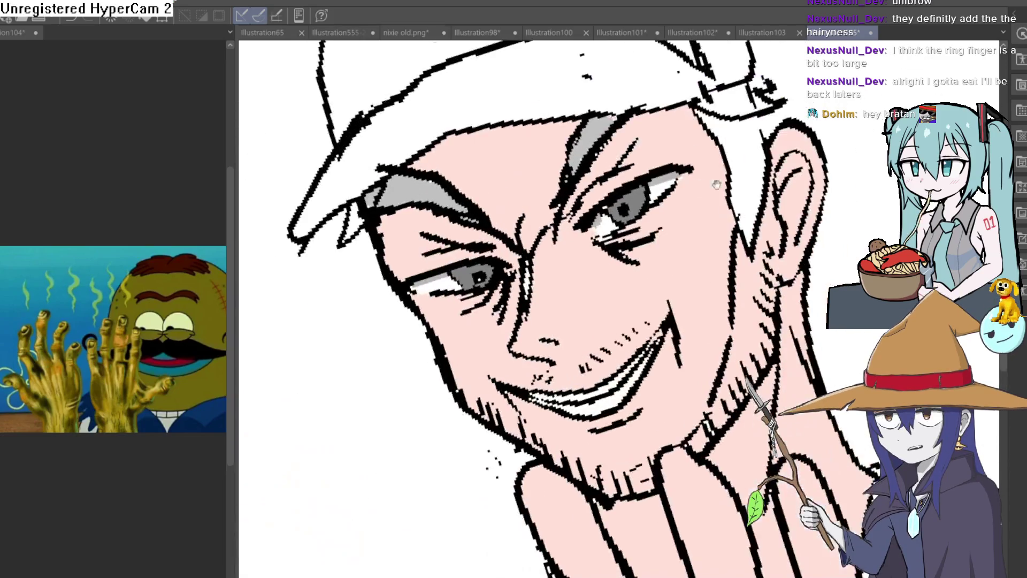
scroll(616, 118, down, 5)
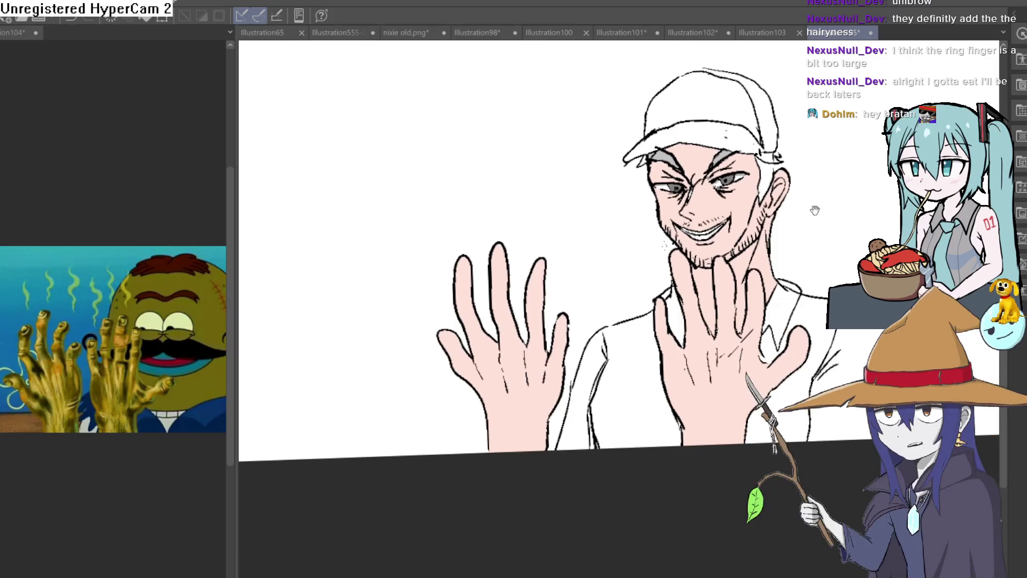
scroll(797, 158, up, 5)
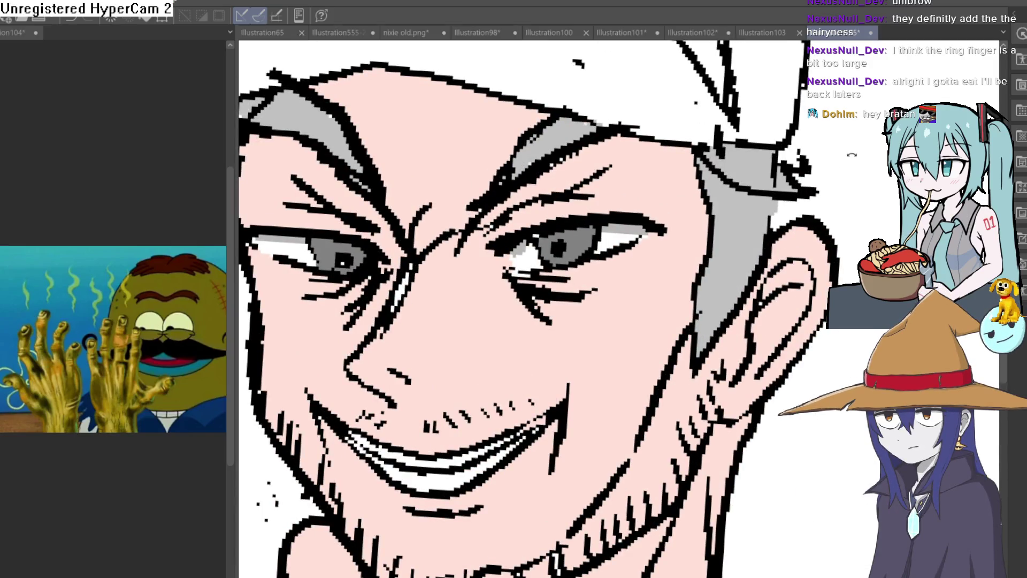
mouse_move(852, 154)
mouse_down()
mouse_move(849, 99)
mouse_move(838, 91)
mouse_up()
drag(780, 214, 777, 168)
Extend the grey at the eyebrow's outer end
scroll(792, 163, down, 5)
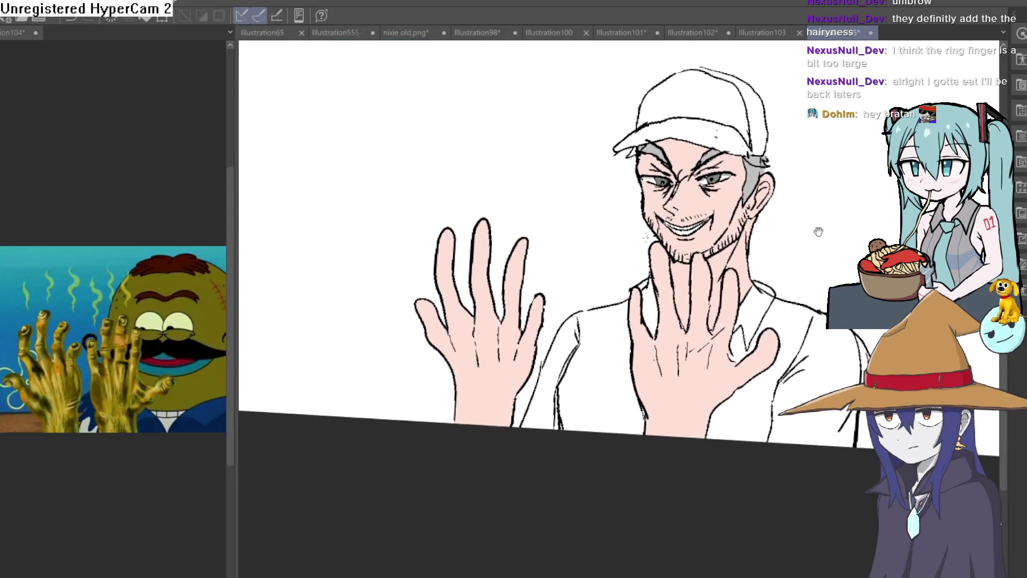
scroll(716, 225, up, 3)
scroll(740, 225, down, 2)
scroll(742, 227, up, 2)
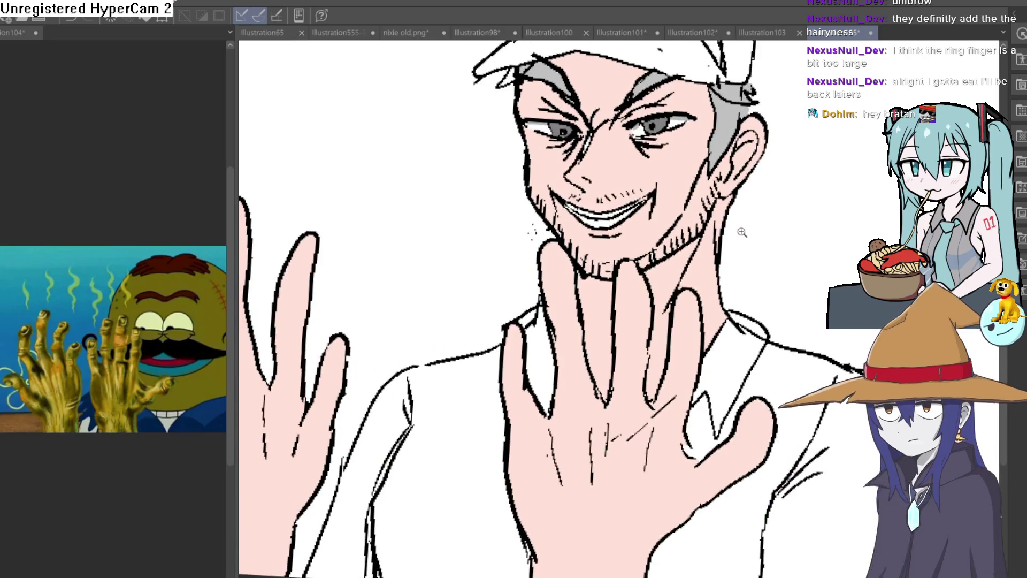
scroll(753, 221, down, 5)
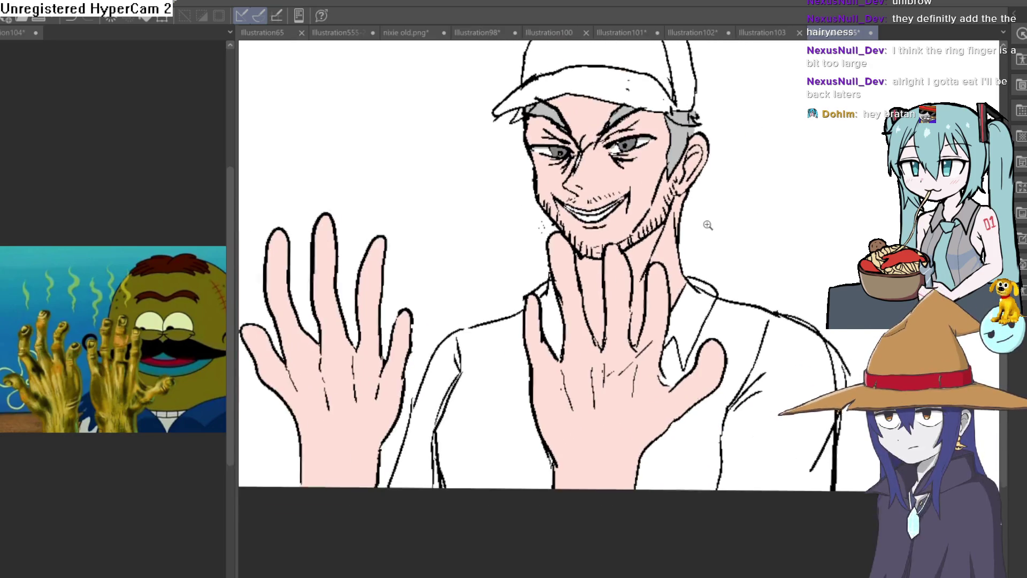
scroll(698, 232, up, 3)
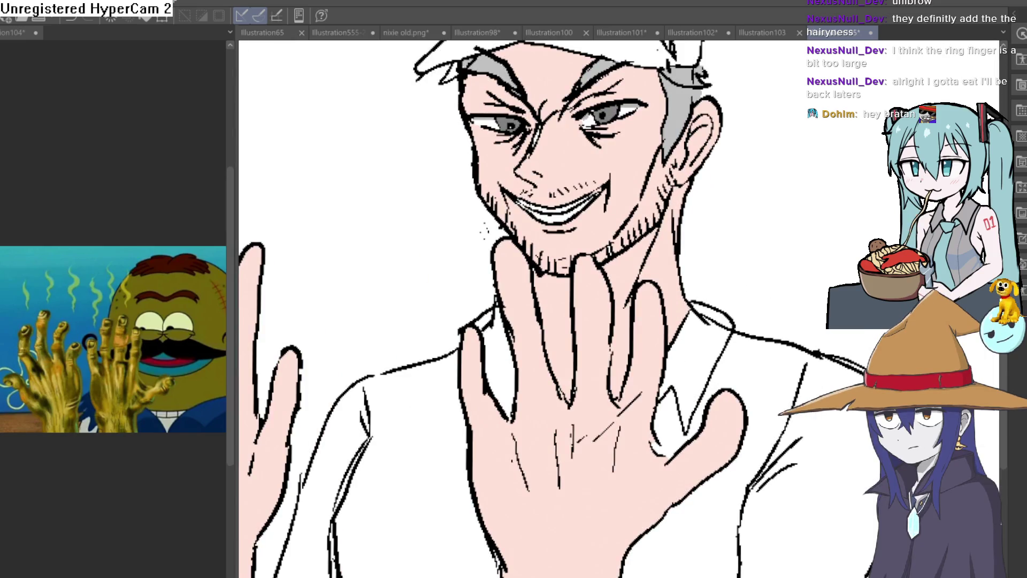
drag(745, 184, 724, 232)
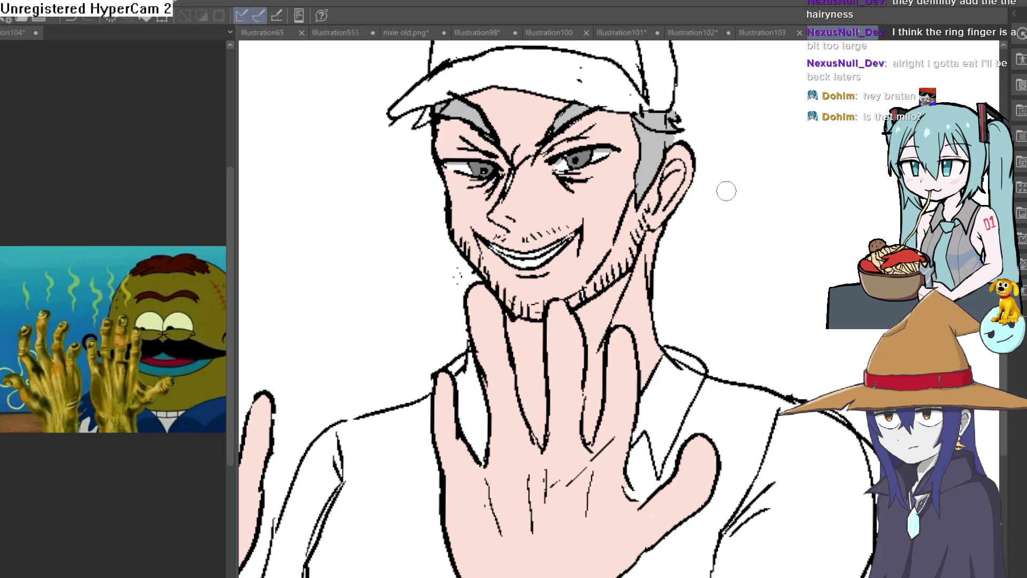
mouse_move(757, 195)
mouse_down()
mouse_move(746, 200)
mouse_move(749, 234)
mouse_move(731, 270)
mouse_move(690, 255)
mouse_move(704, 248)
mouse_up()
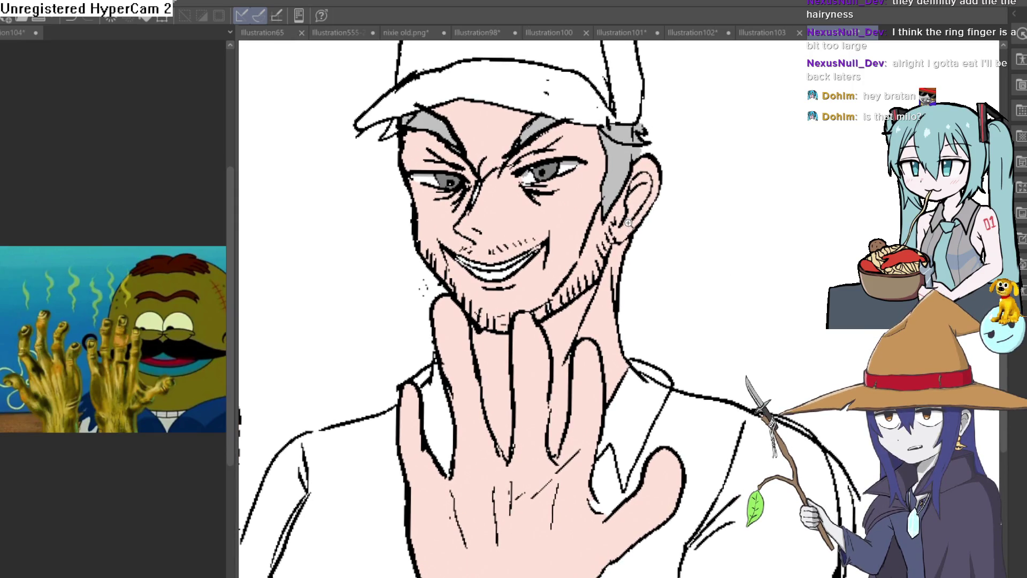
scroll(628, 222, down, 1)
scroll(629, 238, up, 2)
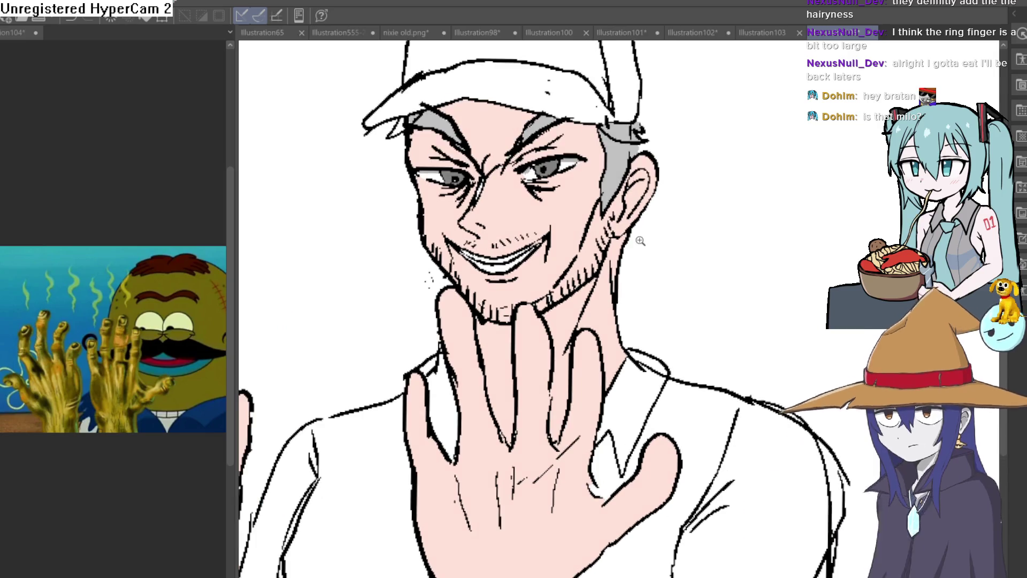
scroll(652, 238, down, 1)
scroll(652, 238, down, 1)
scroll(647, 256, up, 4)
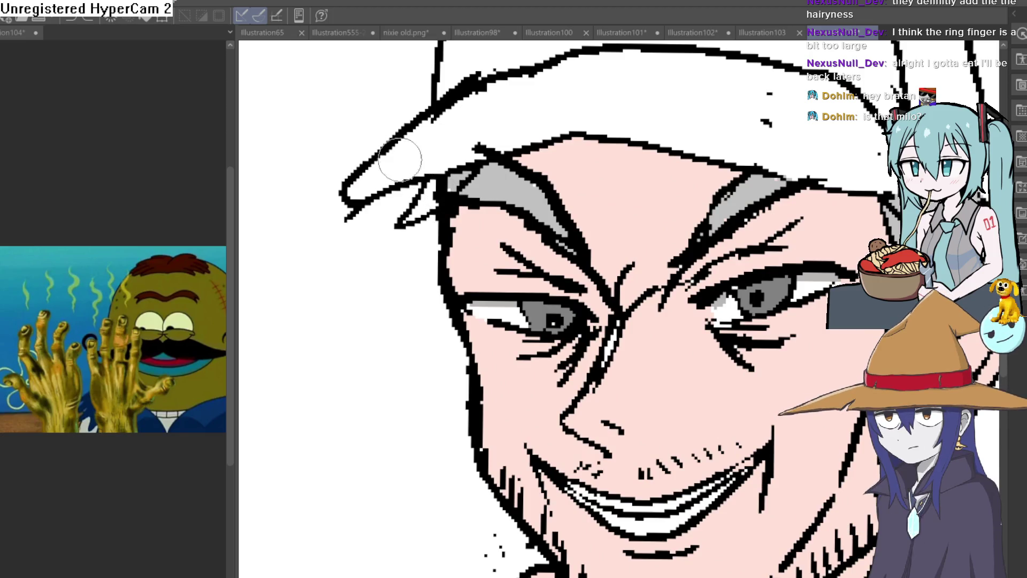
mouse_move(409, 223)
mouse_down()
mouse_move(427, 199)
mouse_move(430, 209)
mouse_up()
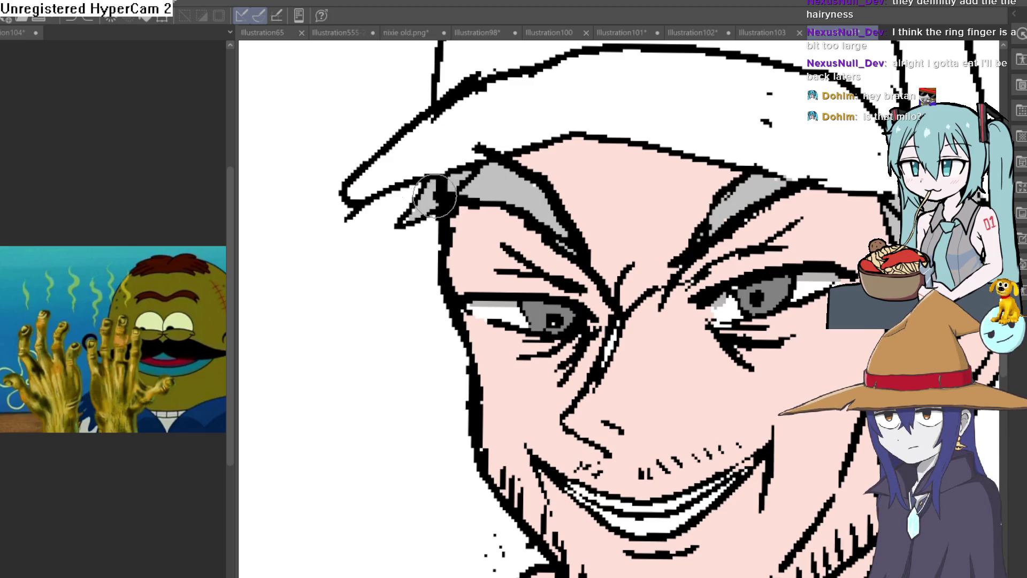
Pan and zoom to bring more of the hand into view
scroll(595, 159, down, 4)
scroll(367, 336, up, 5)
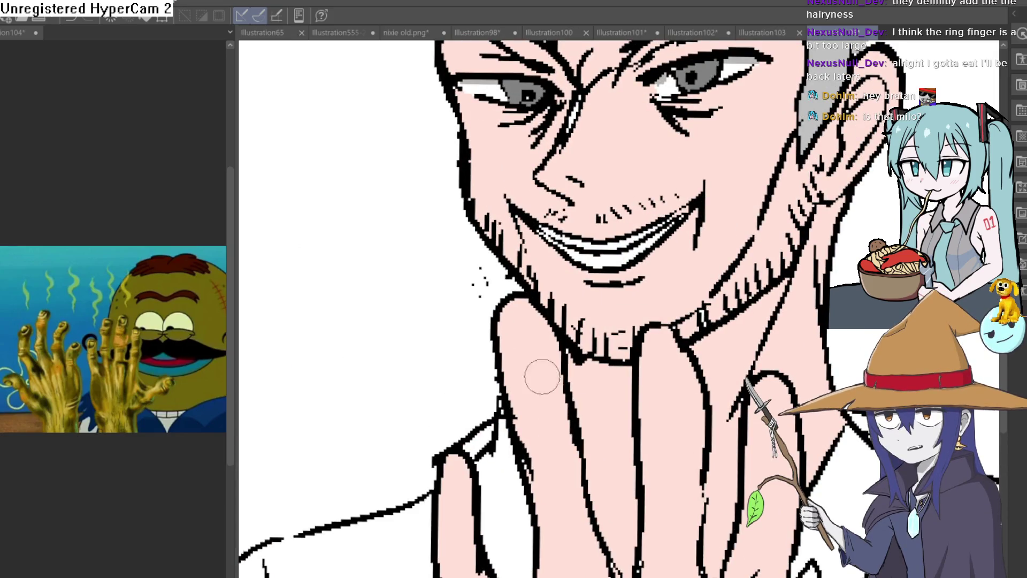
scroll(805, 385, down, 3)
scroll(643, 310, up, 3)
drag(643, 310, 640, 258)
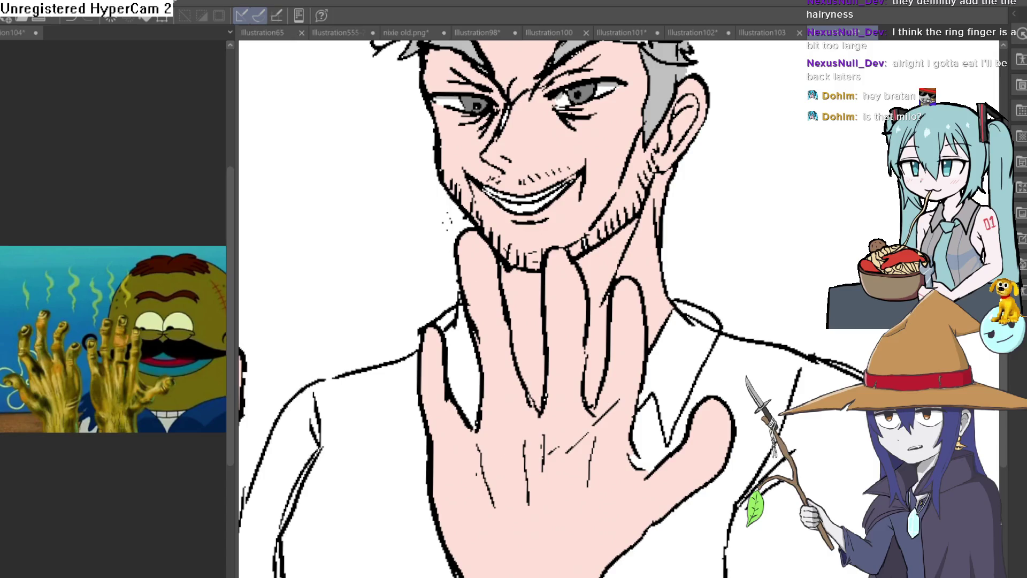
scroll(543, 247, up, 2)
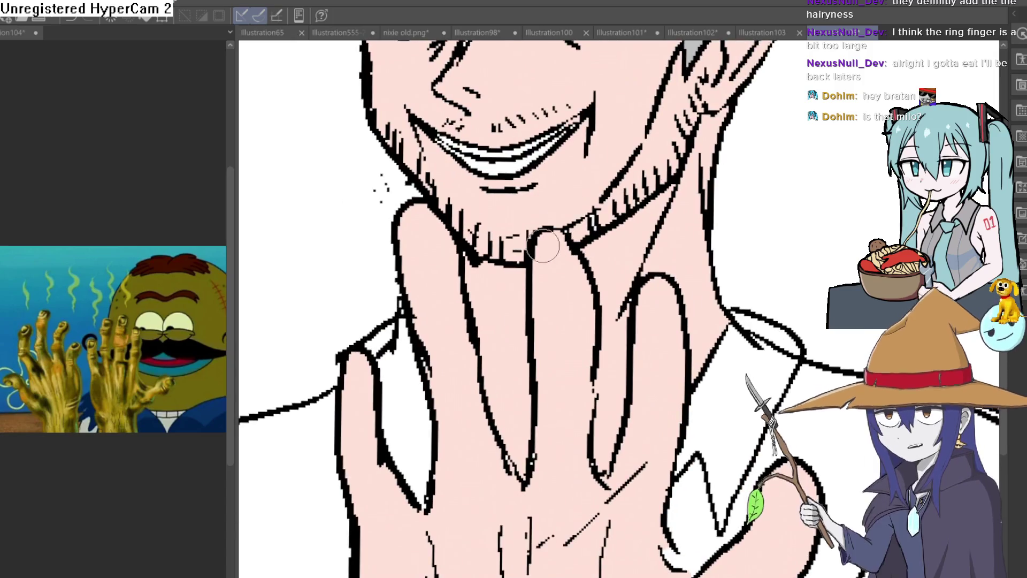
Streak orange down the finger below the chin and broaden it on the ring finger
drag(539, 243, 536, 284)
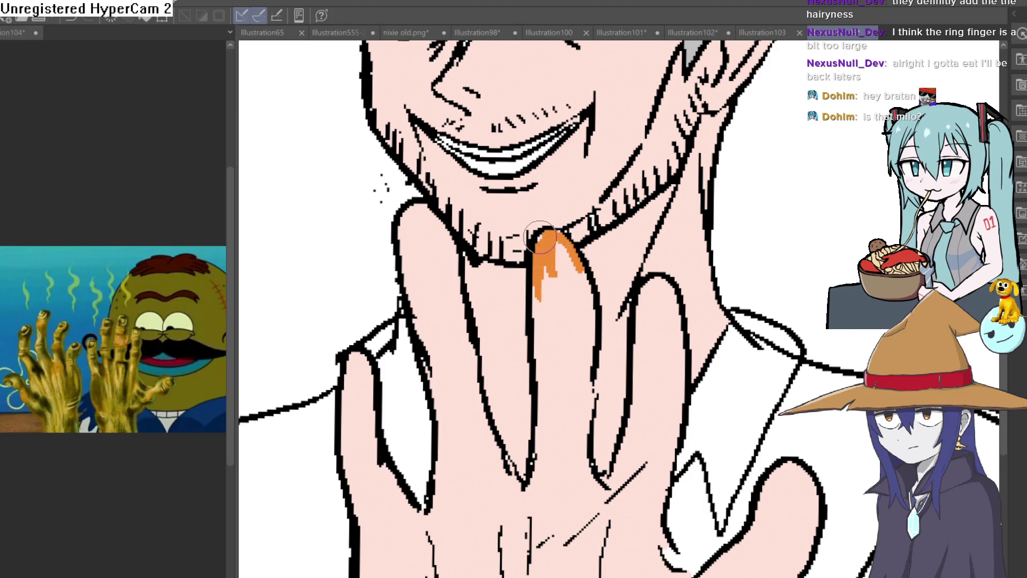
drag(539, 251, 533, 308)
mouse_move(540, 230)
mouse_down()
mouse_move(588, 295)
mouse_move(518, 246)
mouse_move(478, 199)
mouse_move(468, 240)
mouse_move(476, 188)
mouse_move(495, 165)
mouse_move(505, 268)
mouse_move(509, 231)
mouse_move(501, 266)
mouse_move(465, 296)
mouse_up()
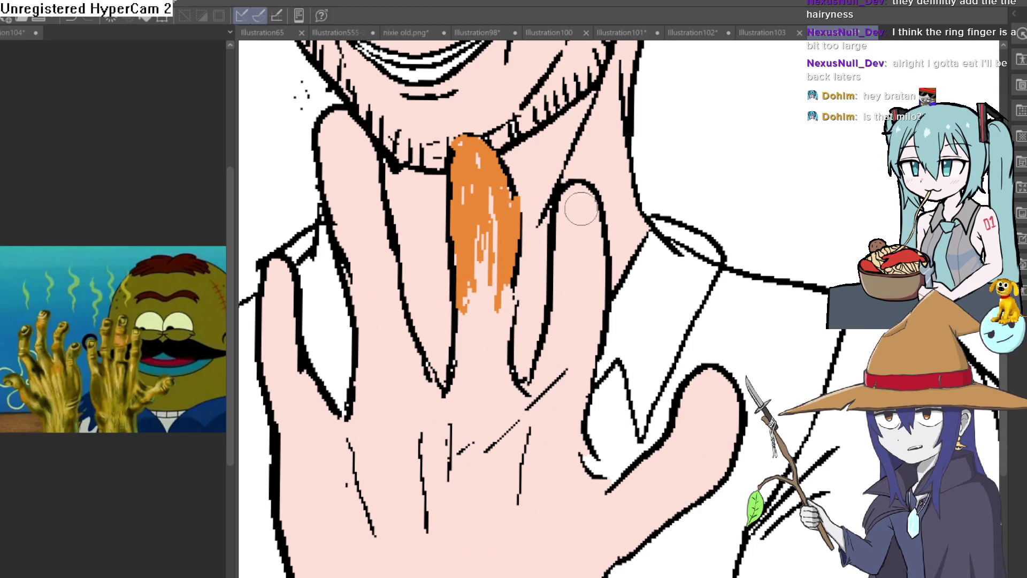
drag(565, 213, 569, 210)
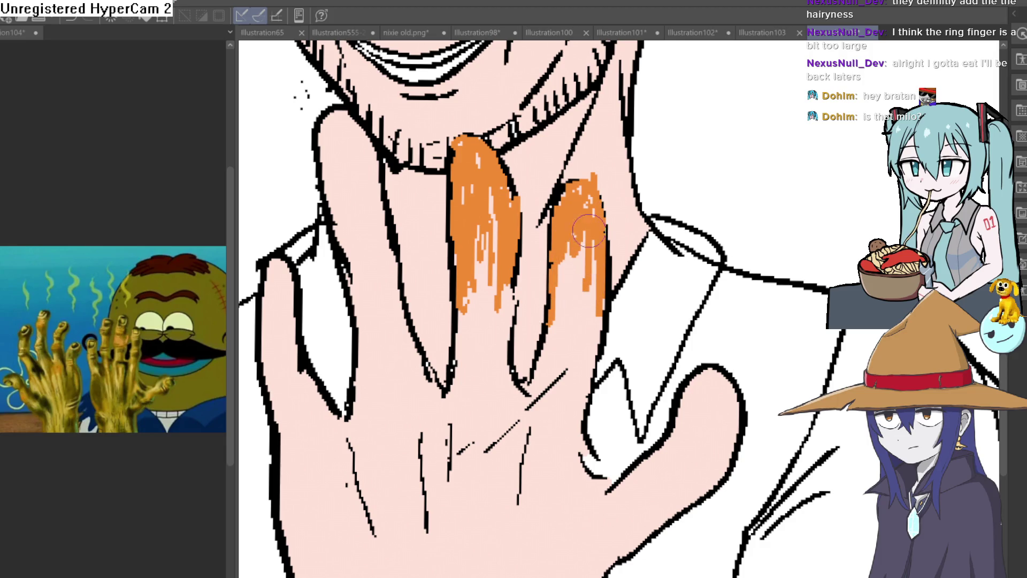
Paint orange over the left fingertip and the thumb tip
scroll(604, 289, down, 3)
click(513, 251)
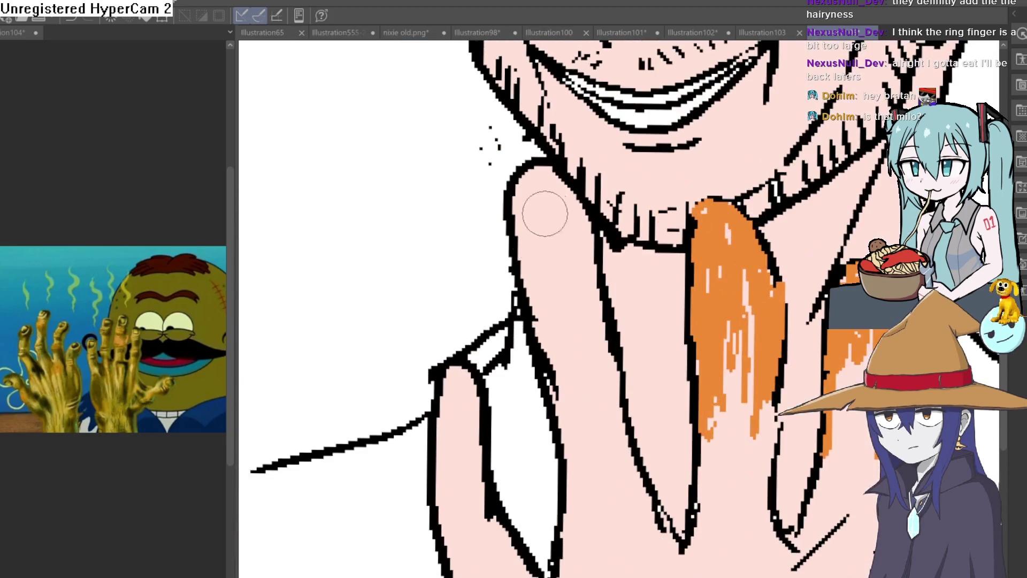
mouse_move(546, 177)
mouse_down()
mouse_move(527, 214)
mouse_move(550, 183)
mouse_move(594, 241)
mouse_move(572, 203)
mouse_move(535, 256)
mouse_move(537, 342)
mouse_move(544, 321)
mouse_move(508, 204)
mouse_move(535, 188)
mouse_move(615, 364)
mouse_move(619, 322)
mouse_up()
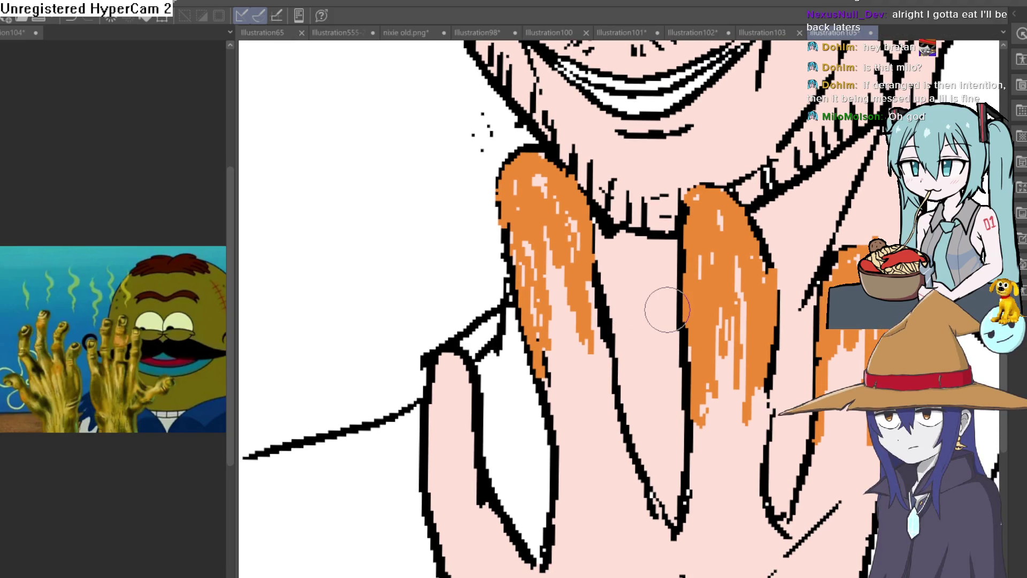
mouse_move(729, 317)
mouse_down()
mouse_move(685, 368)
mouse_move(677, 297)
mouse_up()
scroll(694, 357, up, 2)
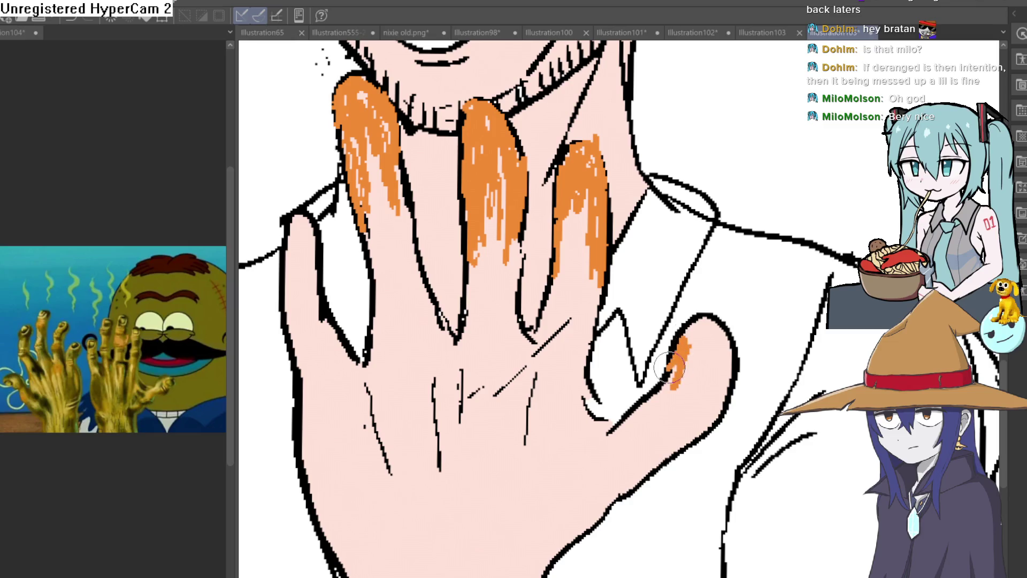
drag(712, 347, 704, 339)
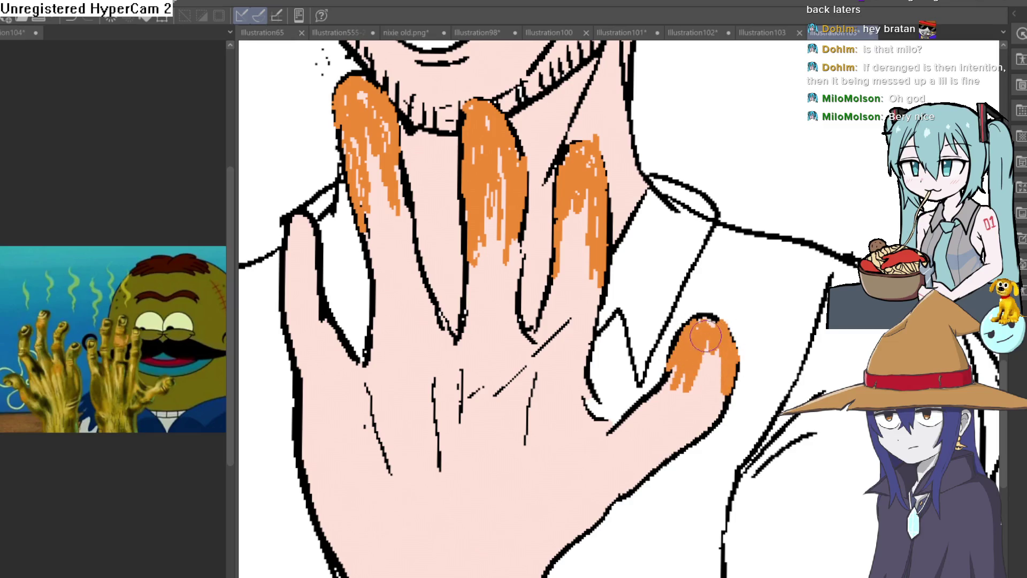
drag(315, 276, 379, 298)
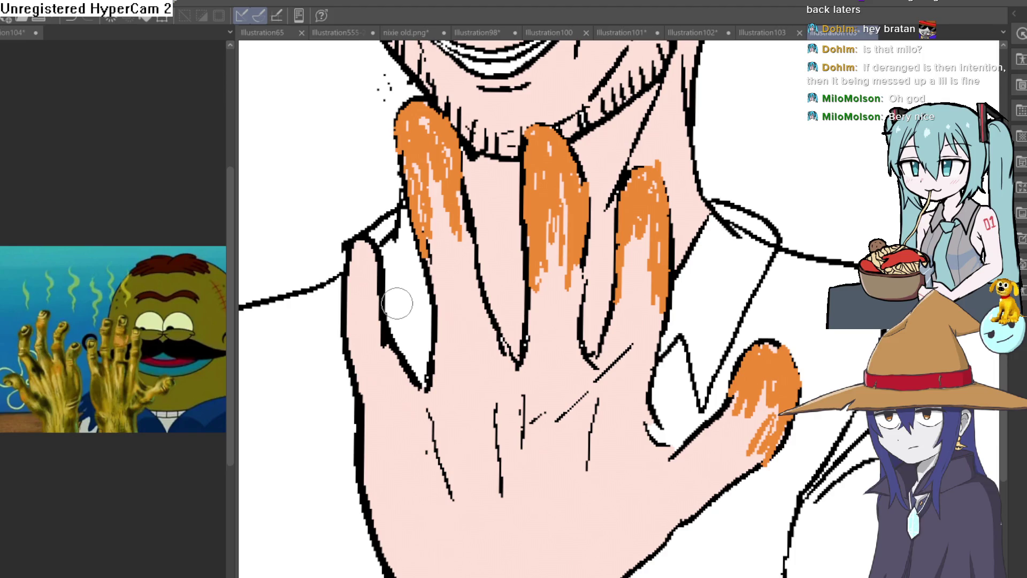
scroll(408, 293, up, 3)
Paint orange streaks down the thumb tip and the leftmost finger
drag(348, 222, 305, 309)
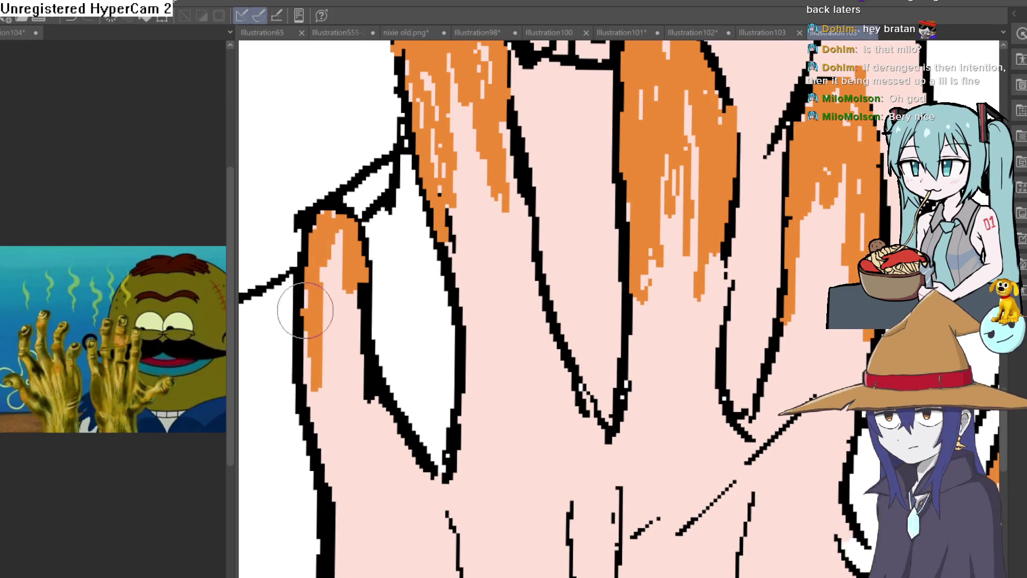
drag(337, 243, 352, 285)
drag(358, 362, 345, 407)
Stain the other hand's ring-finger and pinky tips with orange streaks
drag(338, 267, 321, 342)
scroll(641, 284, down, 5)
drag(641, 284, 698, 255)
drag(428, 177, 462, 136)
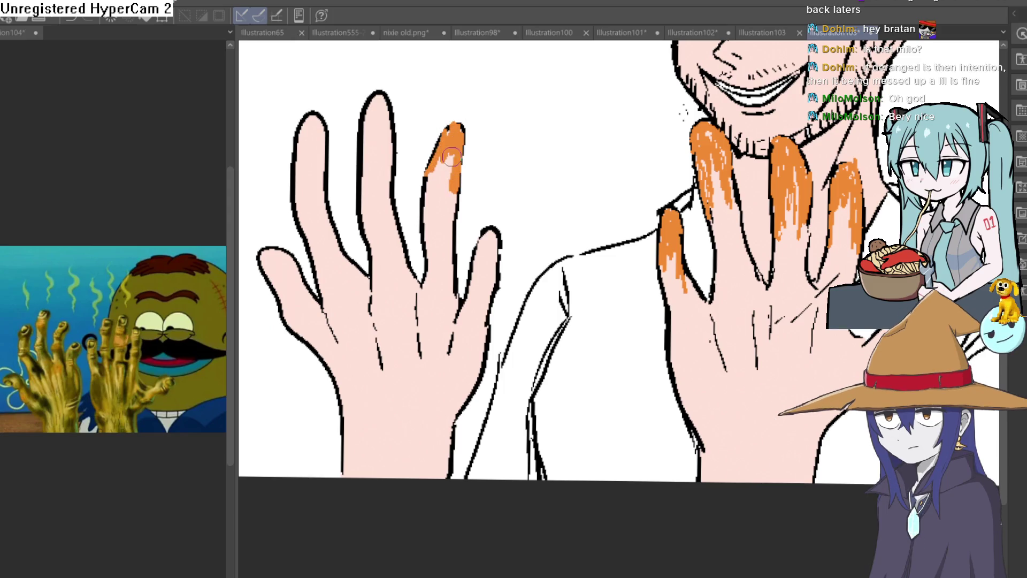
scroll(457, 133, up, 3)
drag(468, 102, 427, 168)
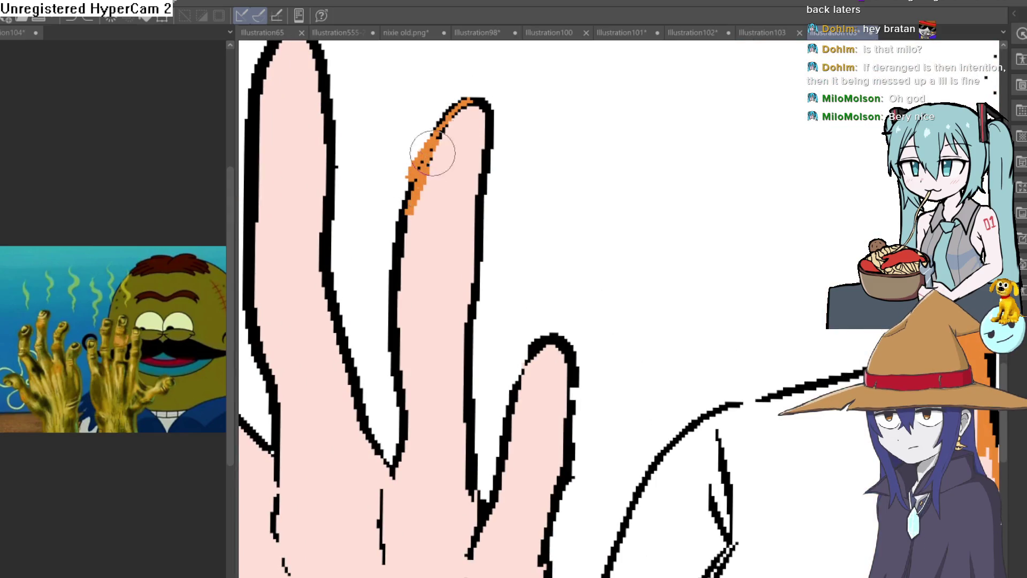
mouse_move(452, 113)
mouse_down()
mouse_move(462, 176)
mouse_move(443, 156)
mouse_move(454, 257)
mouse_move(470, 287)
mouse_up()
drag(535, 377, 546, 211)
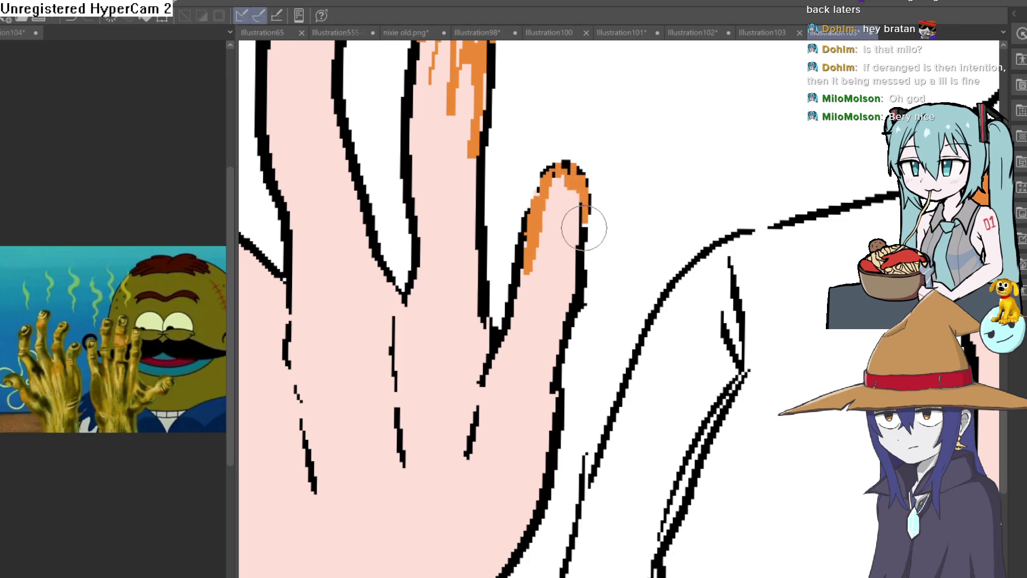
mouse_move(578, 278)
mouse_down()
mouse_move(559, 214)
mouse_move(545, 267)
mouse_up()
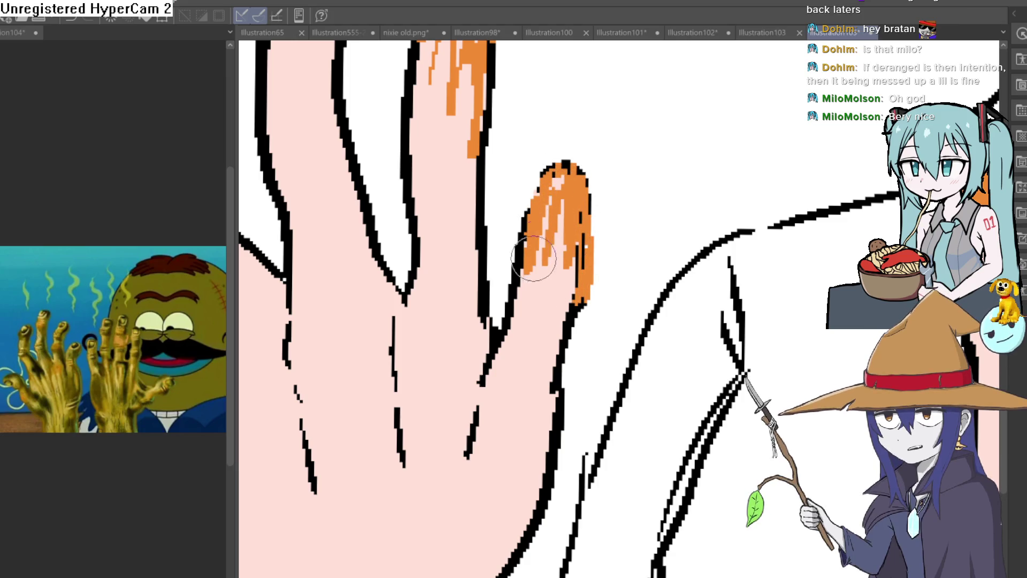
Fill the middle fingertip with orange and add drip streaks down the finger
scroll(596, 253, down, 5)
scroll(615, 224, up, 1)
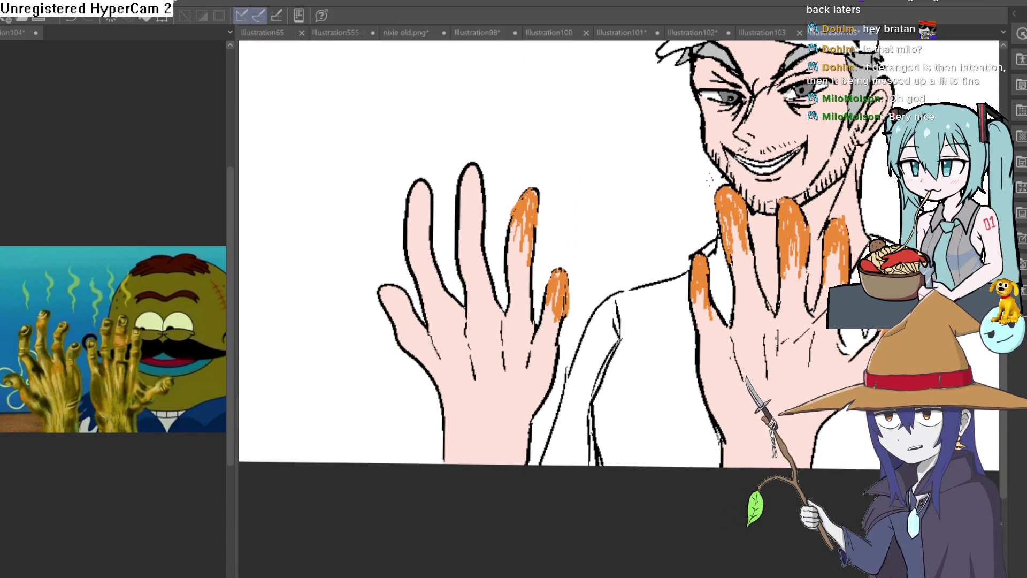
scroll(631, 203, down, 1)
scroll(641, 186, up, 3)
scroll(641, 185, up, 2)
mouse_move(548, 86)
mouse_down()
mouse_move(508, 279)
mouse_move(546, 133)
mouse_move(519, 165)
mouse_up()
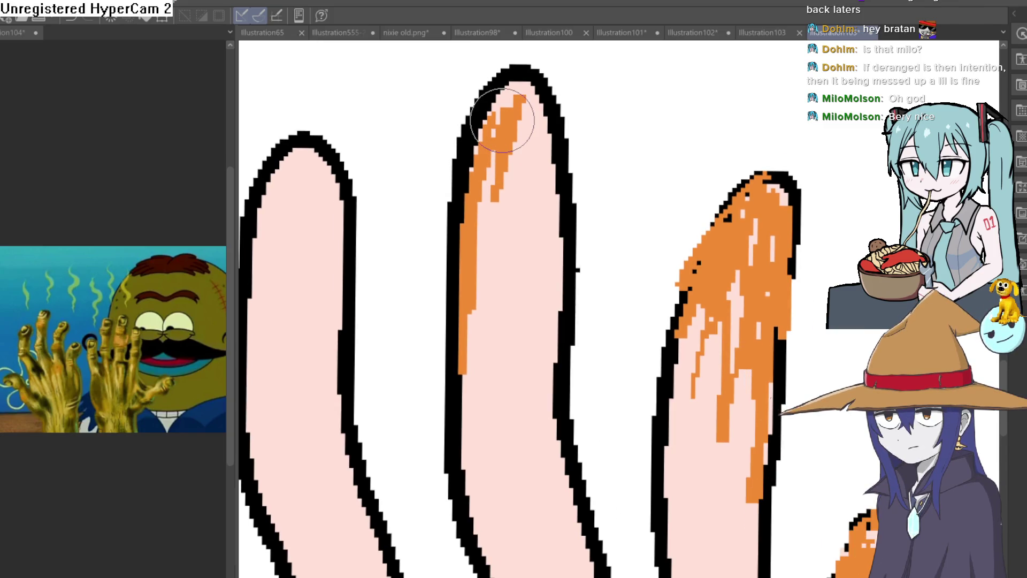
drag(490, 150, 504, 85)
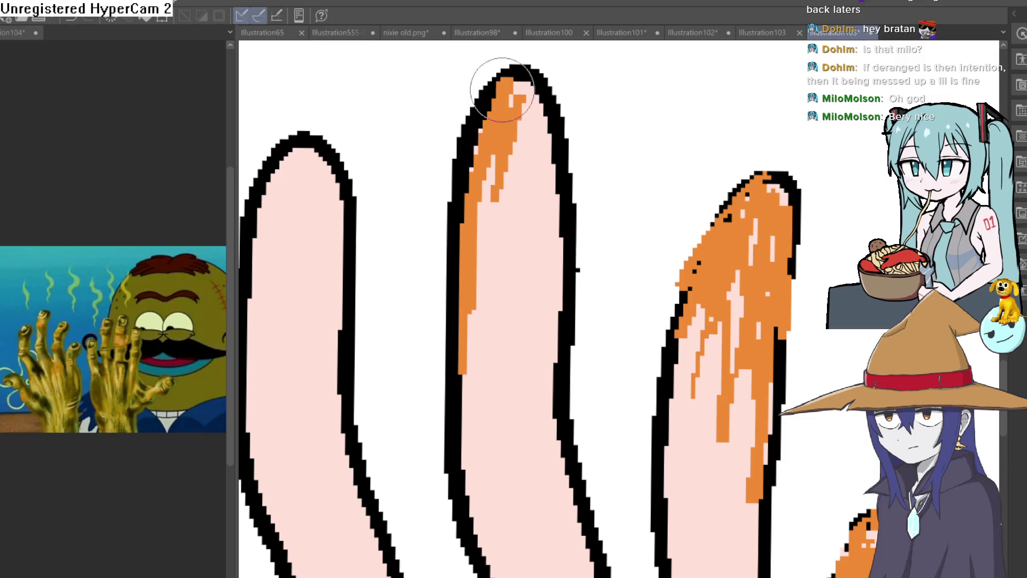
mouse_move(550, 152)
mouse_down()
mouse_move(539, 222)
mouse_move(513, 234)
mouse_move(485, 294)
mouse_move(535, 241)
mouse_move(531, 229)
mouse_move(512, 398)
mouse_move(546, 452)
mouse_up()
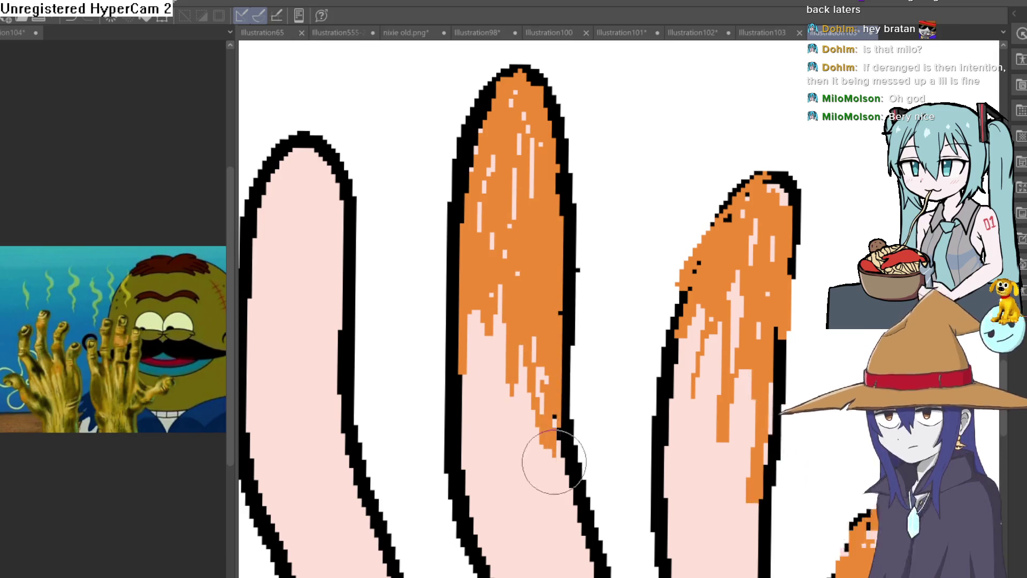
Cover the index fingertip with orange streaks running down the finger
scroll(558, 448, down, 2)
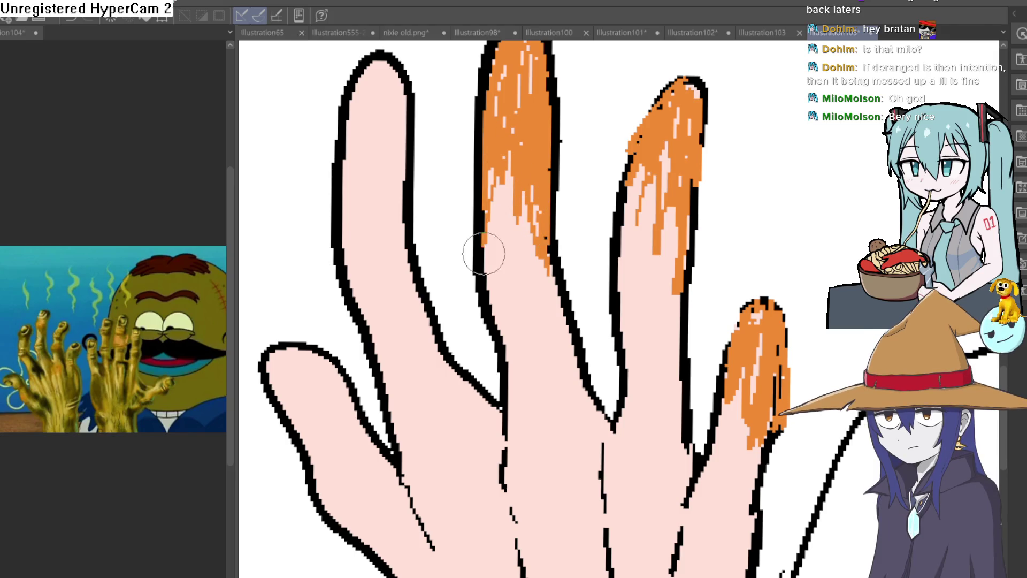
scroll(471, 225, up, 2)
drag(427, 278, 432, 198)
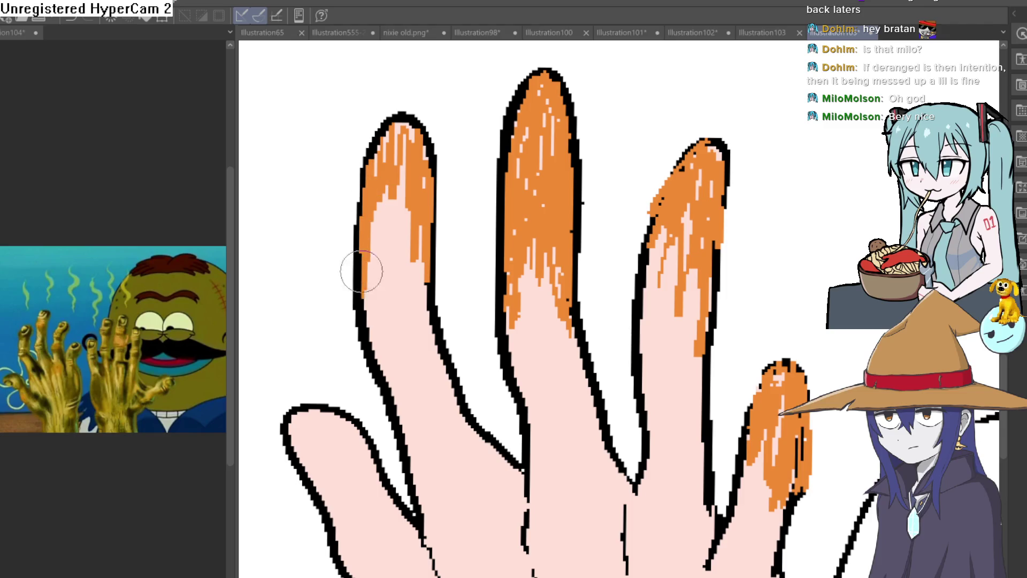
drag(378, 207, 409, 137)
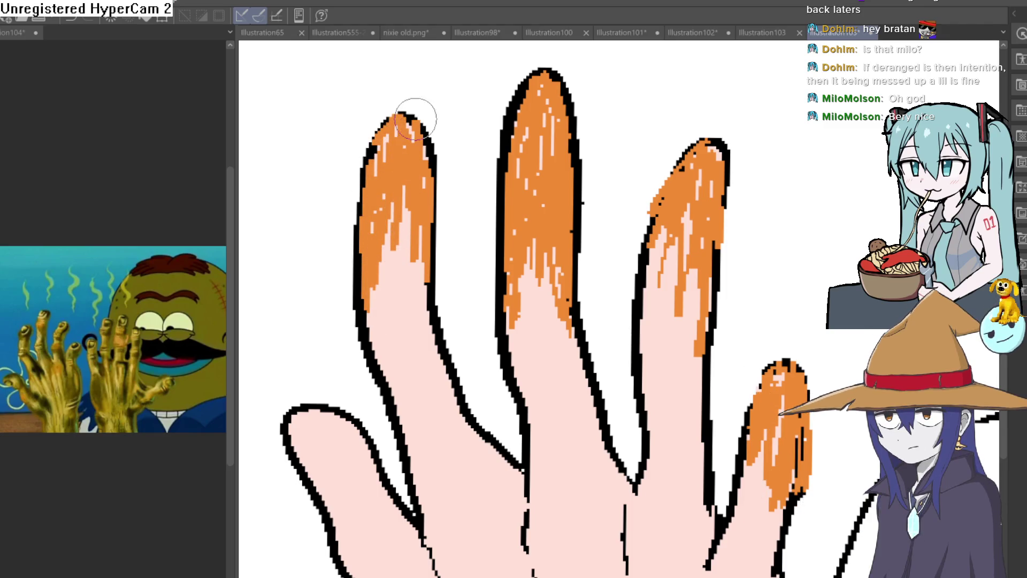
scroll(439, 251, down, 1)
scroll(354, 181, down, 1)
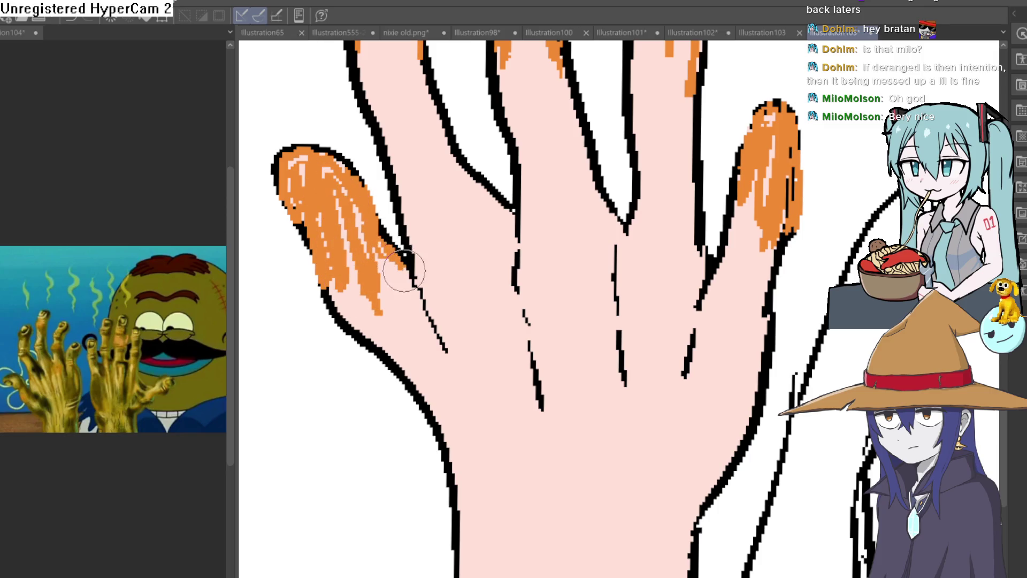
drag(465, 180, 481, 287)
scroll(415, 117, down, 4)
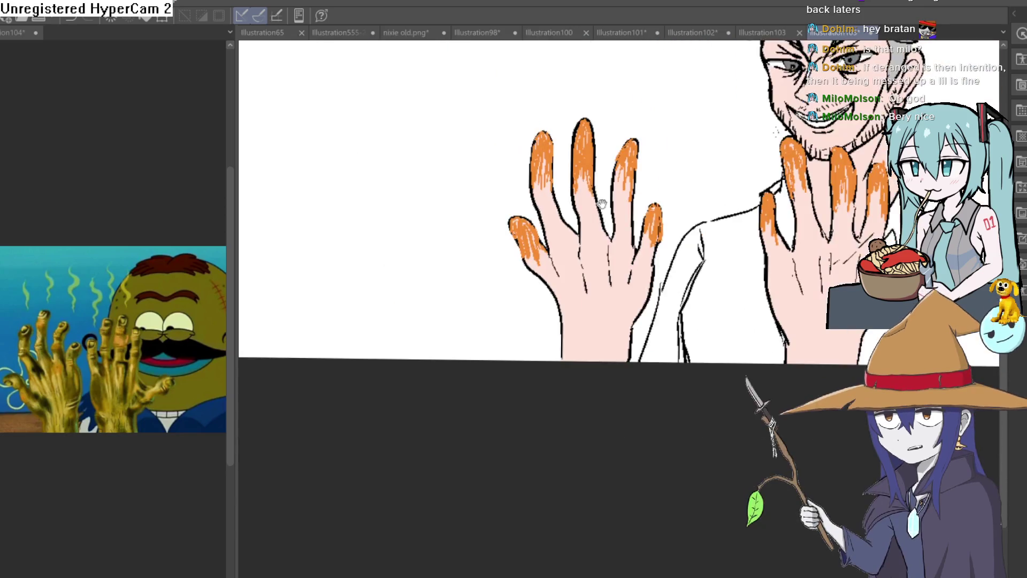
Zoom and pan to frame the face above the right hand's stained fingers
scroll(788, 205, up, 1)
scroll(788, 205, up, 3)
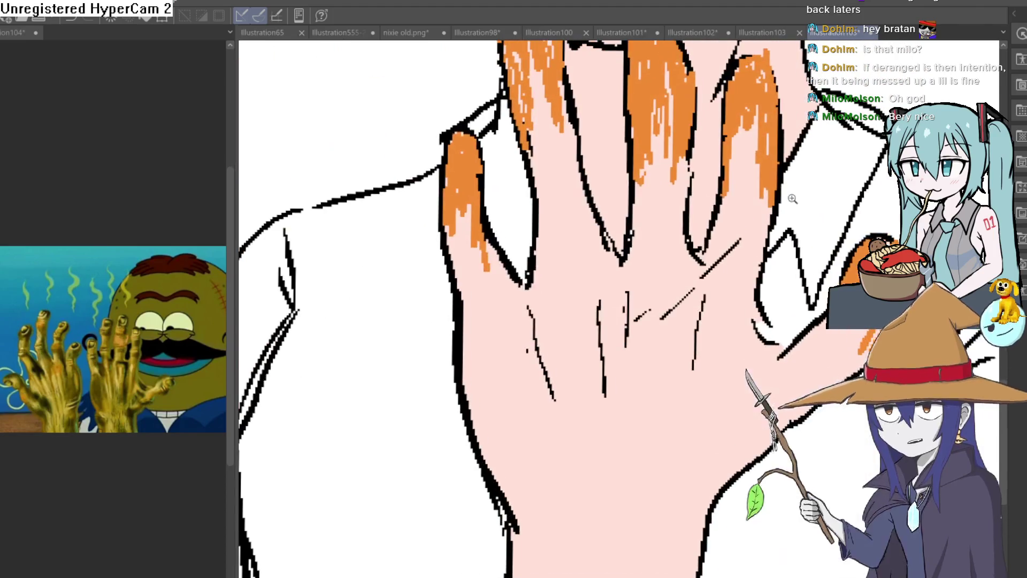
drag(558, 134, 567, 250)
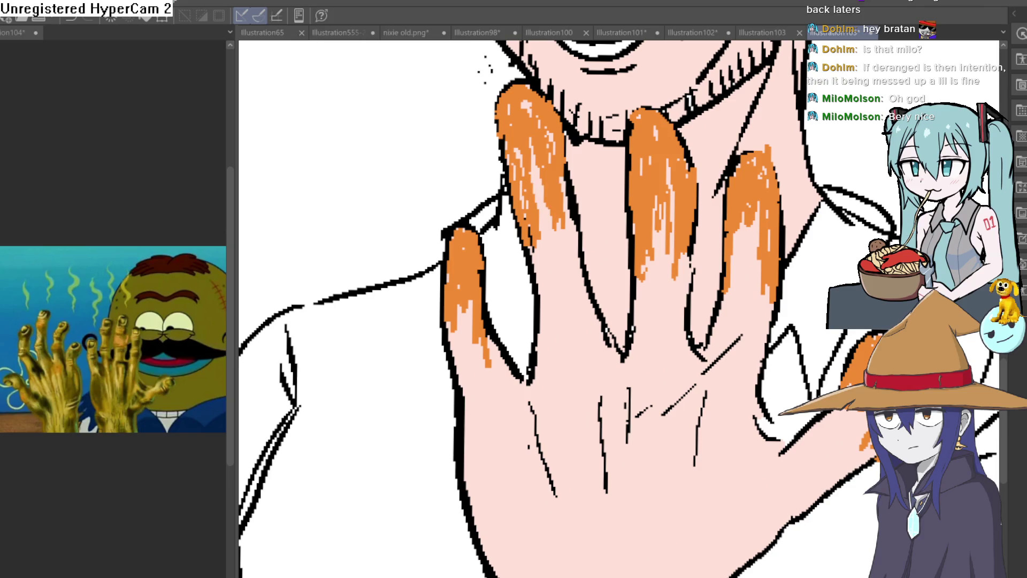
scroll(503, 125, up, 3)
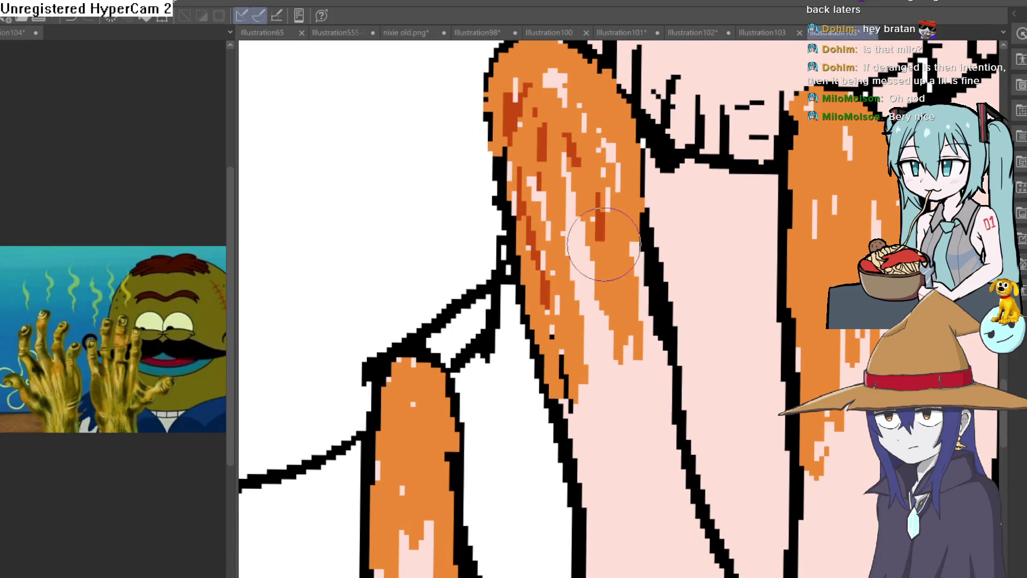
Shade one right-hand finger with dark orange strokes from its top downward
scroll(623, 283, up, 3)
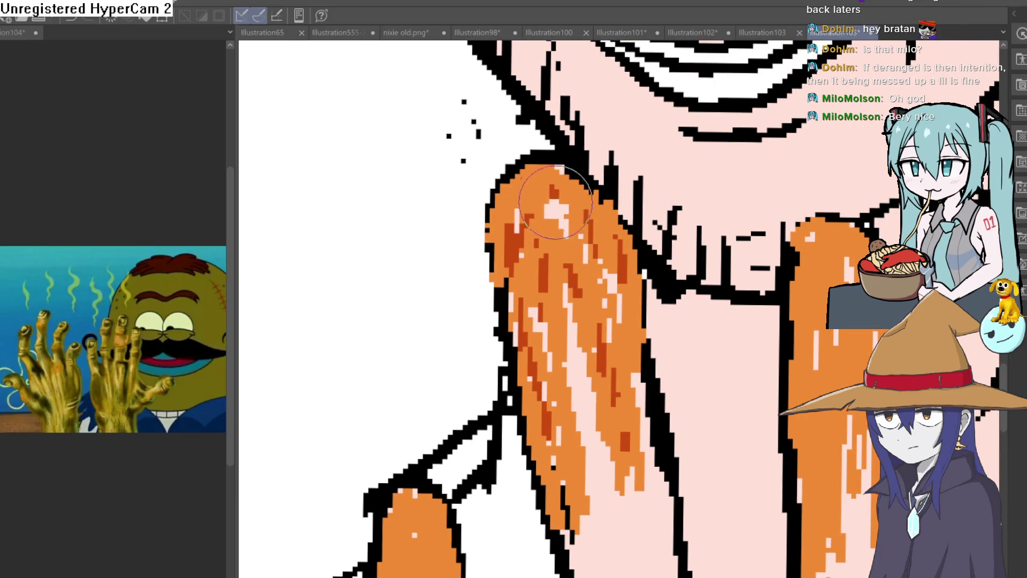
scroll(526, 199, down, 3)
scroll(526, 199, right, 3)
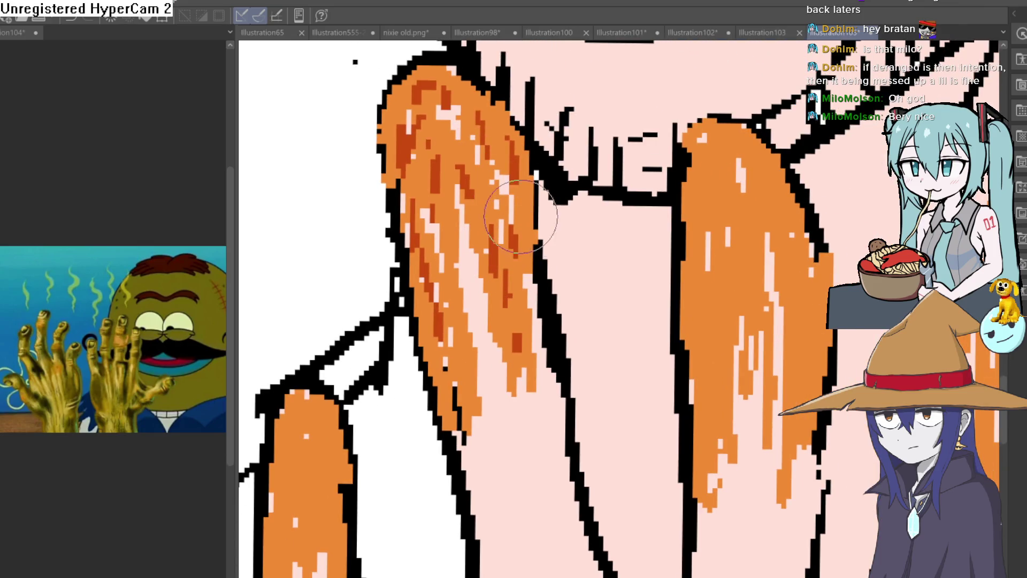
scroll(520, 217, right, 2)
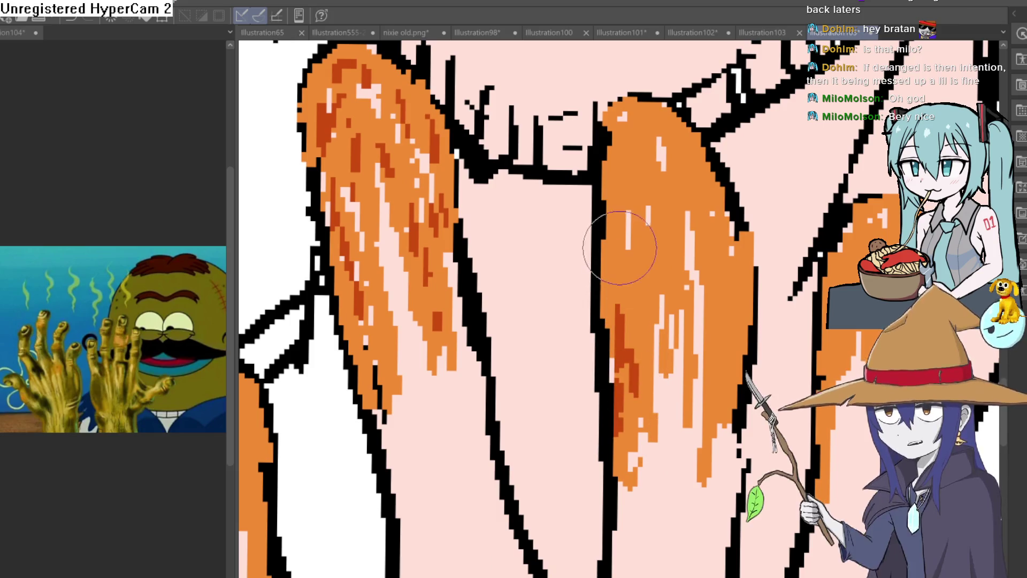
drag(620, 251, 600, 317)
drag(658, 203, 645, 190)
scroll(691, 198, up, 1)
scroll(690, 198, right, 1)
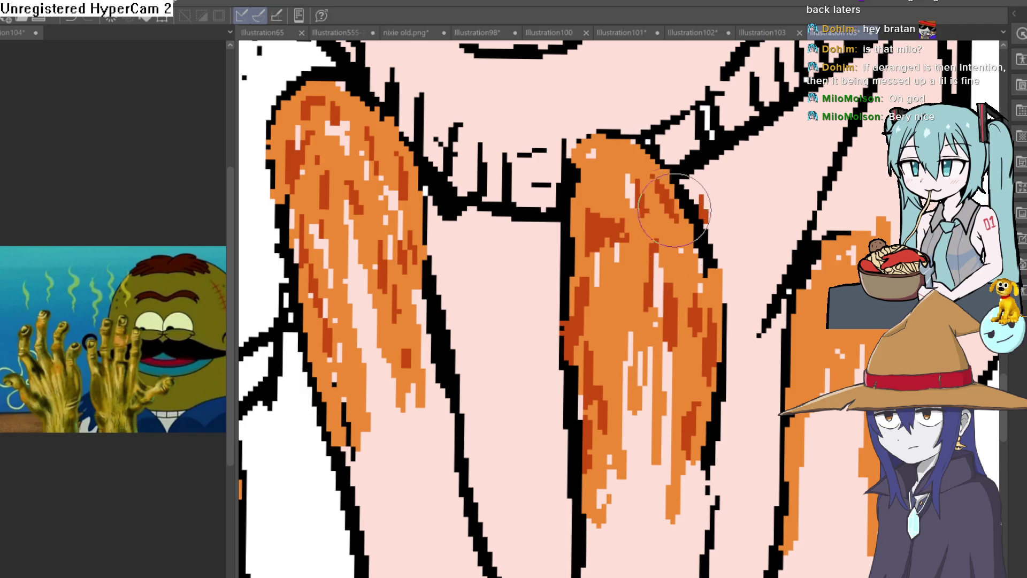
drag(672, 202, 663, 256)
drag(638, 198, 585, 120)
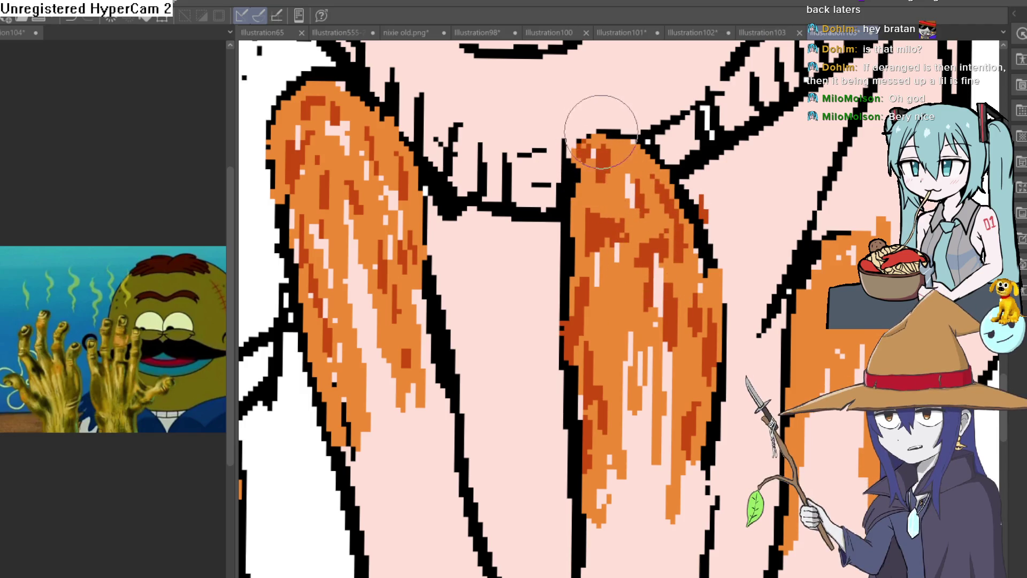
Add darker orange shading to the tops of the left-side fingers and down their length
scroll(662, 165, up, 2)
scroll(662, 165, left, 3)
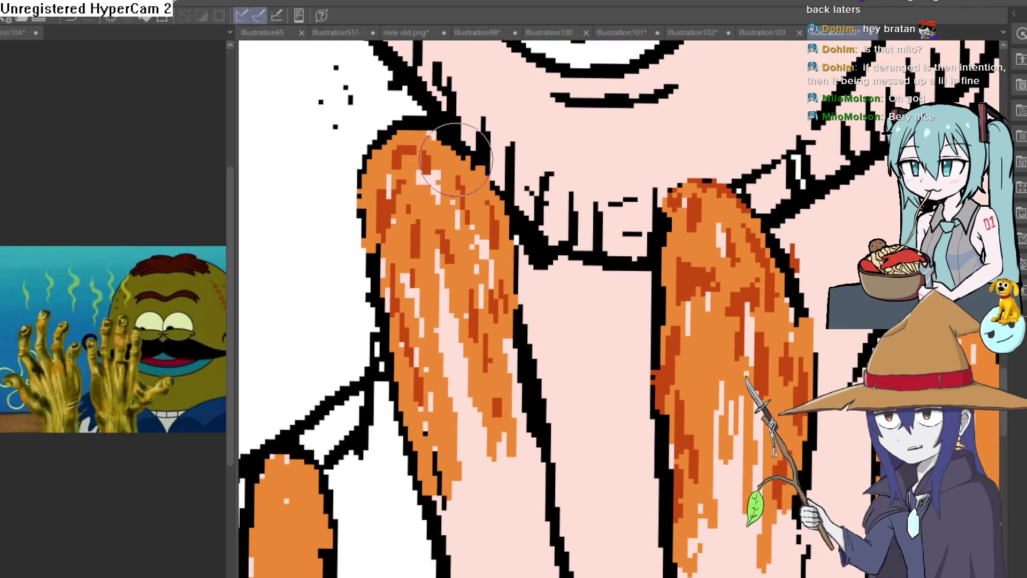
mouse_move(417, 117)
mouse_down()
mouse_move(355, 153)
mouse_move(348, 183)
mouse_move(367, 150)
mouse_move(445, 131)
mouse_up()
scroll(446, 131, down, 5)
scroll(446, 132, left, 3)
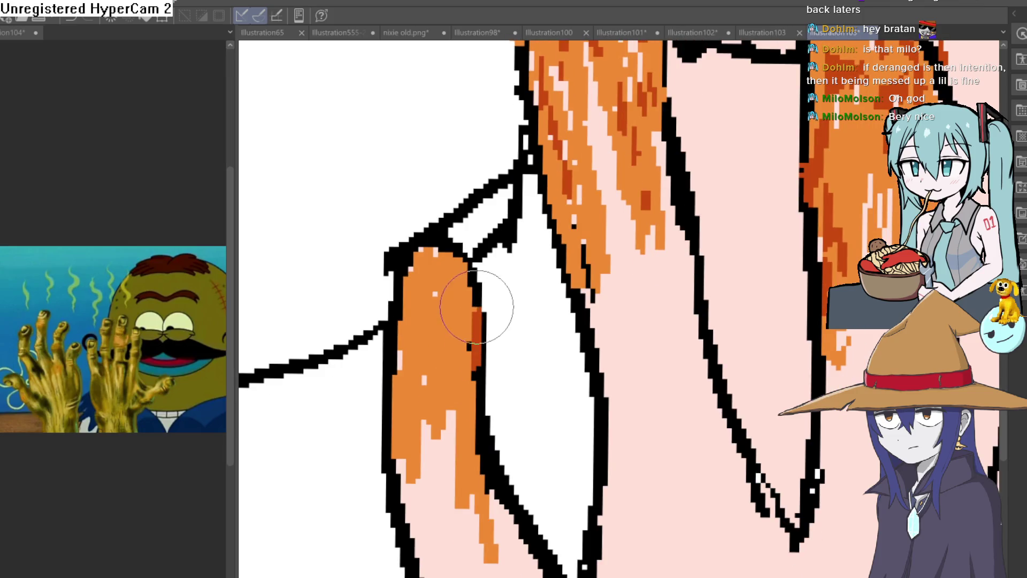
drag(452, 250, 404, 251)
mouse_move(396, 336)
mouse_down()
mouse_move(412, 284)
mouse_move(431, 268)
mouse_move(423, 342)
mouse_move(395, 421)
mouse_move(378, 340)
mouse_move(449, 367)
mouse_up()
Shade the left and right edges of another finger darker orange
scroll(568, 345, down, 5)
scroll(699, 189, up, 5)
drag(654, 279, 681, 159)
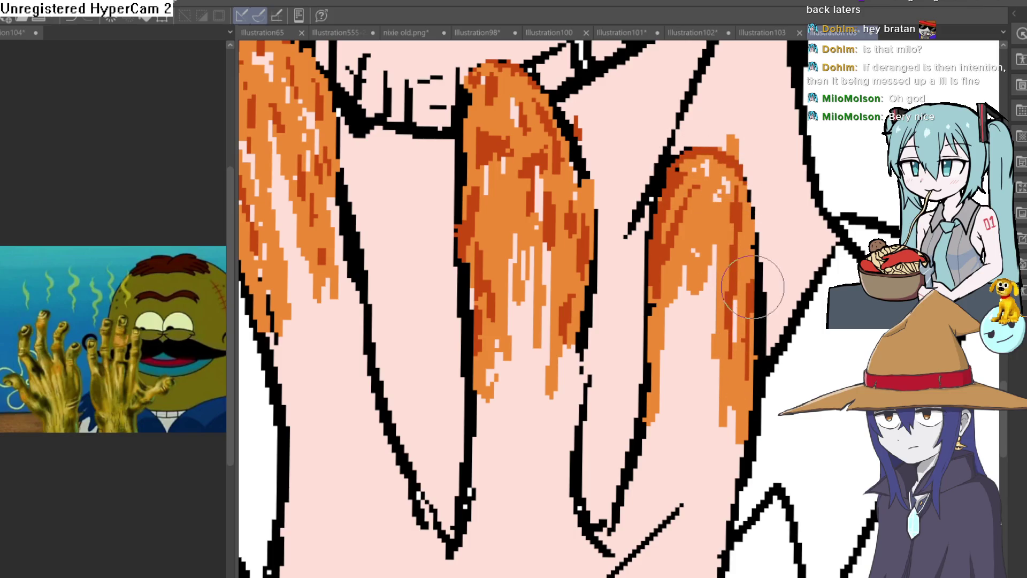
drag(753, 282, 753, 206)
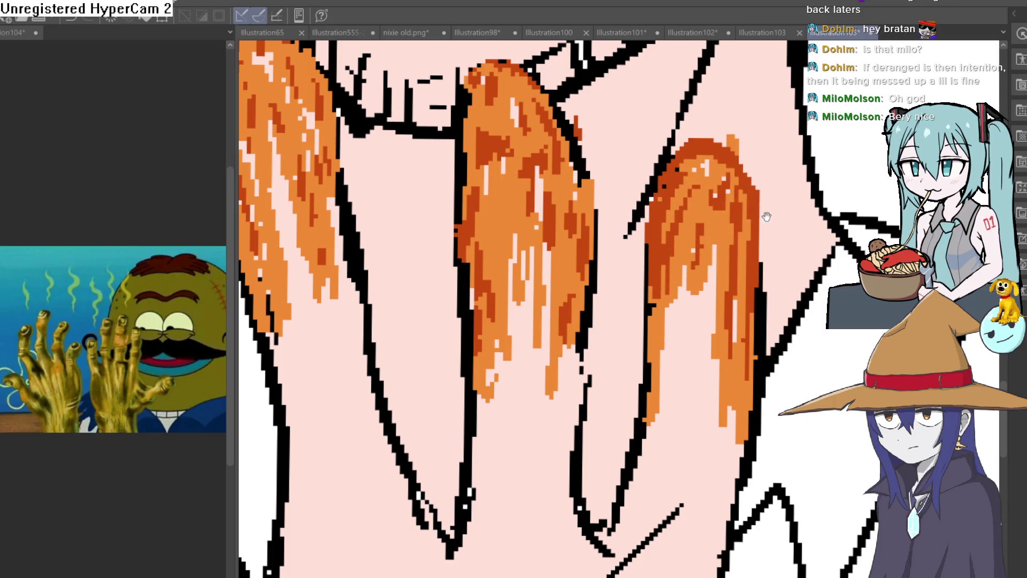
Cover the right-hand thumb tip with dark orange shading
drag(752, 213, 765, 21)
mouse_move(680, 270)
mouse_down()
mouse_move(728, 206)
mouse_move(710, 266)
mouse_move(741, 201)
mouse_move(790, 321)
mouse_move(690, 263)
mouse_move(649, 394)
mouse_move(676, 333)
mouse_up()
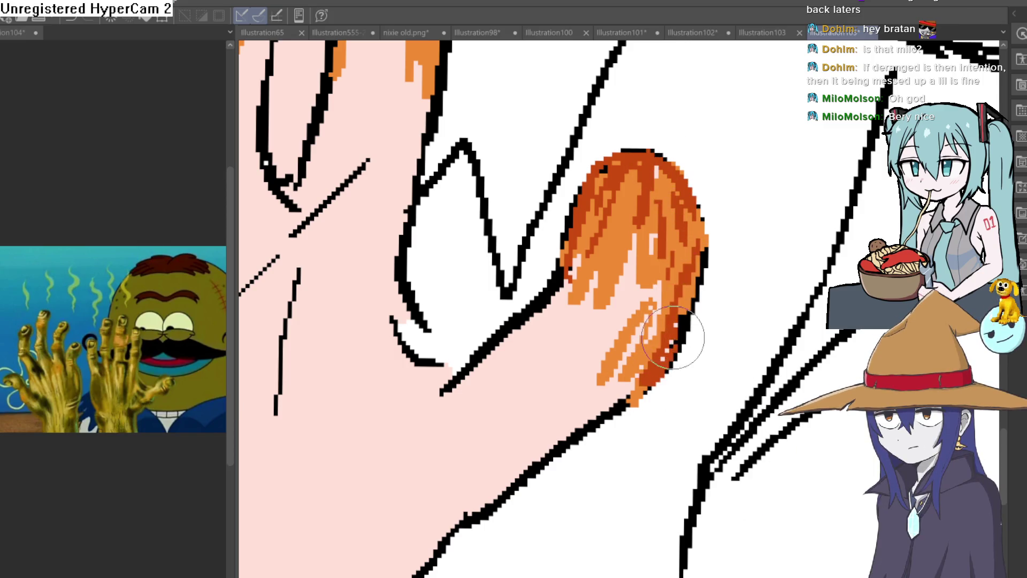
drag(644, 243, 615, 228)
drag(589, 319, 624, 246)
scroll(663, 178, down, 10)
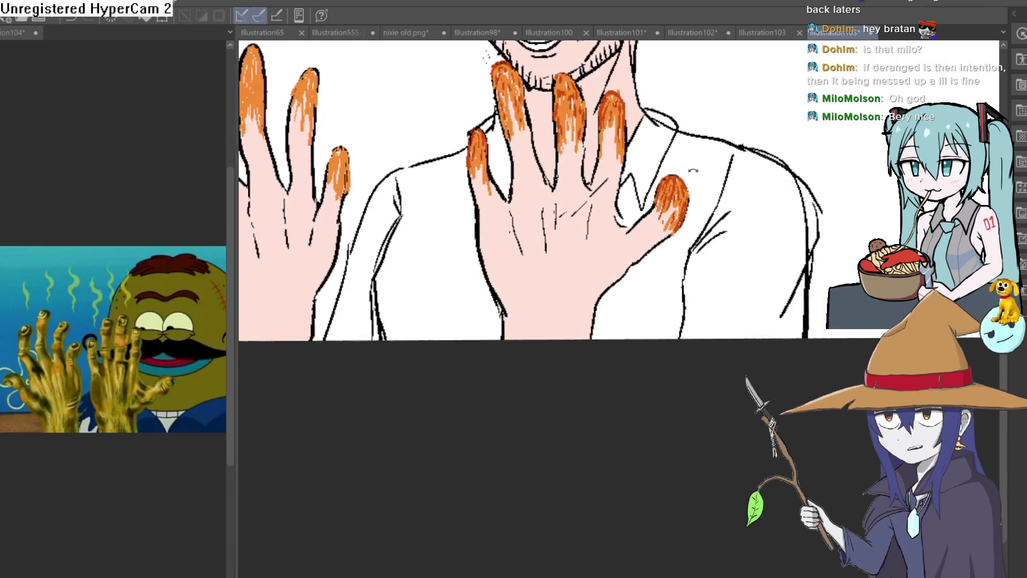
Shade the first left-hand fingertip and its edges with dark orange streaks
scroll(561, 214, up, 5)
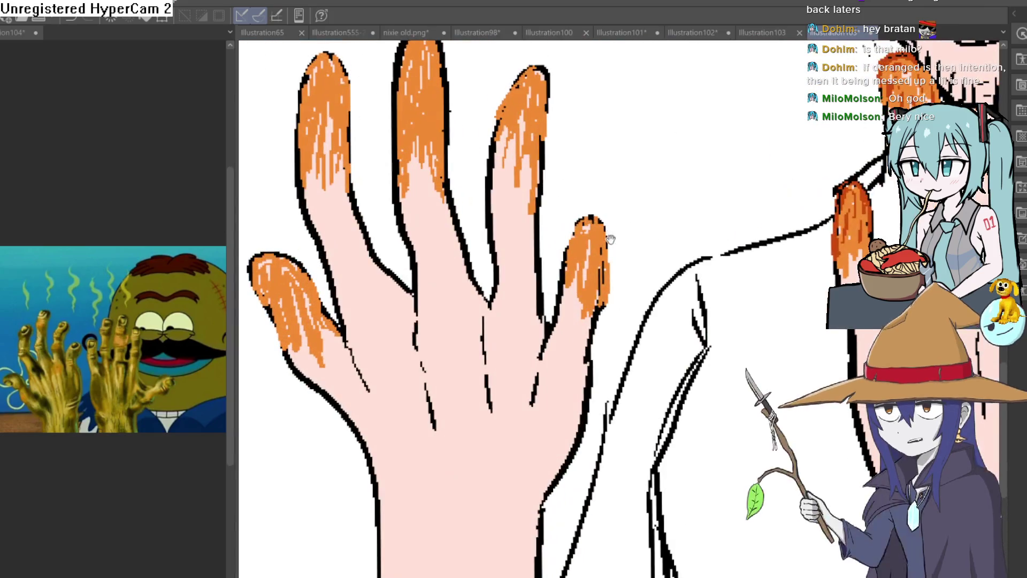
scroll(637, 356, up, 4)
mouse_move(599, 329)
mouse_down()
mouse_move(573, 458)
mouse_move(582, 270)
mouse_up()
mouse_move(544, 335)
mouse_down()
mouse_move(527, 218)
mouse_move(592, 166)
mouse_move(594, 193)
mouse_move(636, 209)
mouse_move(713, 521)
mouse_up()
mouse_move(528, 301)
mouse_down()
mouse_move(516, 203)
mouse_move(482, 304)
mouse_up()
mouse_move(541, 110)
mouse_down()
mouse_move(519, 227)
mouse_move(470, 133)
mouse_move(374, 264)
mouse_move(419, 281)
mouse_move(460, 396)
mouse_move(477, 315)
mouse_up()
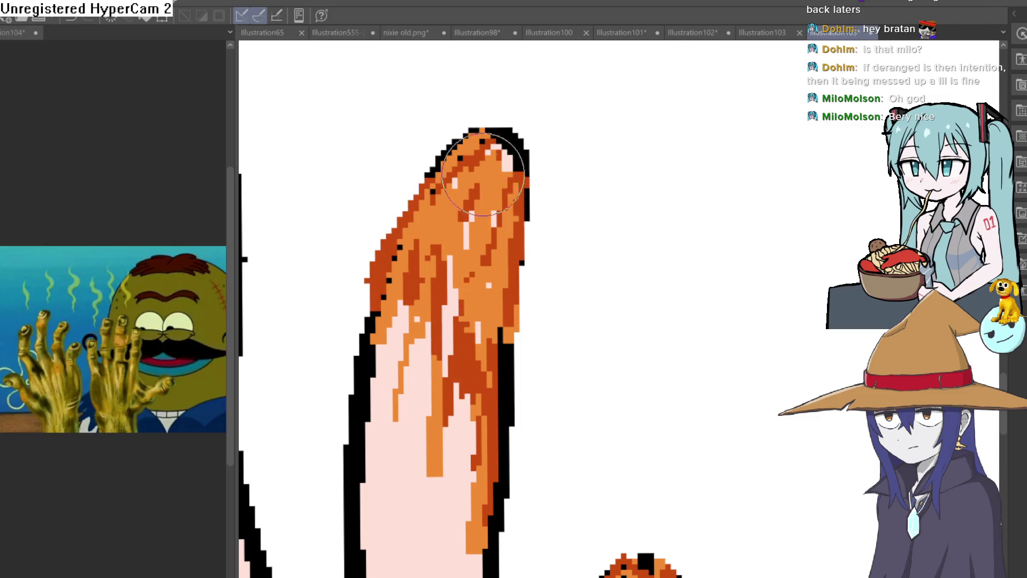
Paint dark orange streaks down the middle finger and over its tip
drag(424, 172, 735, 91)
mouse_move(493, 218)
mouse_down()
mouse_move(508, 423)
mouse_move(535, 225)
mouse_up()
mouse_move(536, 175)
mouse_down()
mouse_move(516, 137)
mouse_move(471, 209)
mouse_move(419, 355)
mouse_move(408, 298)
mouse_move(479, 171)
mouse_up()
drag(485, 132, 463, 298)
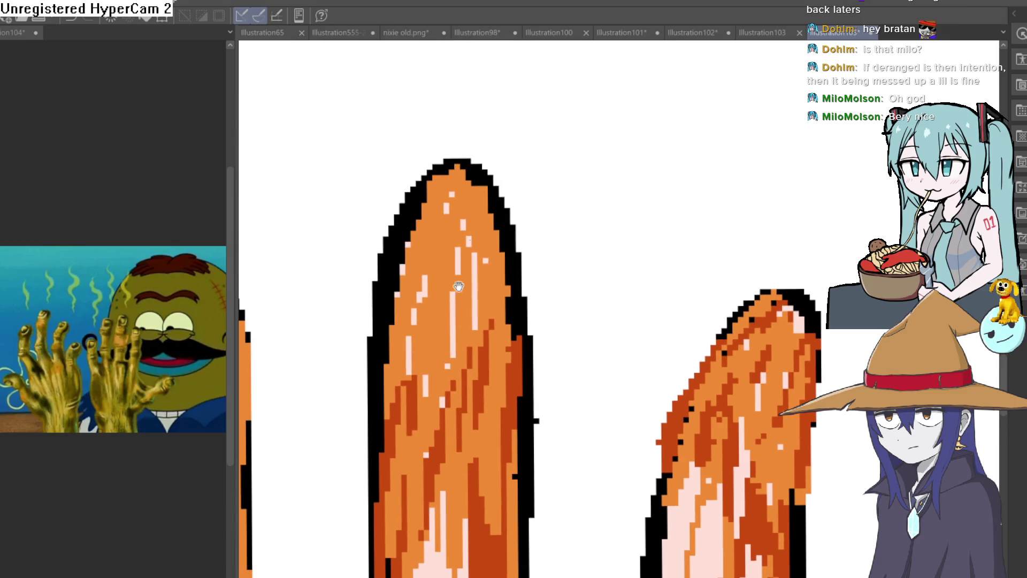
drag(392, 349, 403, 244)
drag(458, 195, 498, 245)
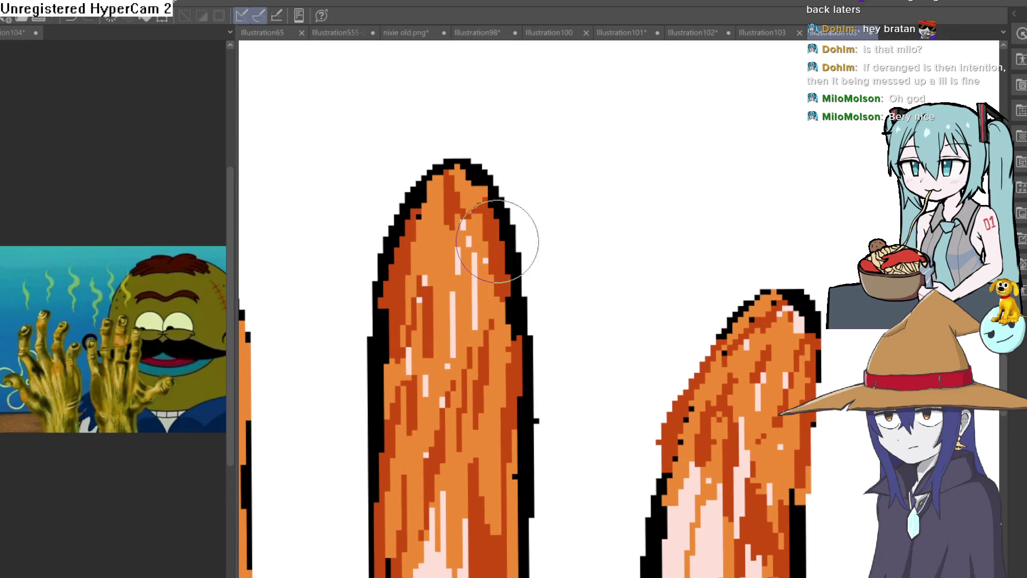
drag(482, 184, 464, 180)
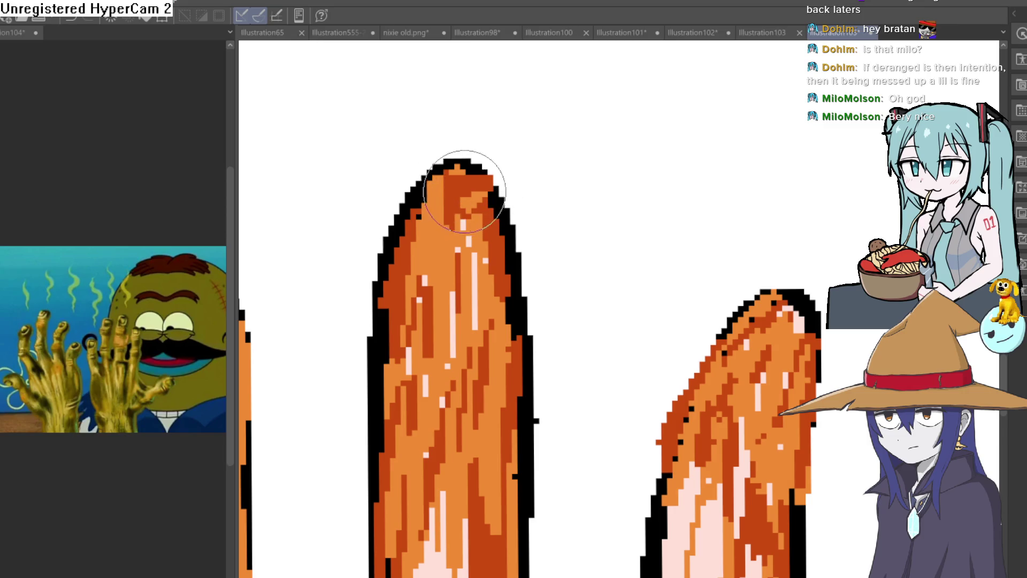
Shade the neighbouring fingertip's left edge, top and right side dark orange
drag(374, 271, 451, 243)
mouse_move(530, 131)
mouse_down()
mouse_move(481, 172)
mouse_move(451, 501)
mouse_move(498, 439)
mouse_move(546, 466)
mouse_move(574, 399)
mouse_up()
mouse_move(526, 170)
mouse_down()
mouse_move(584, 161)
mouse_move(576, 266)
mouse_up()
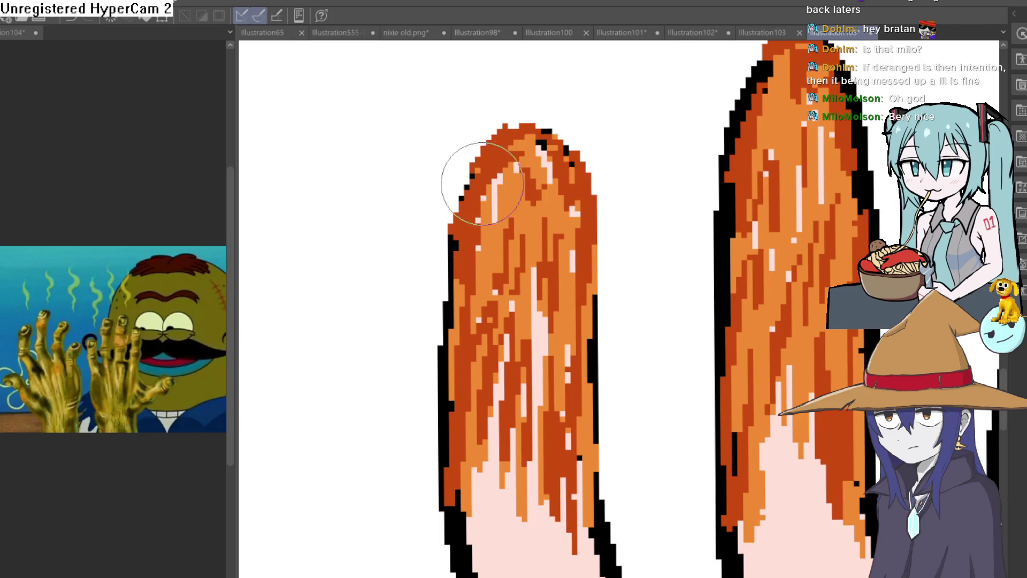
scroll(509, 300, down, 5)
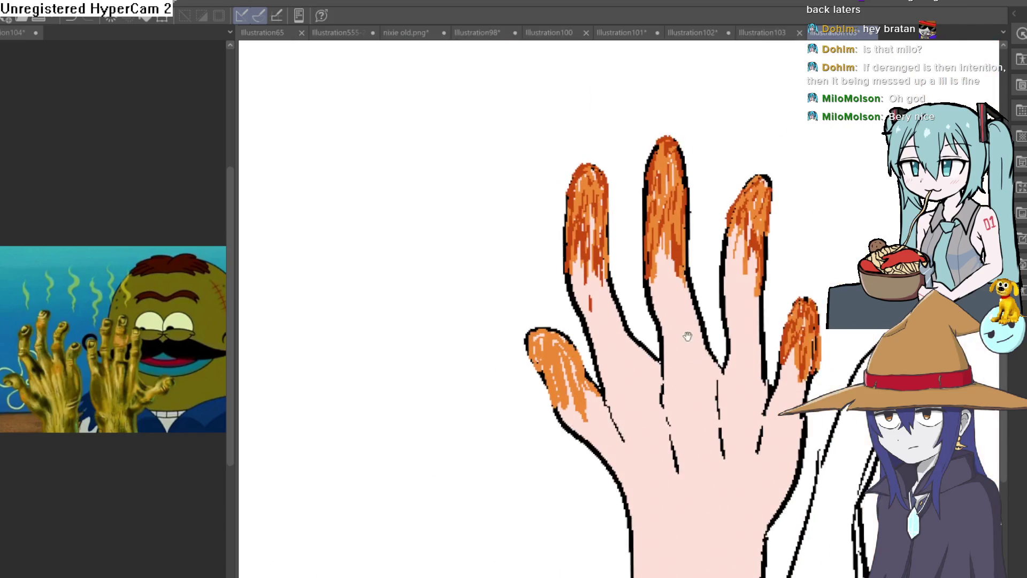
scroll(680, 331, down, 3)
scroll(691, 300, up, 1)
scroll(695, 306, up, 1)
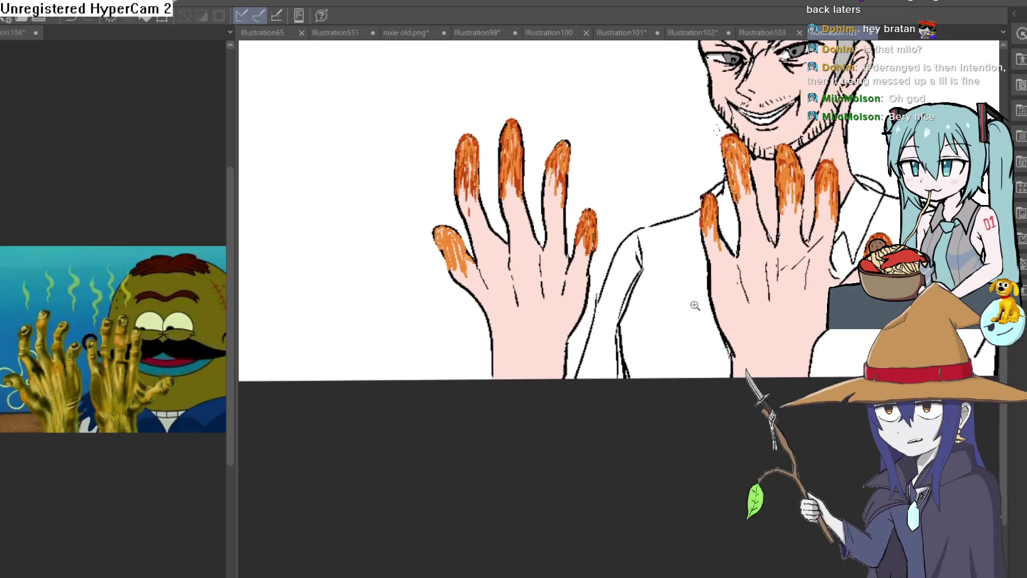
scroll(672, 294, up, 1)
drag(558, 273, 548, 263)
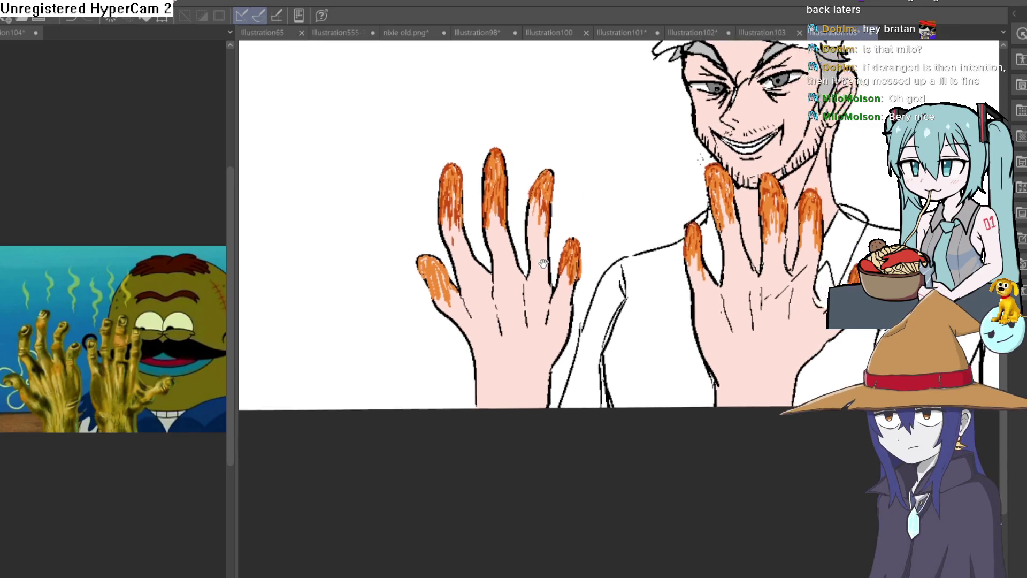
scroll(548, 264, down, 2)
scroll(532, 355, up, 1)
scroll(477, 266, up, 1)
scroll(430, 373, up, 1)
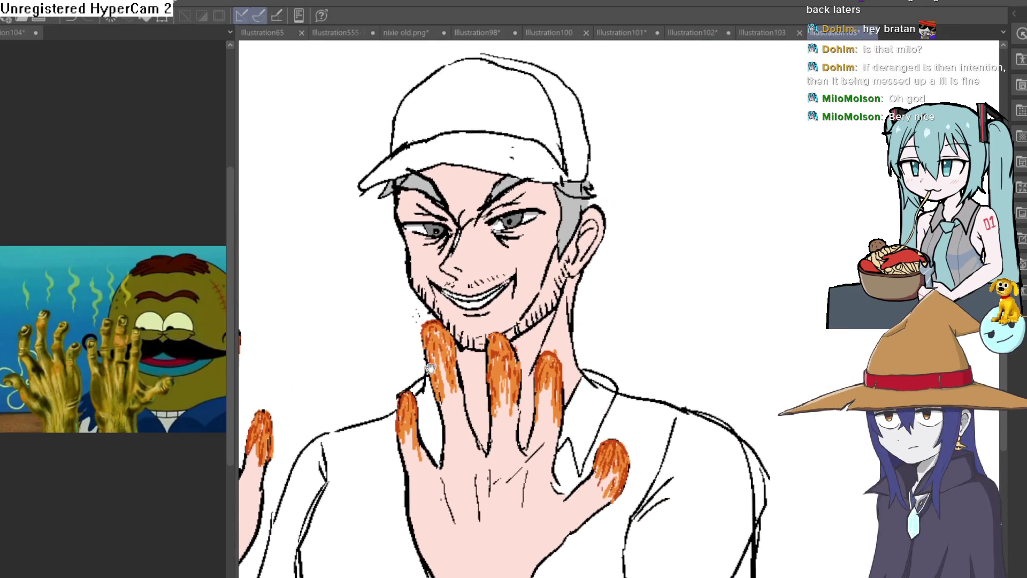
scroll(429, 373, up, 3)
mouse_move(530, 289)
mouse_down()
mouse_move(531, 403)
mouse_move(560, 426)
mouse_move(664, 258)
mouse_move(701, 94)
mouse_move(485, 222)
mouse_move(458, 418)
mouse_move(444, 401)
mouse_up()
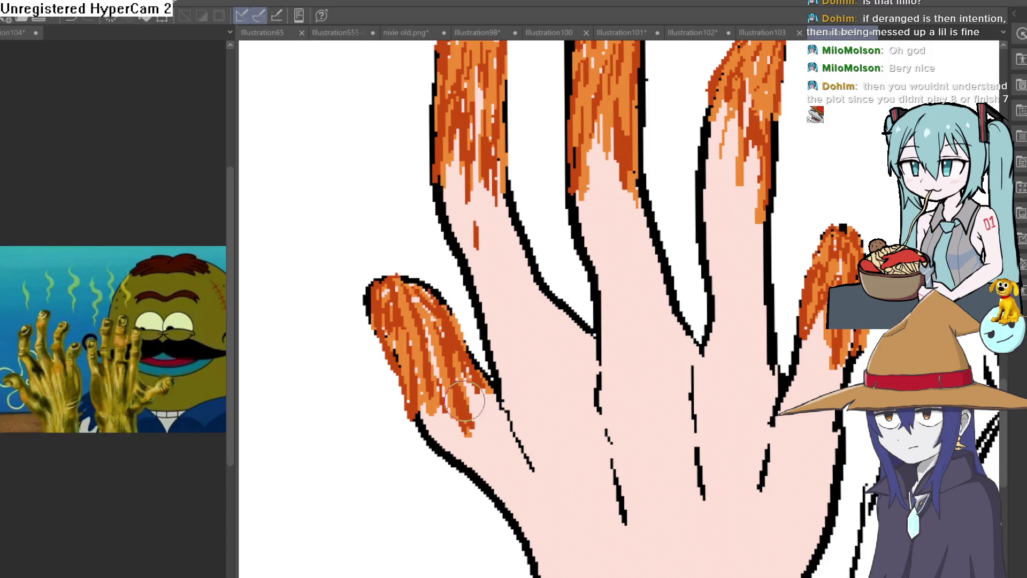
scroll(447, 395, down, 5)
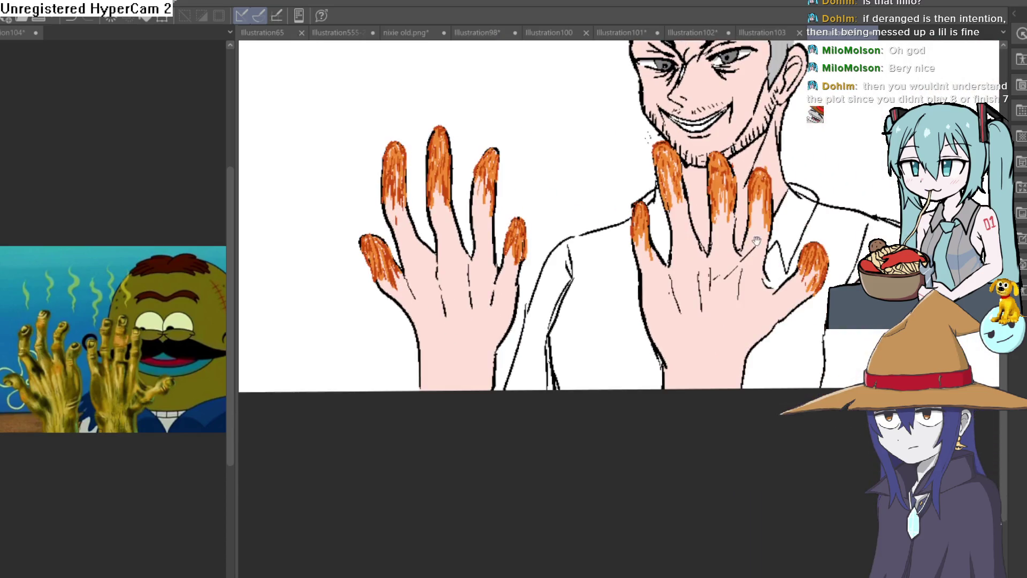
scroll(786, 284, up, 2)
mouse_move(787, 284)
mouse_down()
mouse_move(641, 355)
mouse_move(663, 380)
mouse_move(660, 354)
mouse_up()
scroll(642, 354, up, 4)
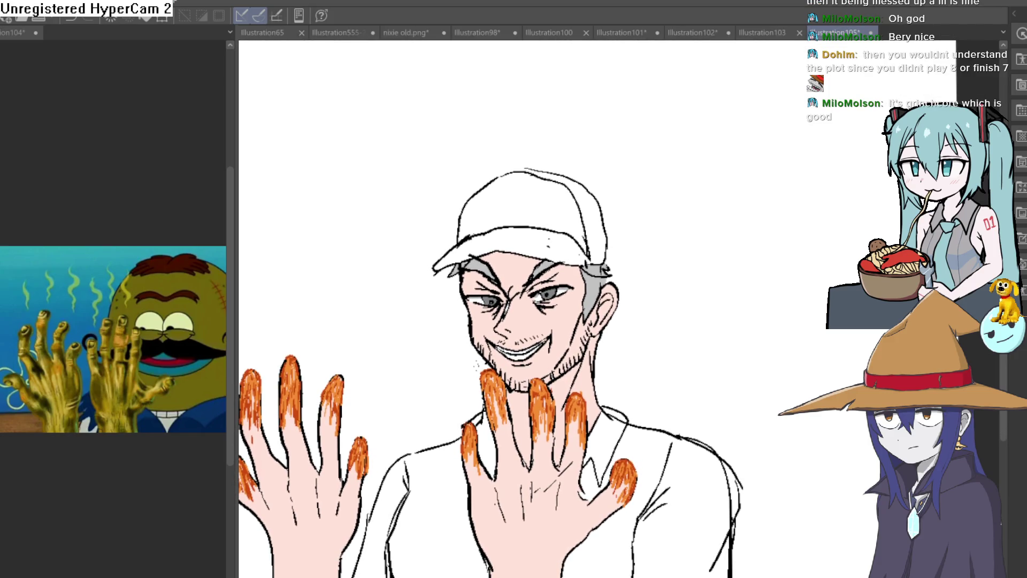
drag(565, 266, 545, 275)
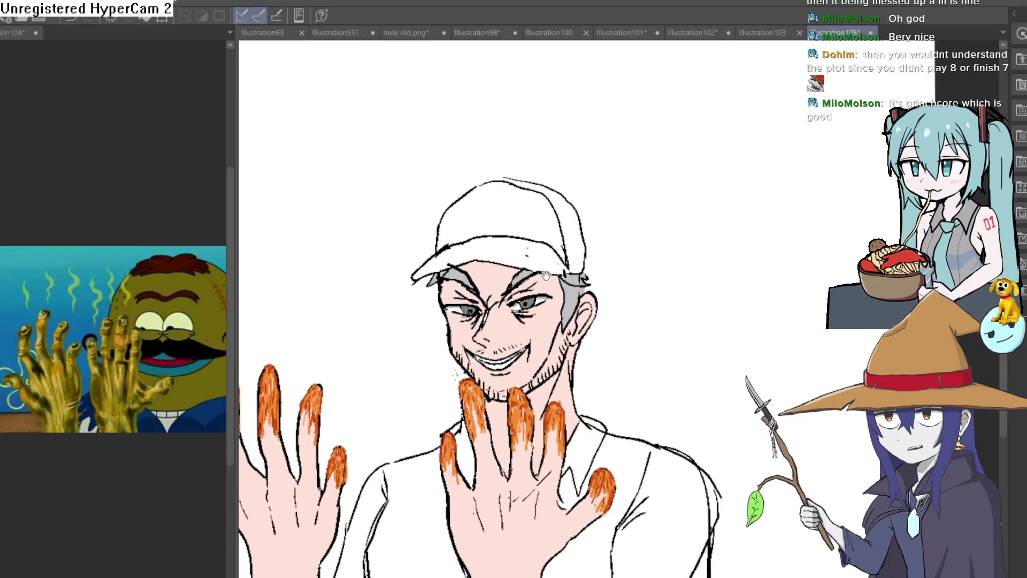
Rotate, tilt and zoom the view to inspect the eyes and the capped head
scroll(529, 267, up, 3)
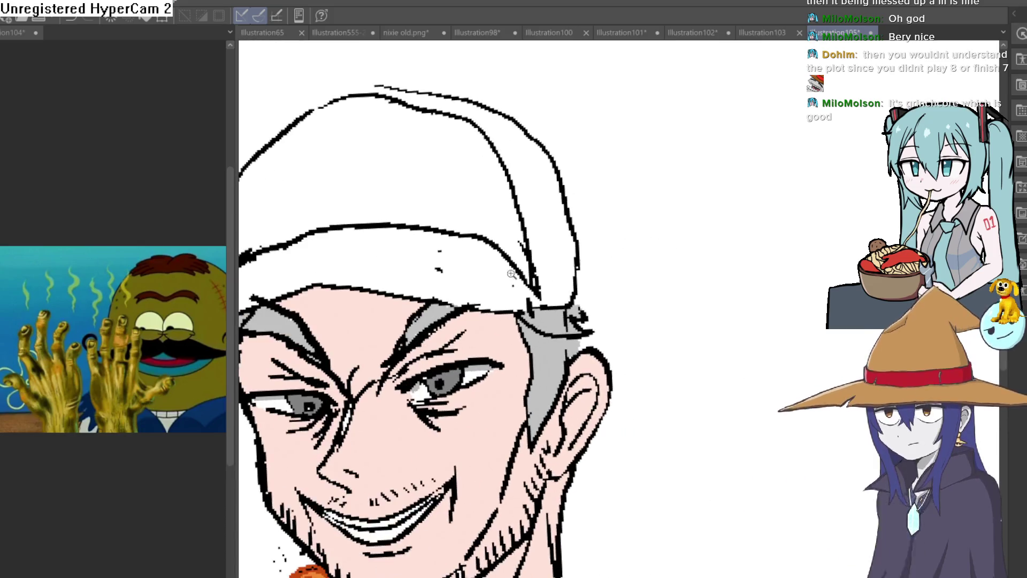
scroll(523, 264, up, 3)
scroll(570, 260, down, 5)
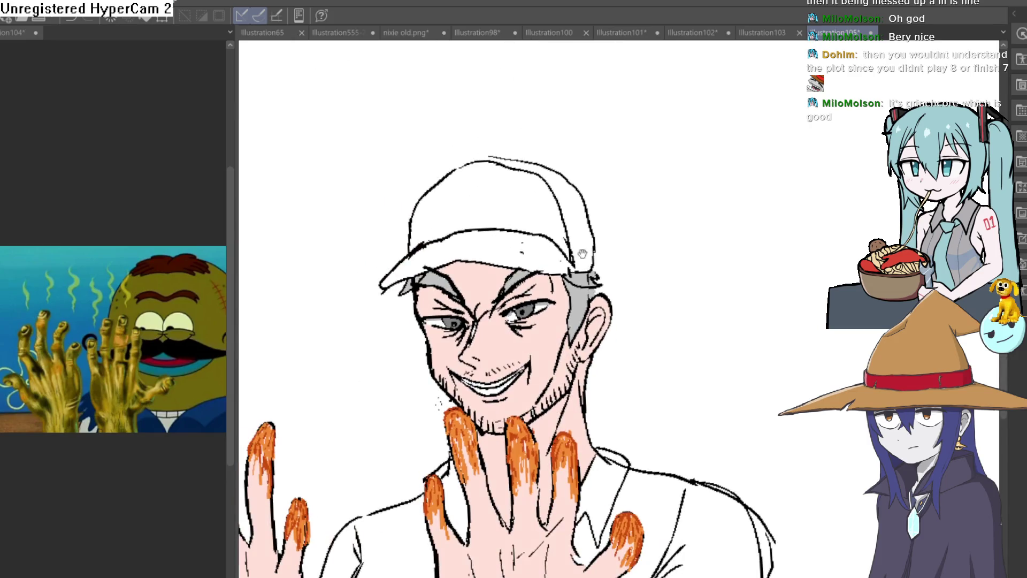
scroll(578, 262, up, 5)
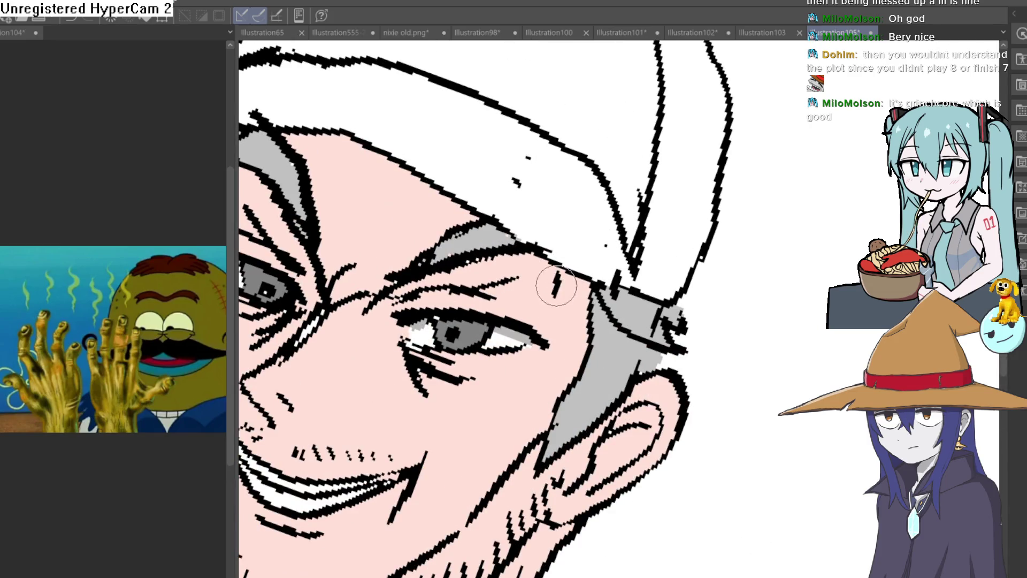
scroll(554, 289, down, 5)
scroll(554, 289, up, 6)
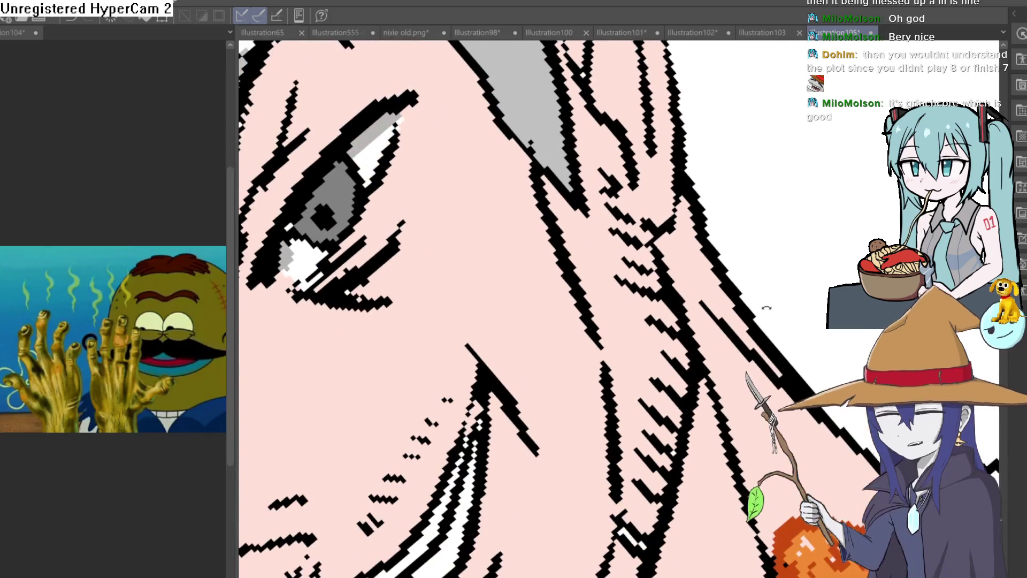
scroll(773, 313, down, 3)
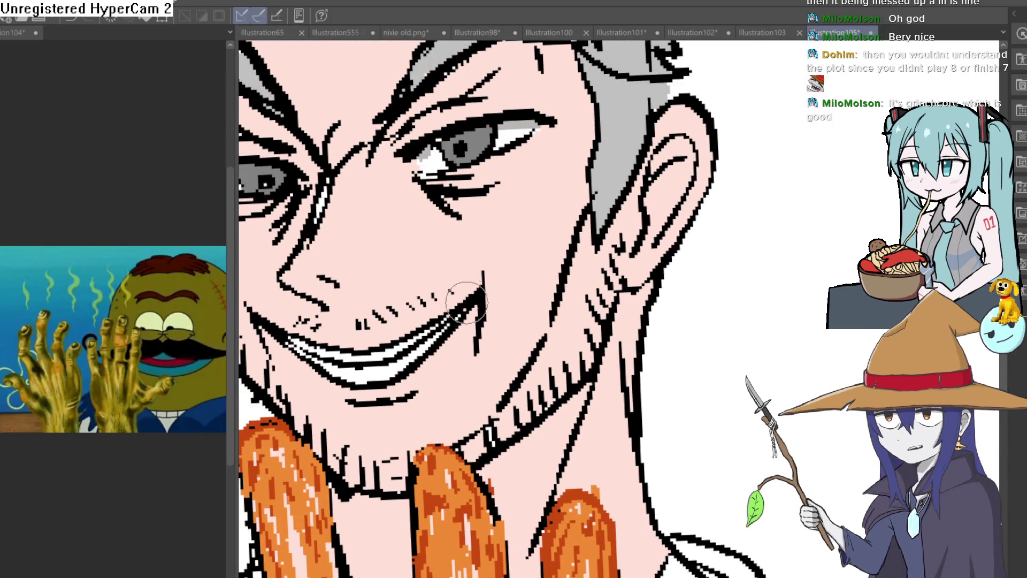
mouse_move(468, 300)
mouse_down()
mouse_move(459, 461)
mouse_move(564, 218)
mouse_up()
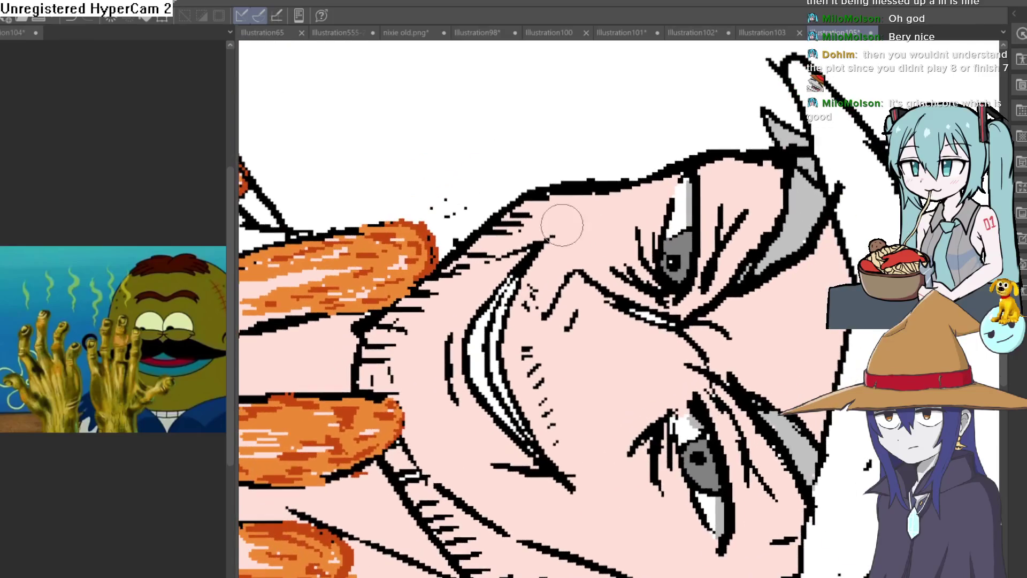
key(ctrl+0)
scroll(567, 311, down, 2)
drag(760, 303, 756, 284)
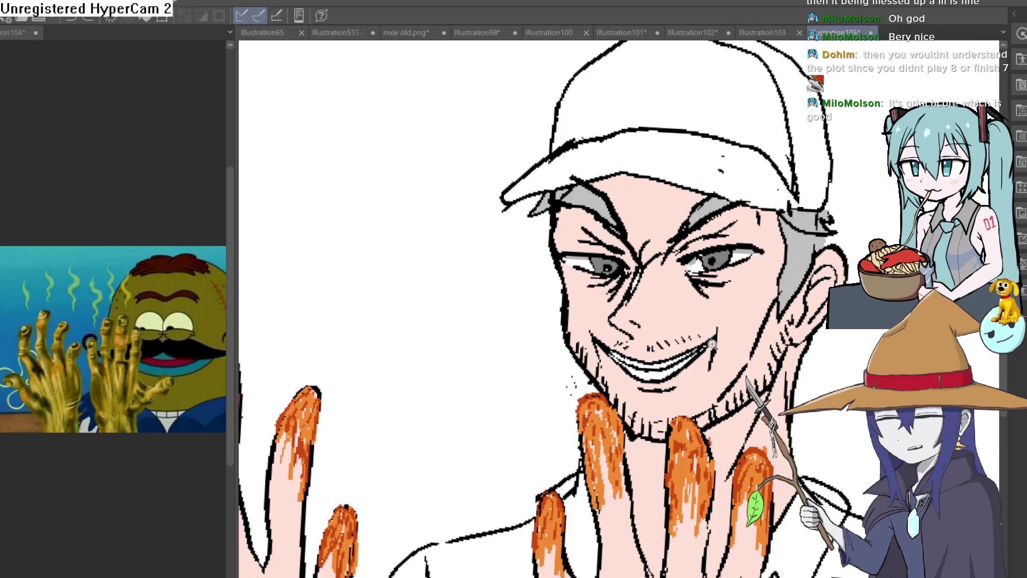
scroll(685, 356, up, 3)
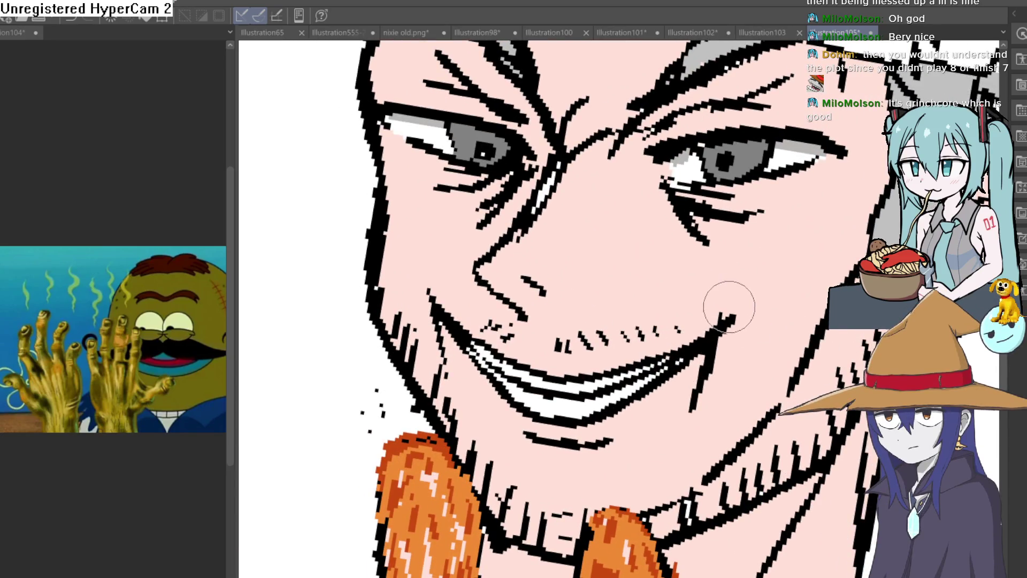
scroll(701, 384, down, 3)
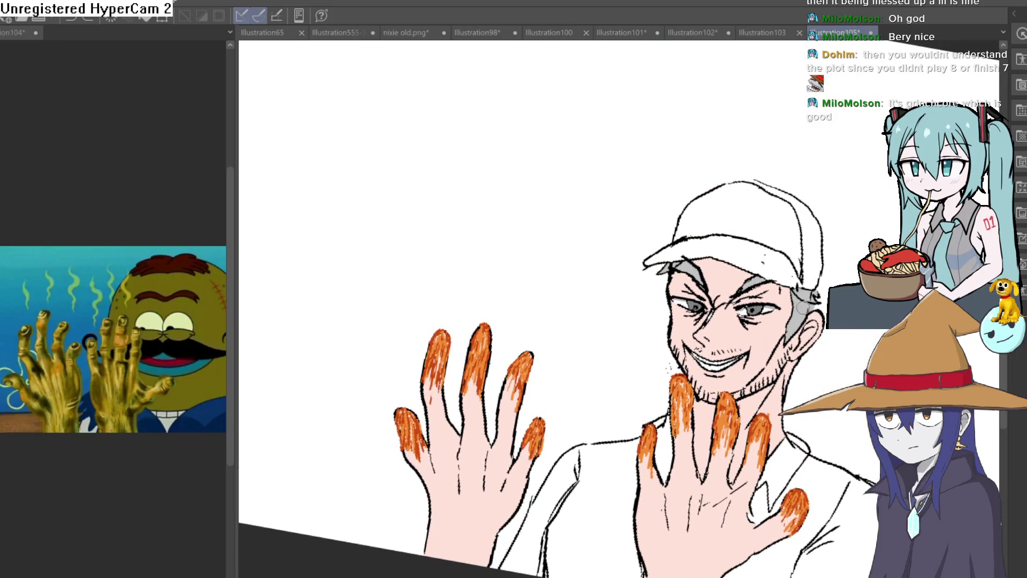
scroll(802, 310, down, 2)
drag(802, 311, 714, 262)
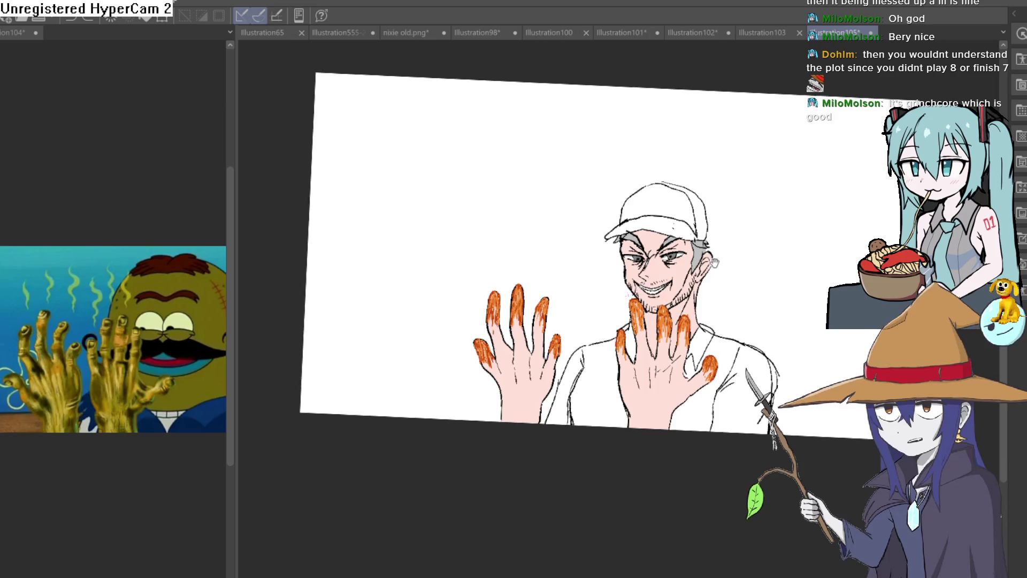
scroll(668, 273, up, 2)
scroll(681, 263, up, 5)
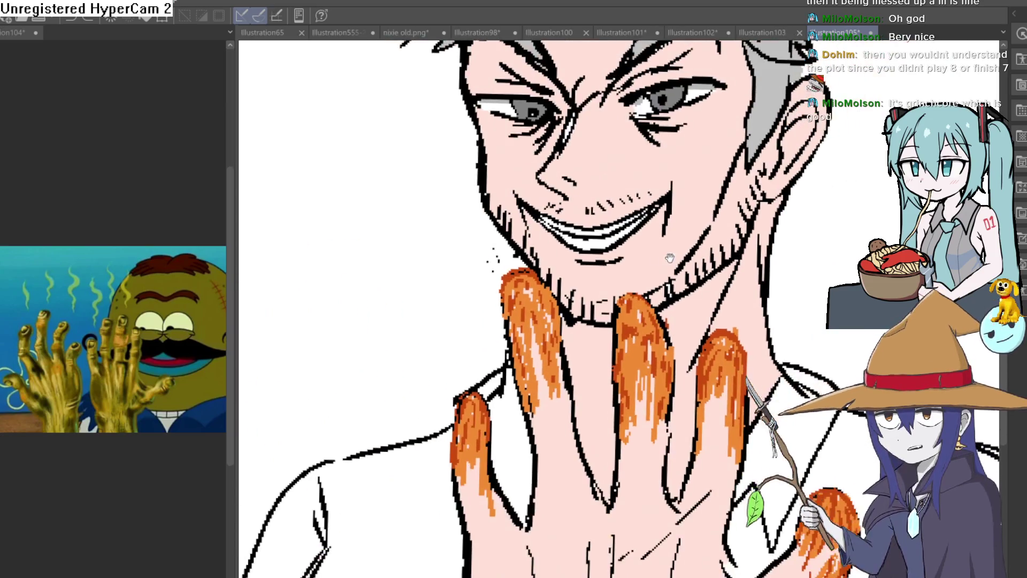
drag(669, 259, 630, 384)
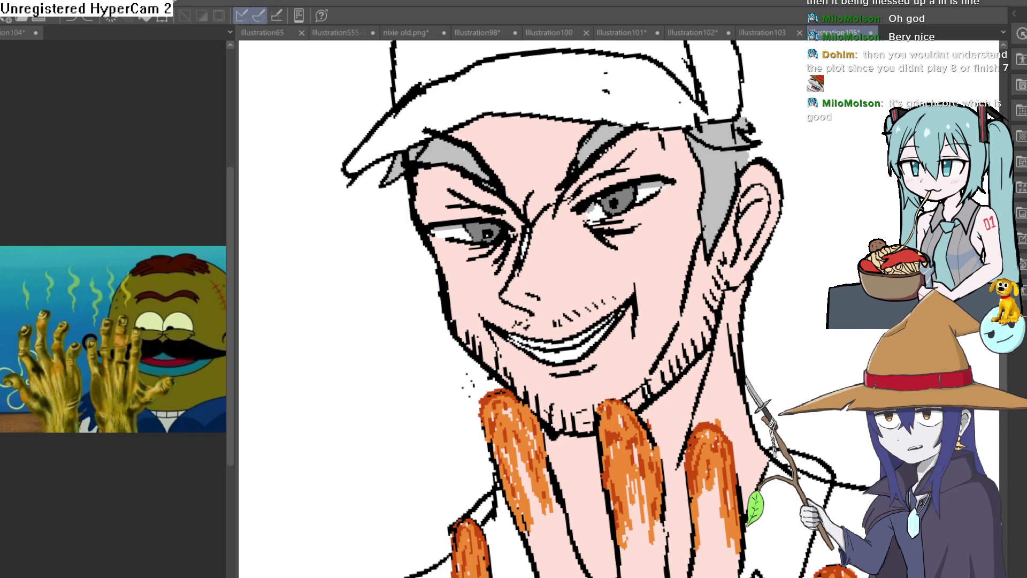
Rotate the view and mirror it horizontally to check the drawing's balance
scroll(649, 234, down, 3)
mouse_move(649, 234)
mouse_down()
mouse_move(707, 313)
mouse_move(733, 214)
mouse_move(750, 204)
mouse_move(741, 231)
mouse_move(679, 239)
mouse_move(648, 224)
mouse_move(832, 186)
mouse_up()
scroll(719, 246, down, 3)
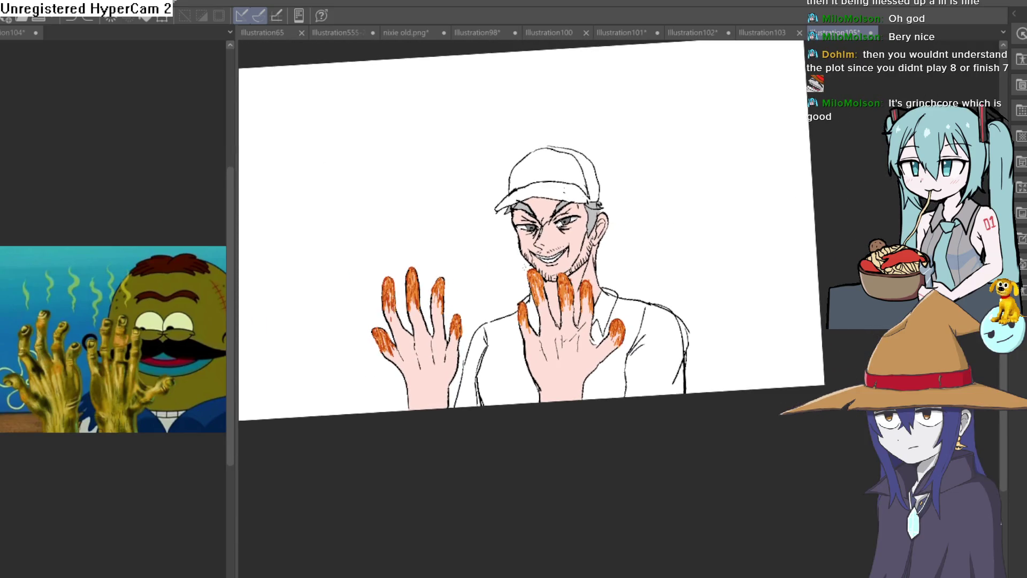
scroll(593, 321, up, 5)
scroll(535, 241, down, 5)
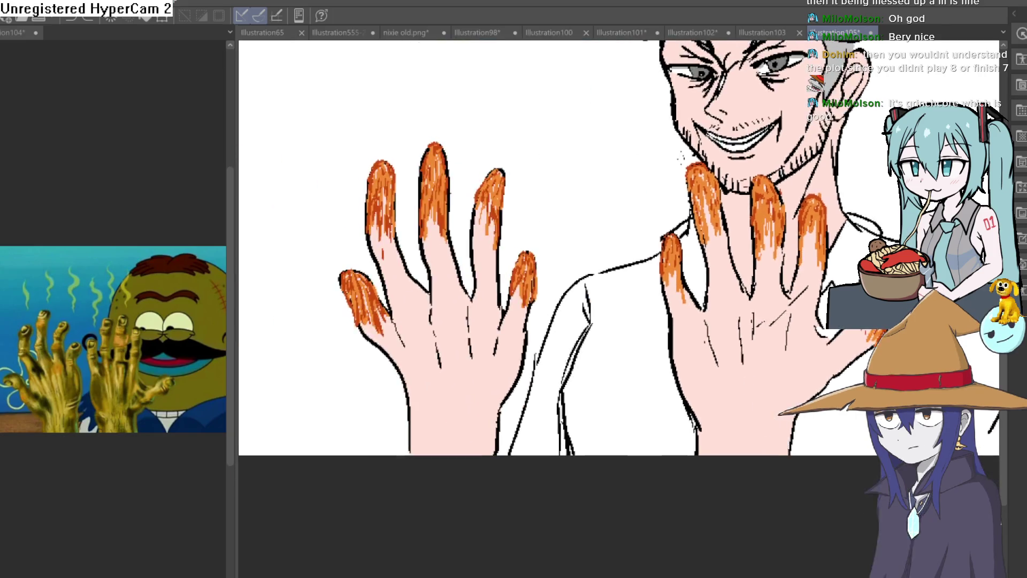
key(h)
key(h)
key(h)
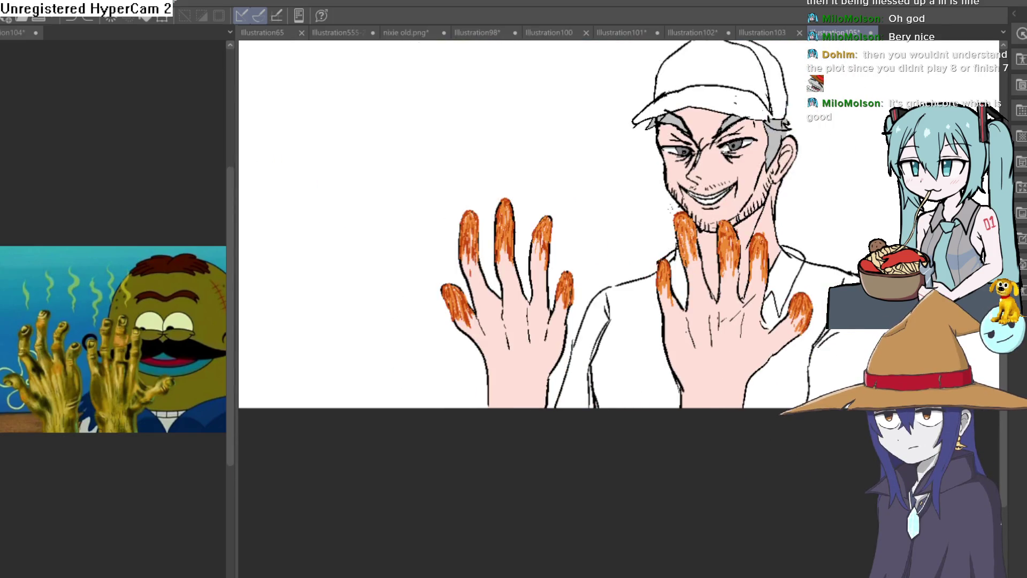
scroll(729, 220, up, 3)
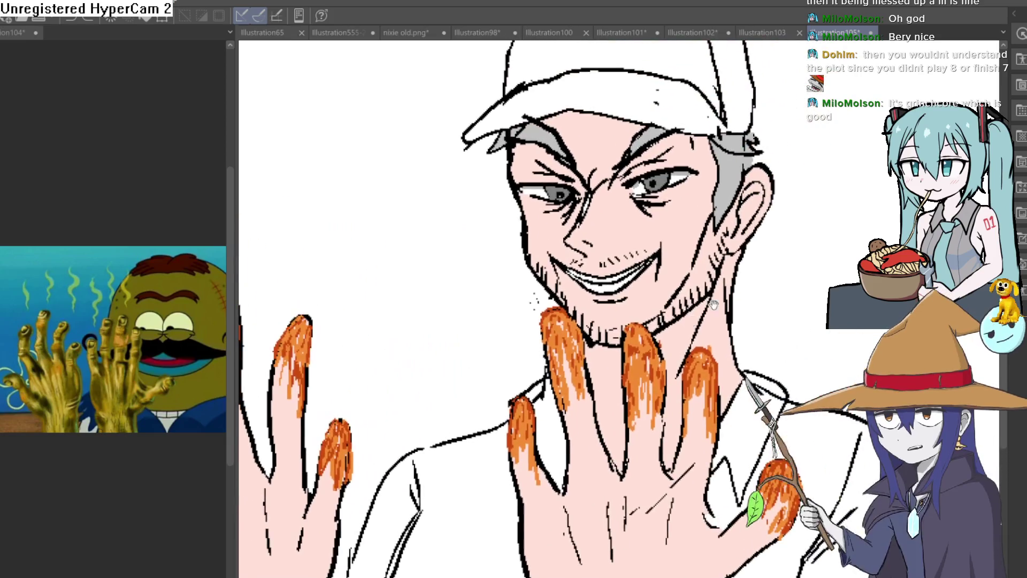
scroll(740, 236, down, 1)
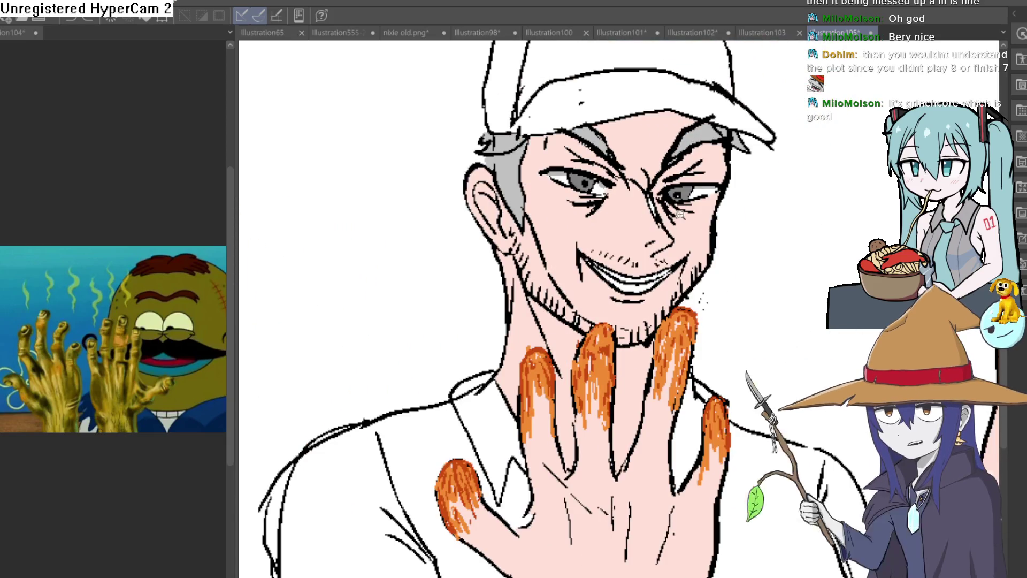
scroll(755, 236, up, 5)
scroll(756, 236, down, 5)
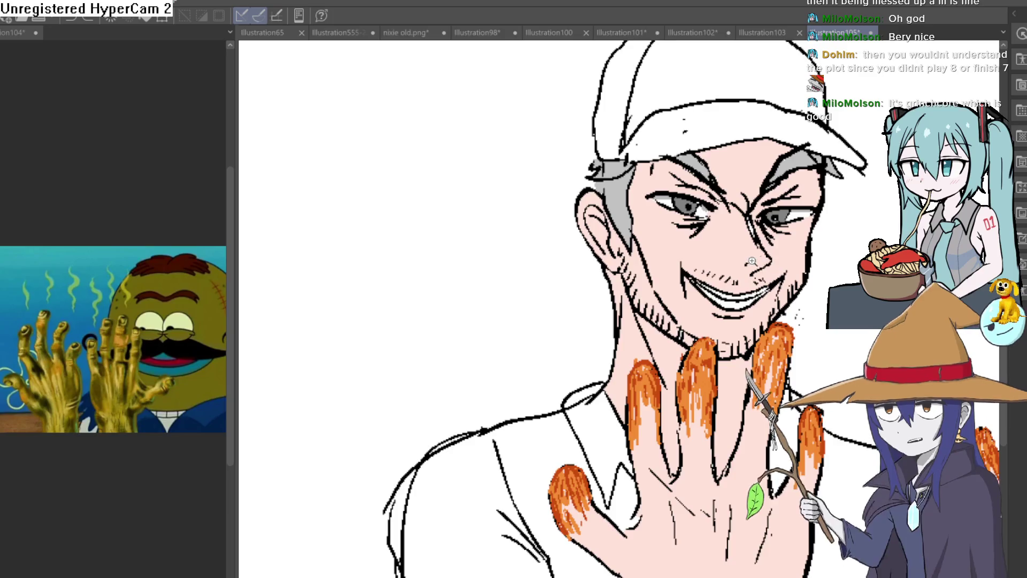
scroll(747, 276, down, 2)
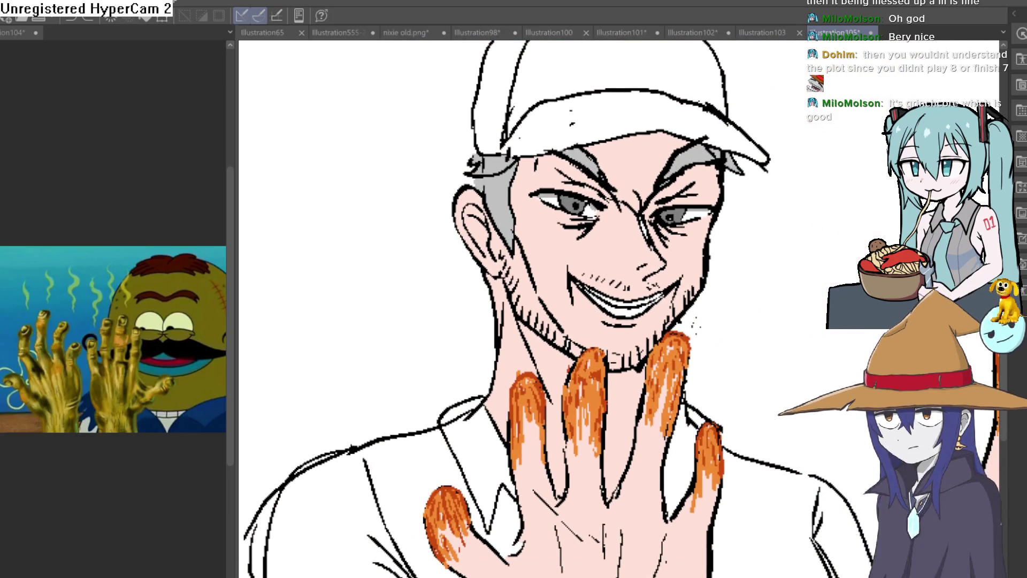
scroll(748, 276, down, 2)
scroll(748, 276, up, 2)
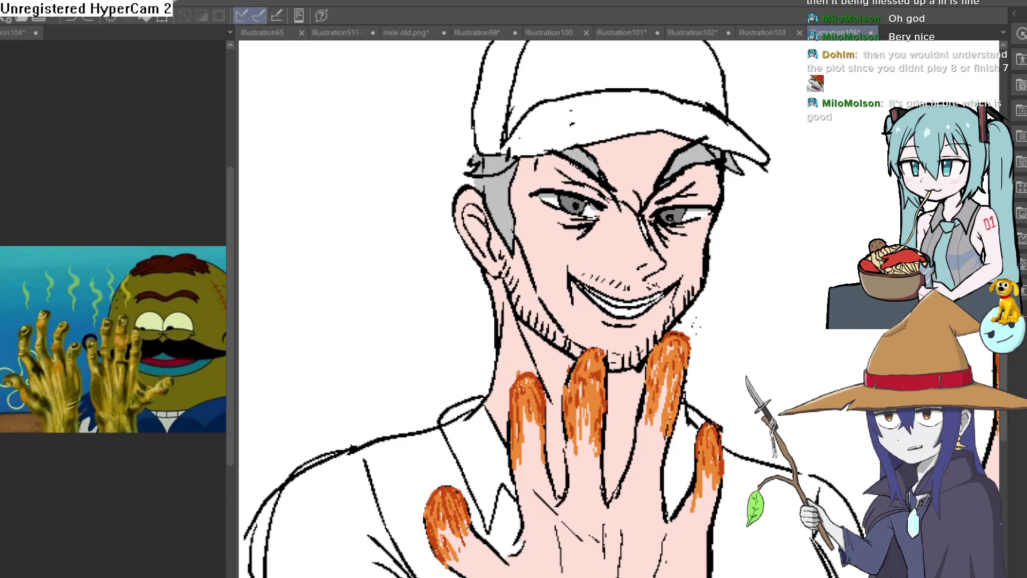
scroll(577, 245, up, 5)
scroll(577, 244, up, 1)
scroll(585, 310, up, 3)
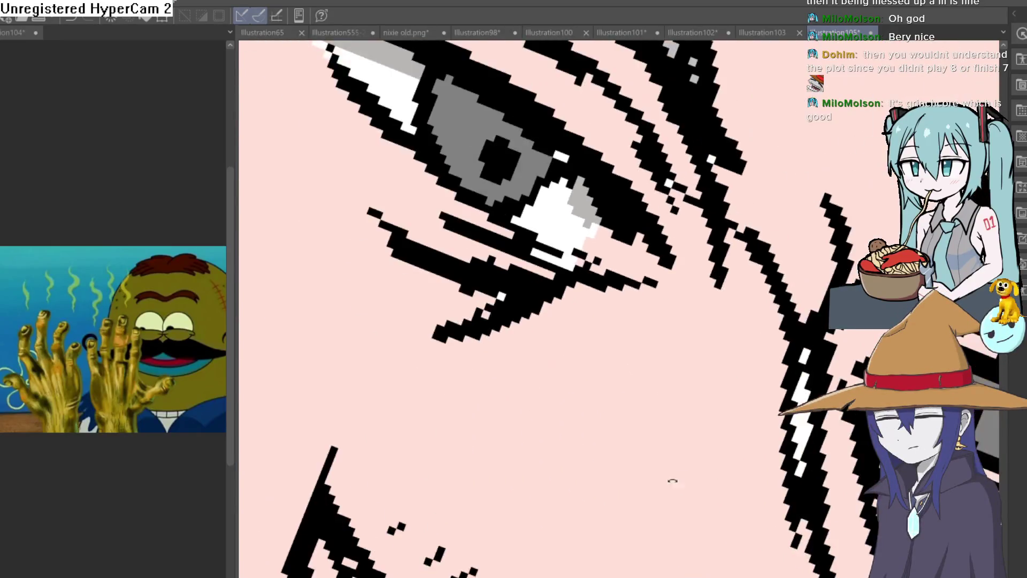
Add two black ink lines beside the eye
drag(661, 487, 711, 332)
mouse_move(759, 268)
mouse_down()
mouse_move(711, 340)
mouse_move(603, 360)
mouse_move(570, 385)
mouse_up()
scroll(726, 299, down, 6)
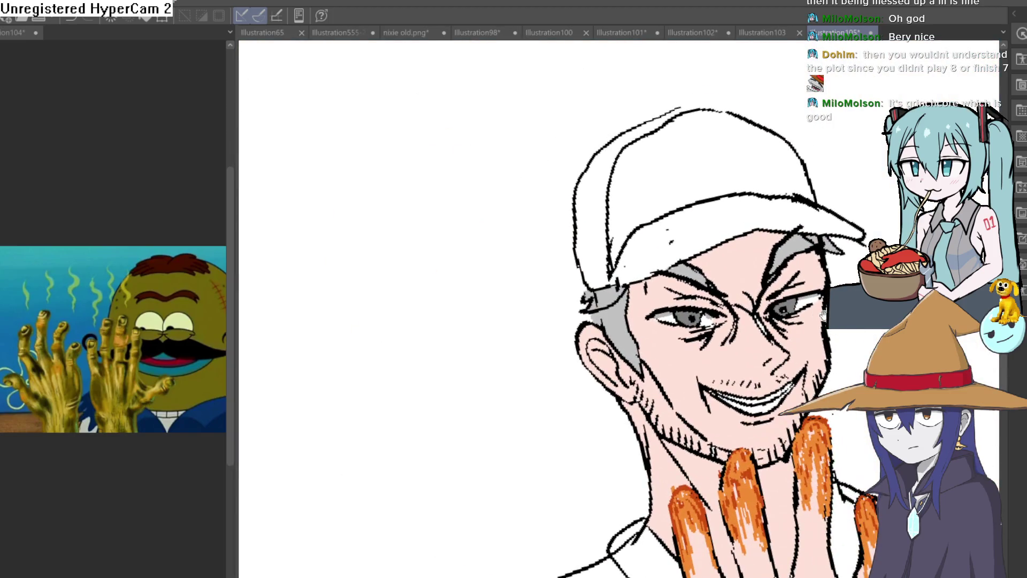
scroll(728, 340, up, 8)
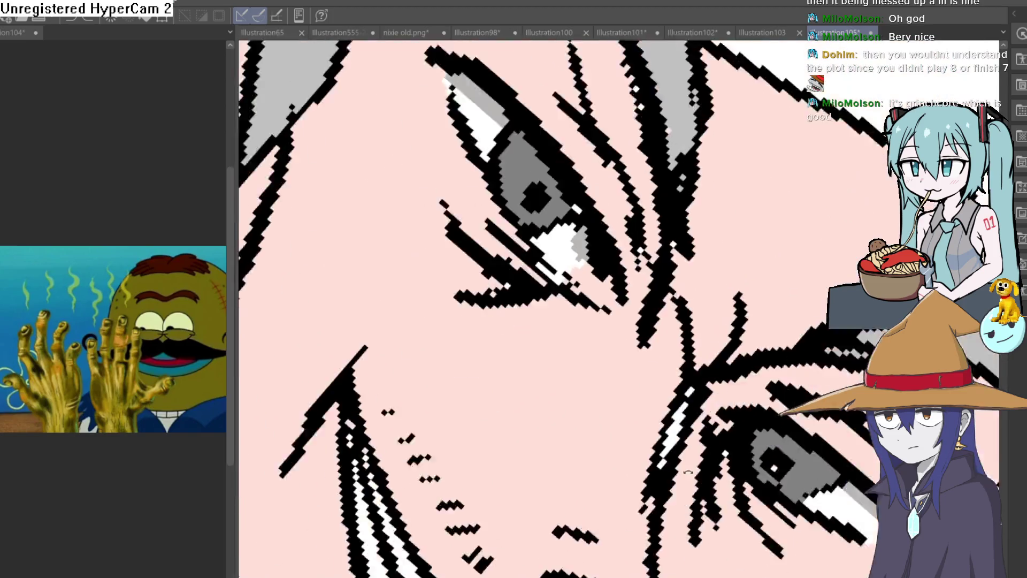
scroll(735, 321, down, 8)
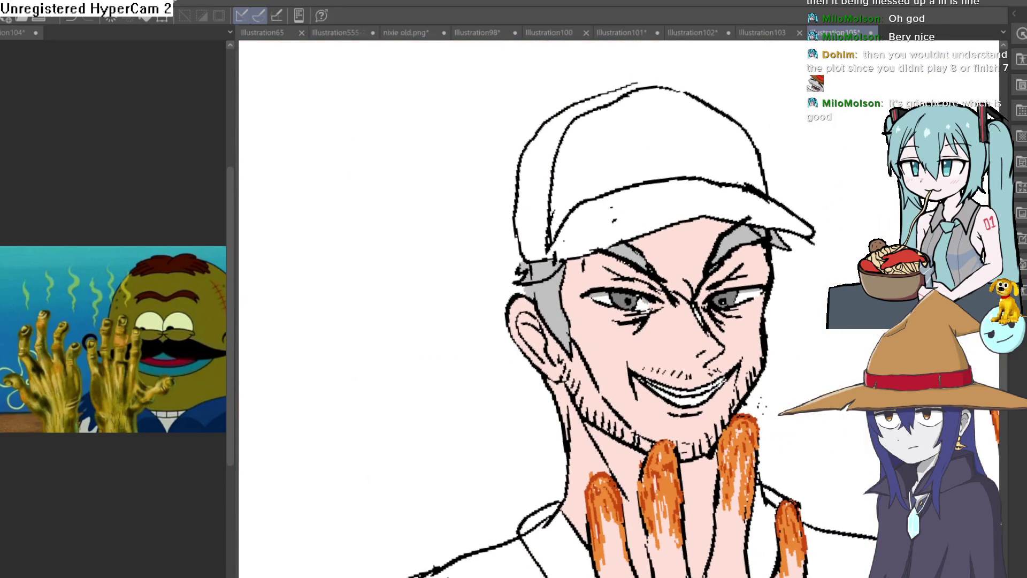
mouse_move(805, 371)
mouse_down()
mouse_move(653, 321)
mouse_move(615, 278)
mouse_up()
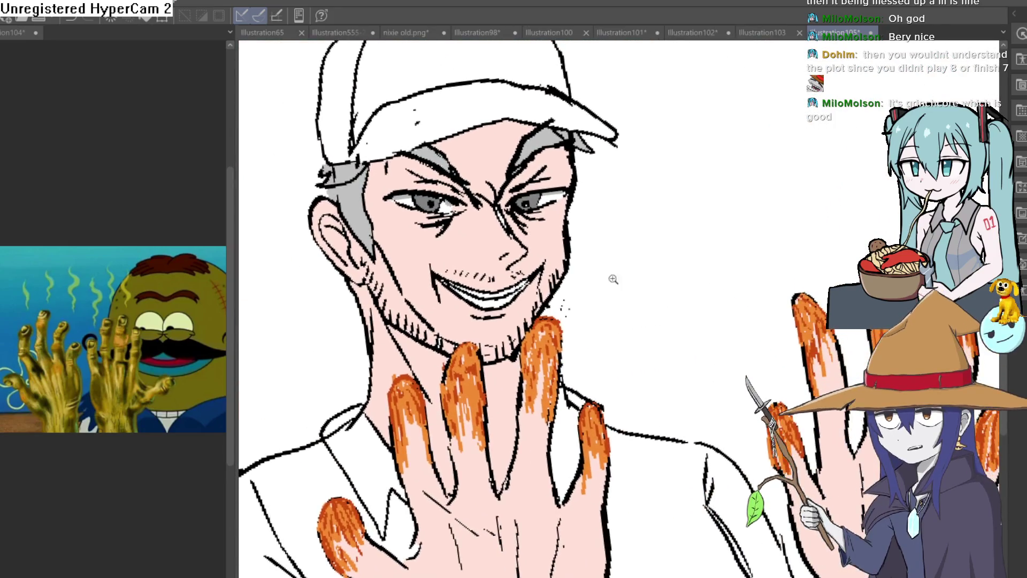
Sample the eye colour and paint a white highlight across the upper lid
scroll(614, 278, down, 2)
scroll(618, 195, up, 8)
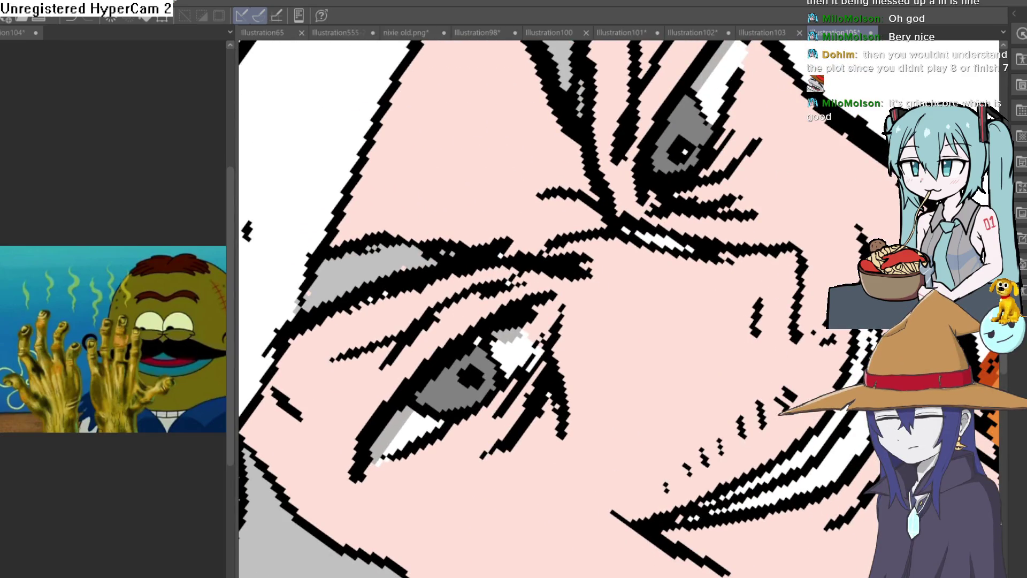
alt+click(520, 347)
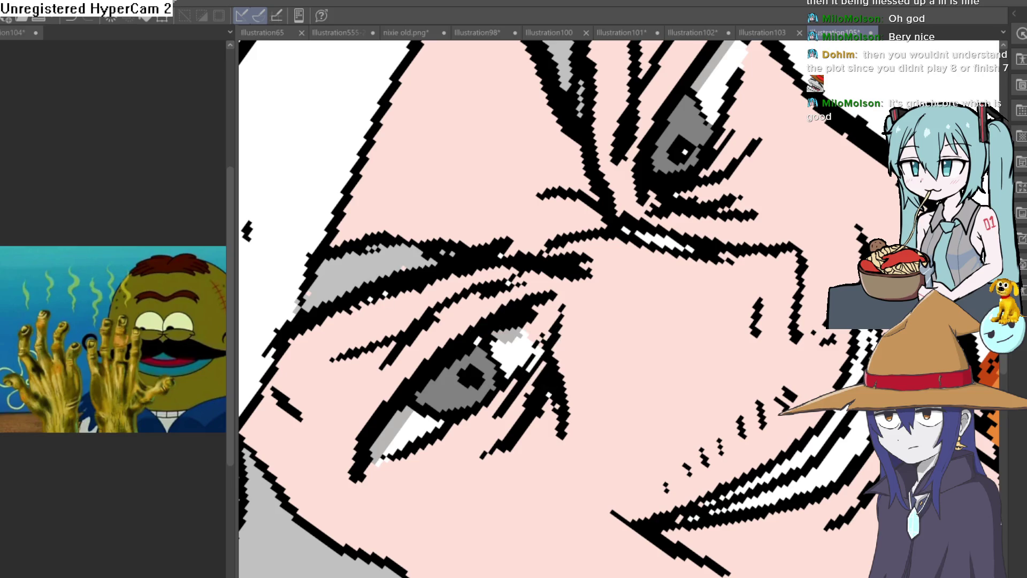
drag(535, 343, 554, 307)
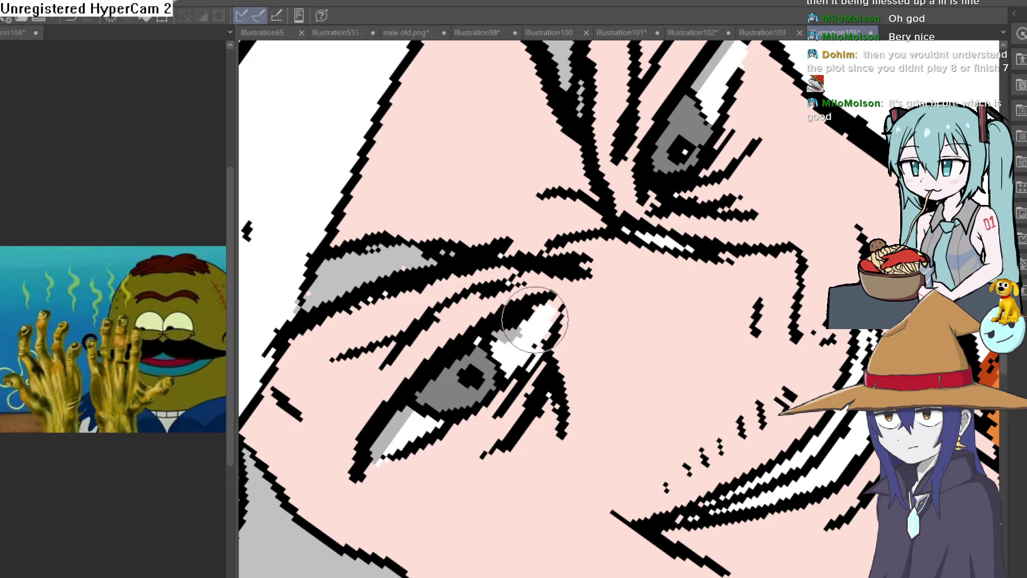
Reset the zoom, straighten the view and flip the canvas horizontally to review both hands
key(ctrl+0)
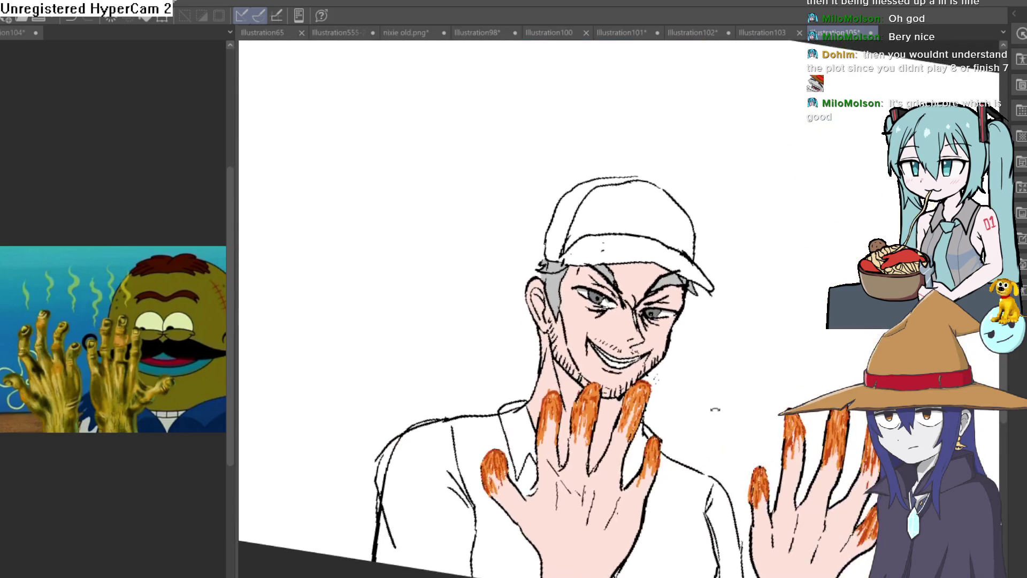
drag(716, 395, 681, 232)
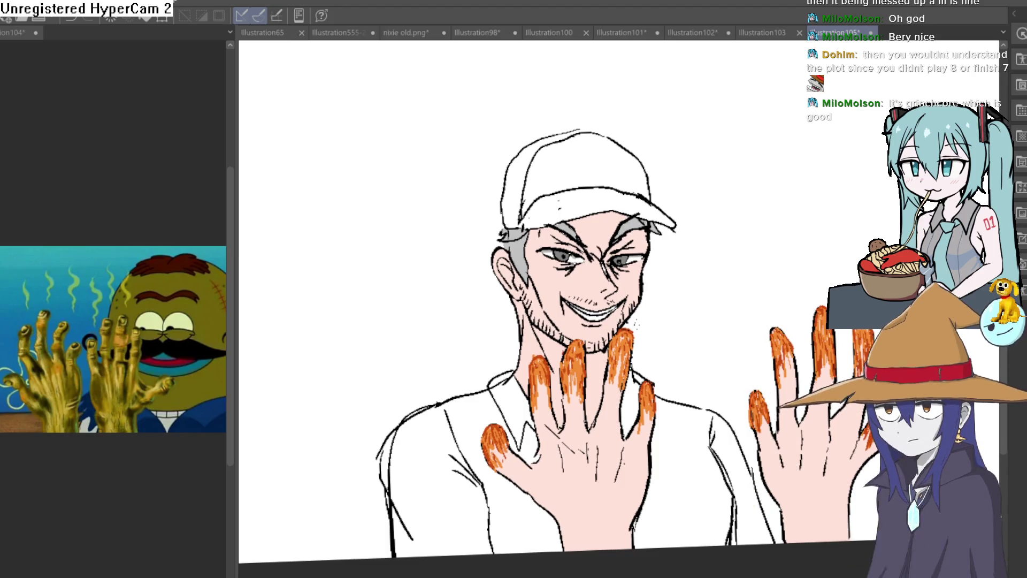
key(h)
drag(776, 268, 752, 108)
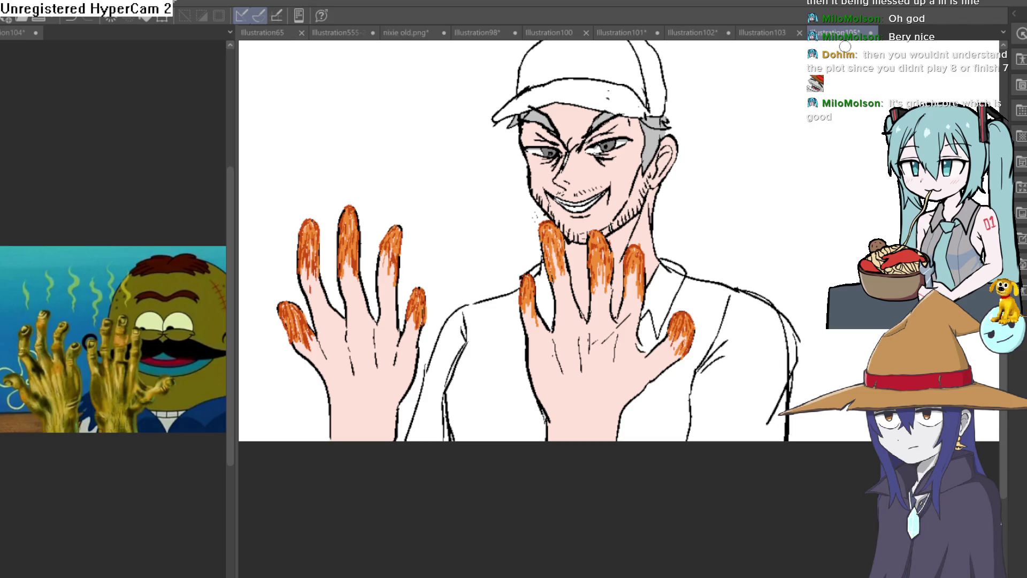
mouse_move(706, 220)
mouse_down()
mouse_move(711, 199)
mouse_move(694, 256)
mouse_move(698, 310)
mouse_up()
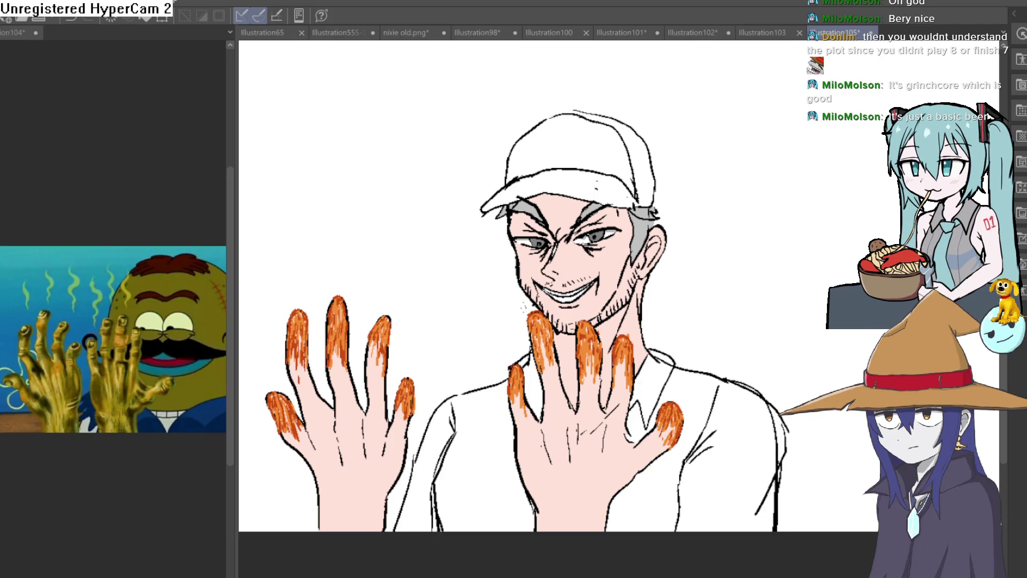
mouse_move(733, 409)
mouse_down()
mouse_move(730, 369)
mouse_move(723, 428)
mouse_move(717, 405)
mouse_up()
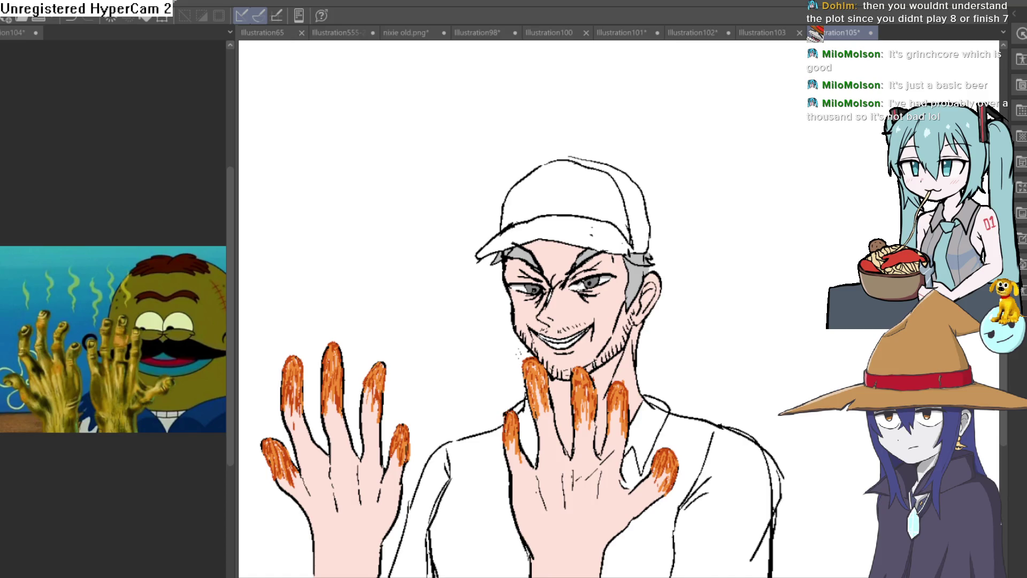
click(606, 237)
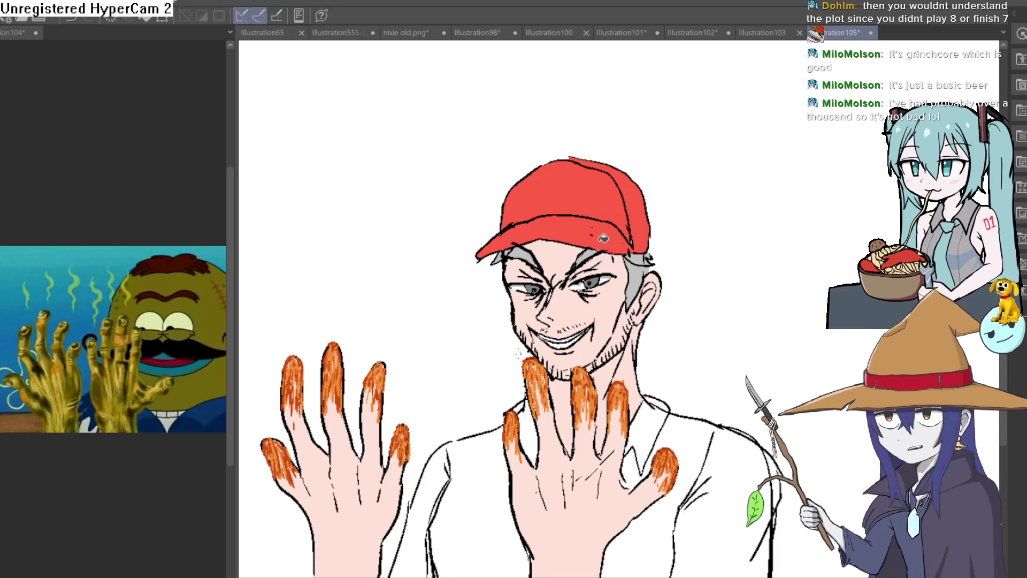
Undo the whole-cap red fill, refill only the front panel red, and zoom on its edge
key(ctrl+z)
click(610, 235)
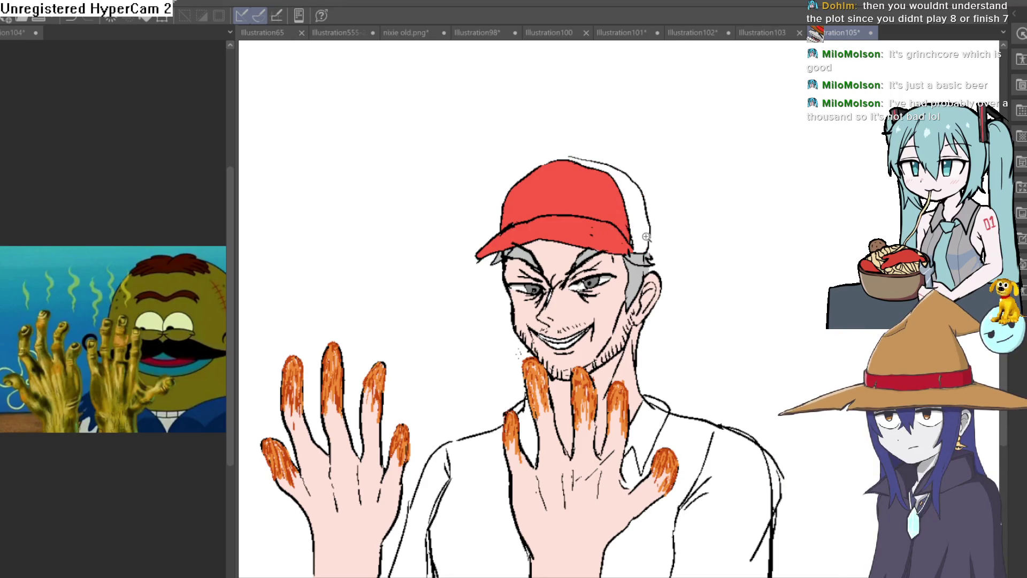
click(646, 235)
click(661, 305)
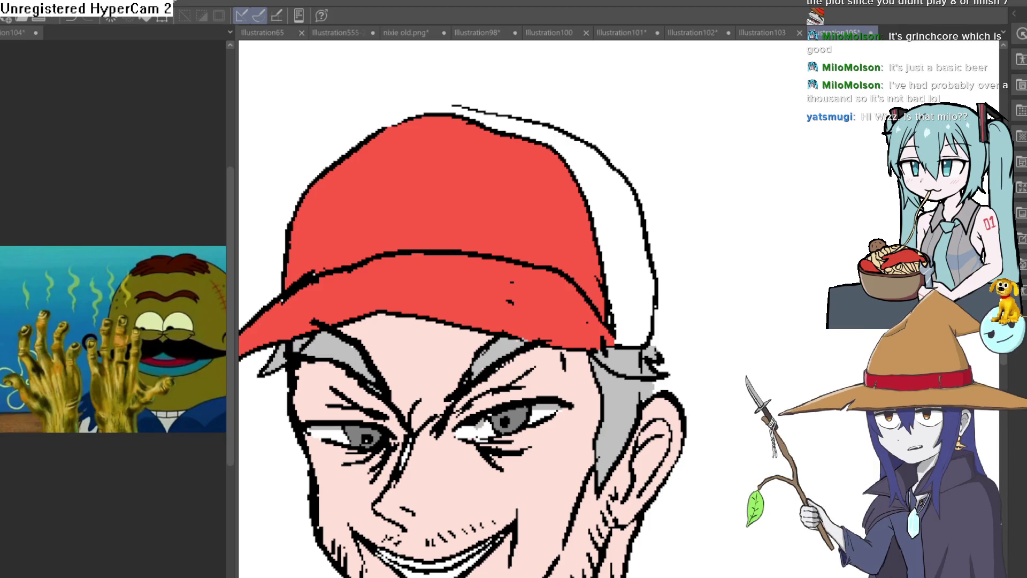
scroll(746, 278, down, 2)
scroll(746, 278, down, 2)
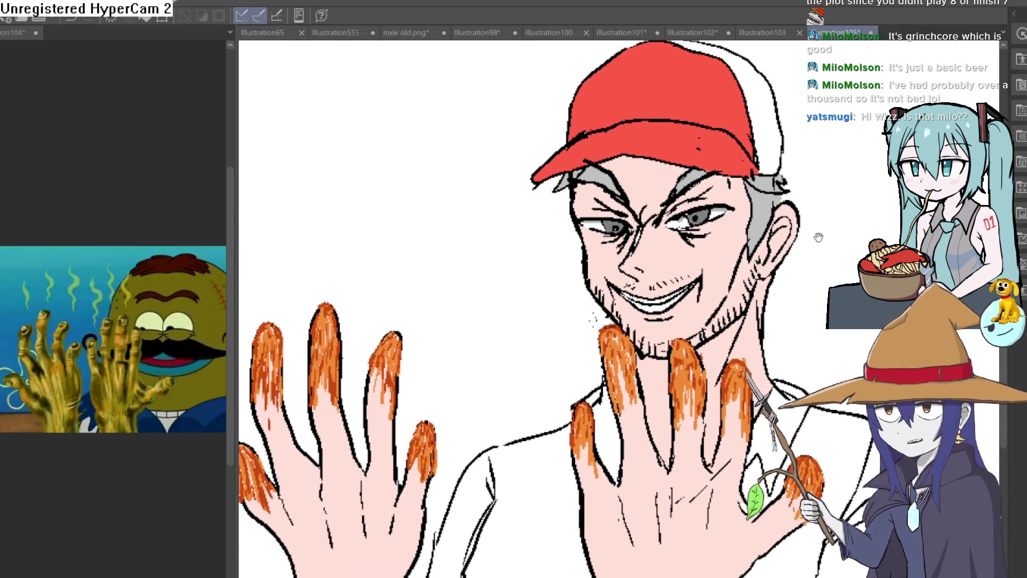
drag(775, 272, 690, 277)
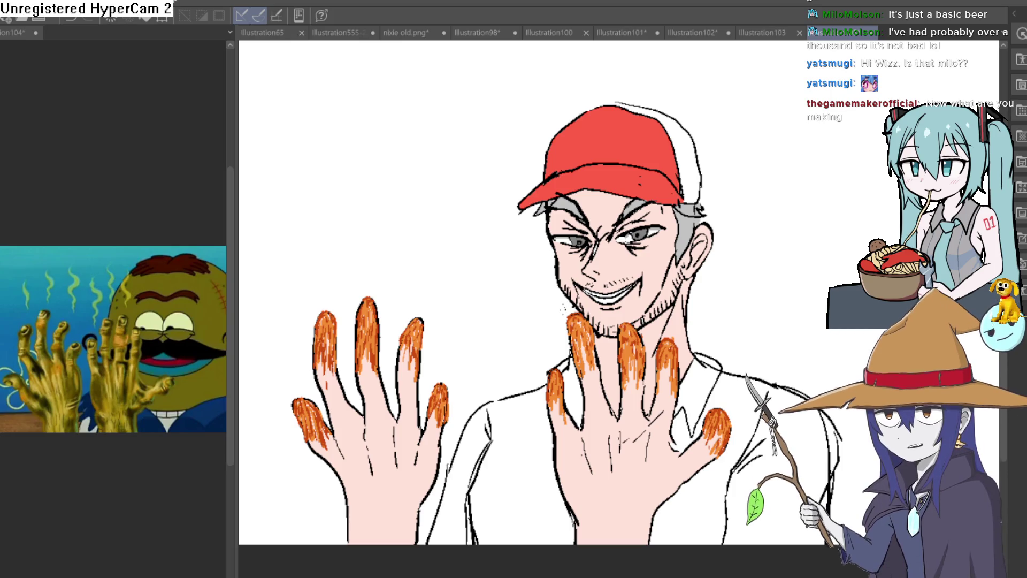
scroll(730, 234, up, 4)
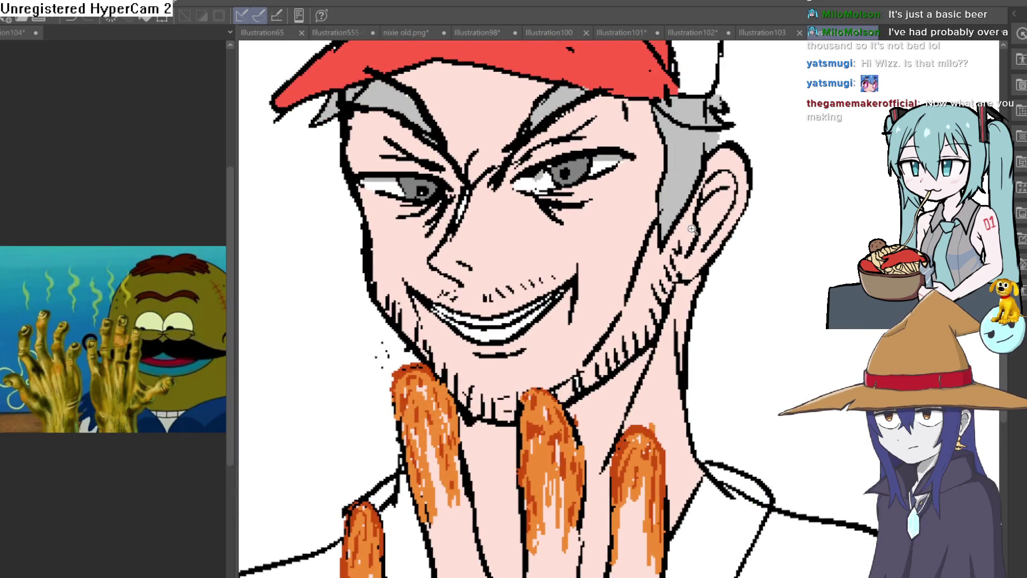
scroll(692, 228, down, 2)
scroll(561, 309, left, 3)
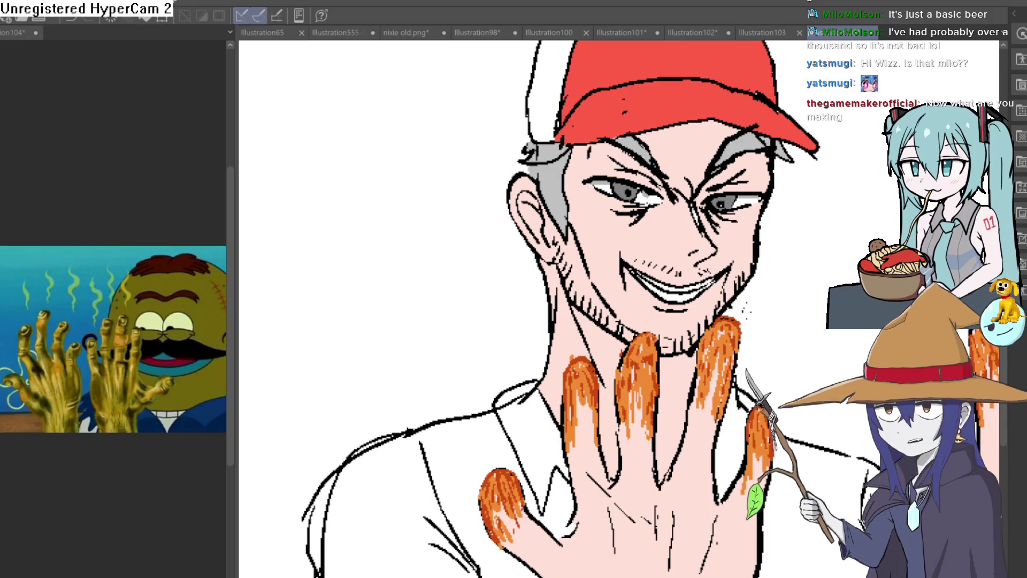
scroll(562, 309, down, 2)
scroll(562, 308, up, 2)
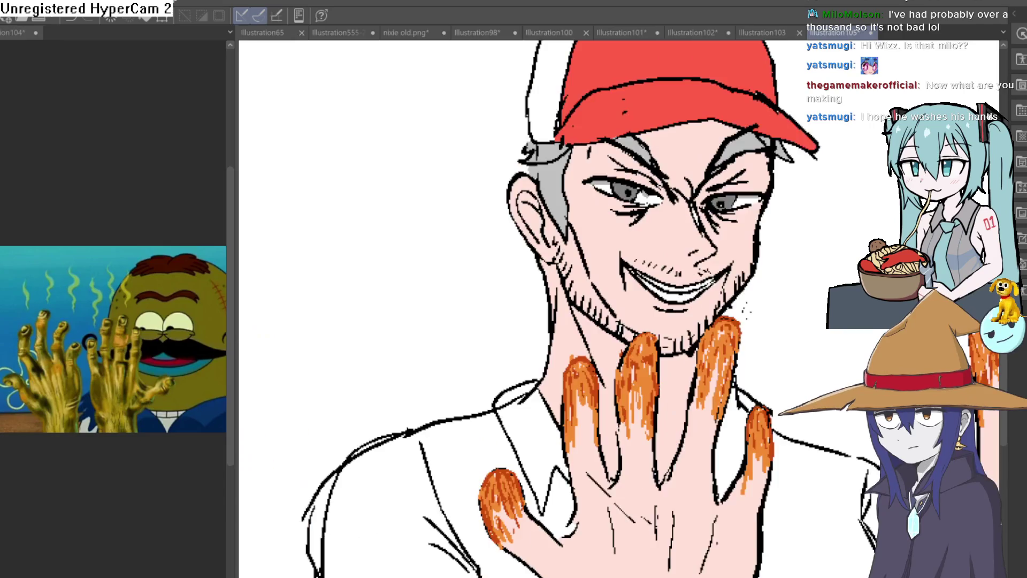
key(h)
scroll(631, 257, up, 3)
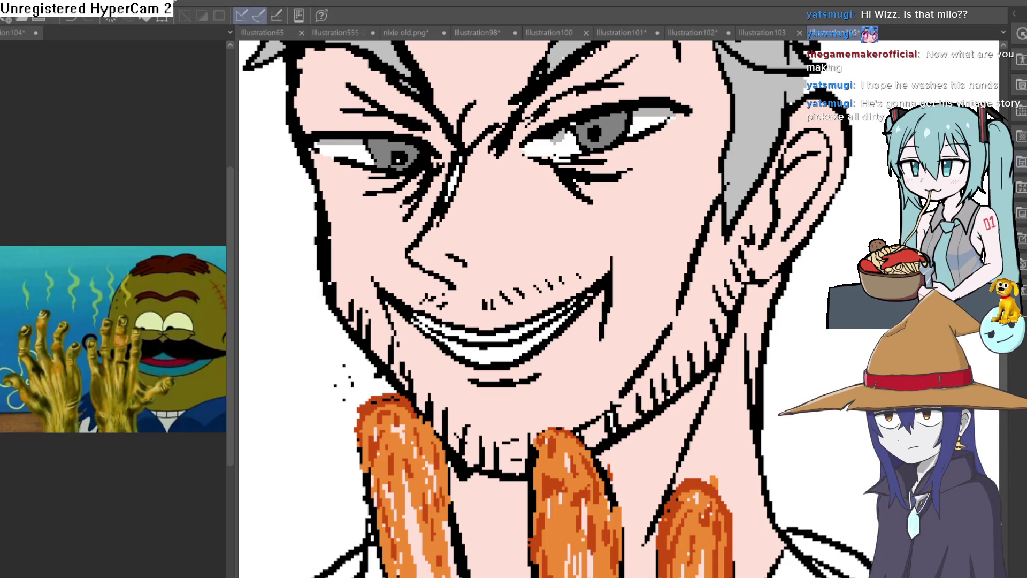
scroll(722, 178, down, 5)
mouse_move(722, 179)
mouse_down()
mouse_move(639, 186)
mouse_move(589, 206)
mouse_move(601, 238)
mouse_move(688, 284)
mouse_up()
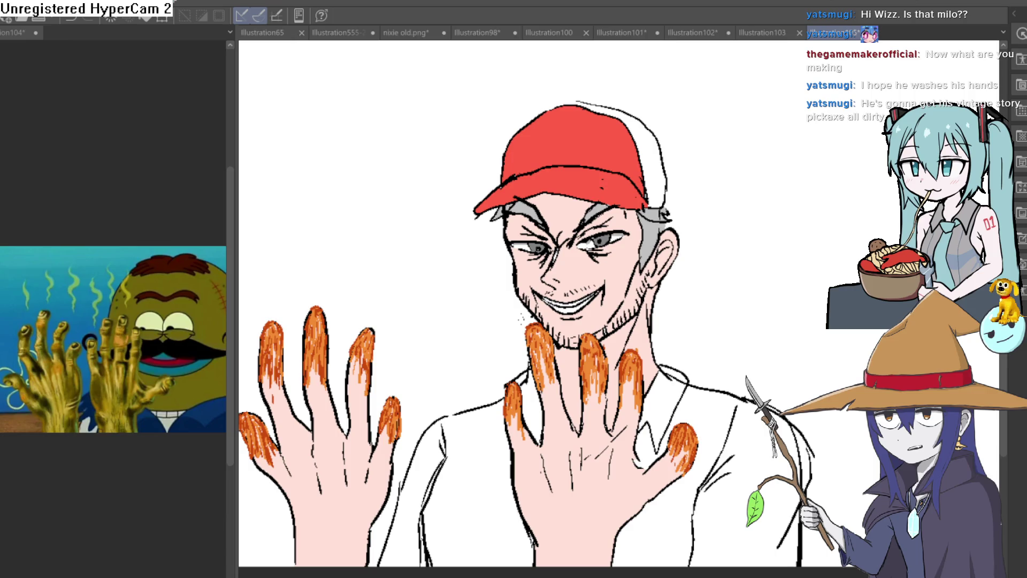
drag(764, 267, 754, 274)
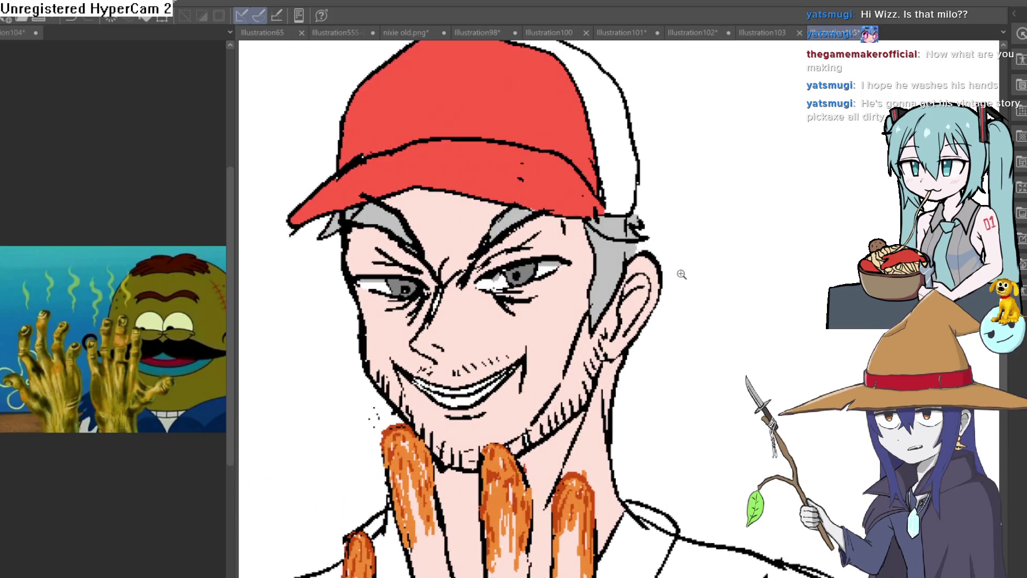
Outline a white rectangle on the cap front and fill it solid white with the Fill bucket
scroll(679, 275, up, 3)
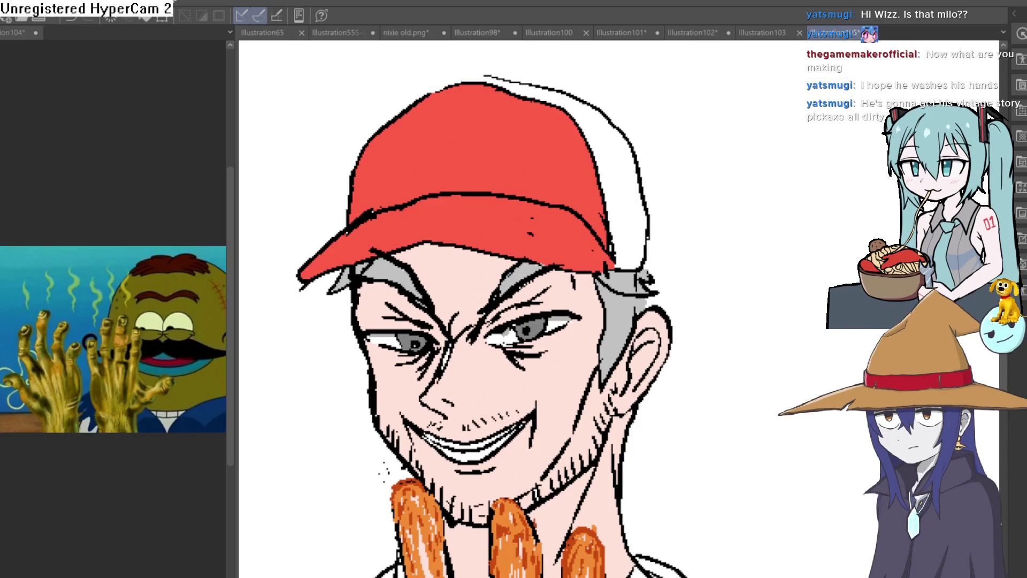
drag(542, 132, 505, 169)
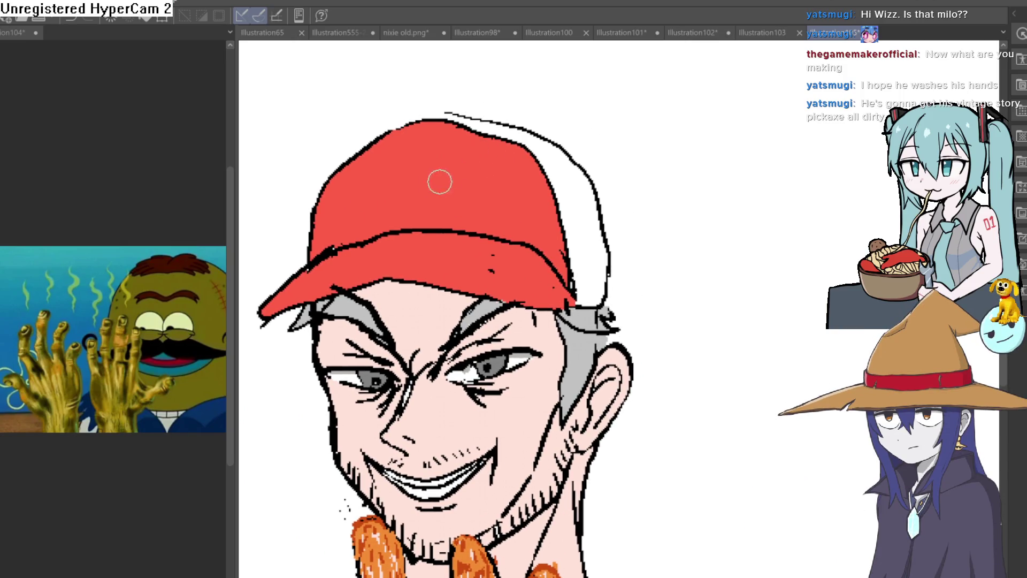
drag(368, 170, 369, 210)
mouse_move(368, 168)
mouse_down()
mouse_move(495, 167)
mouse_move(504, 179)
mouse_move(463, 220)
mouse_move(369, 219)
mouse_up()
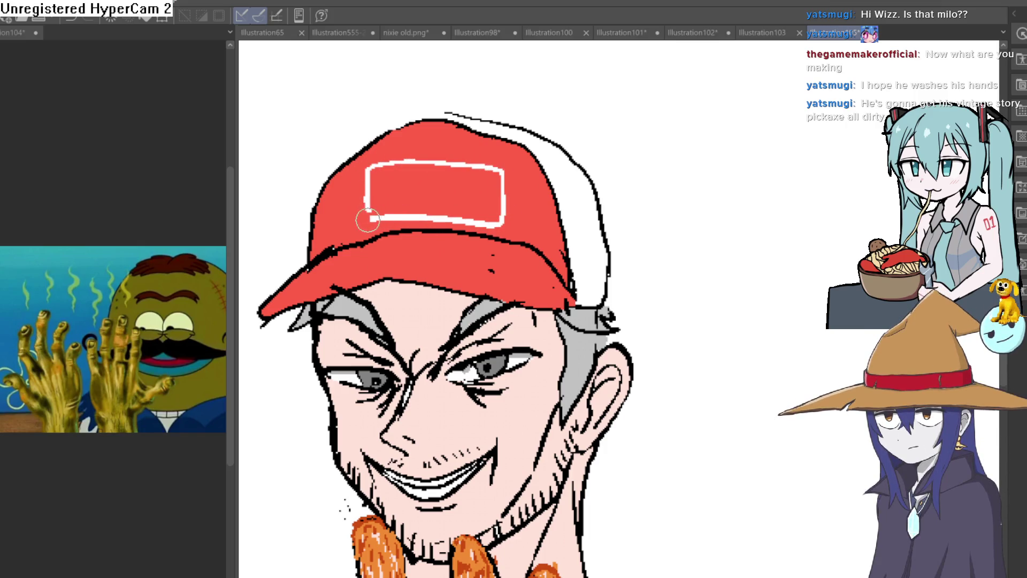
key(g)
click(459, 173)
scroll(602, 170, down, 2)
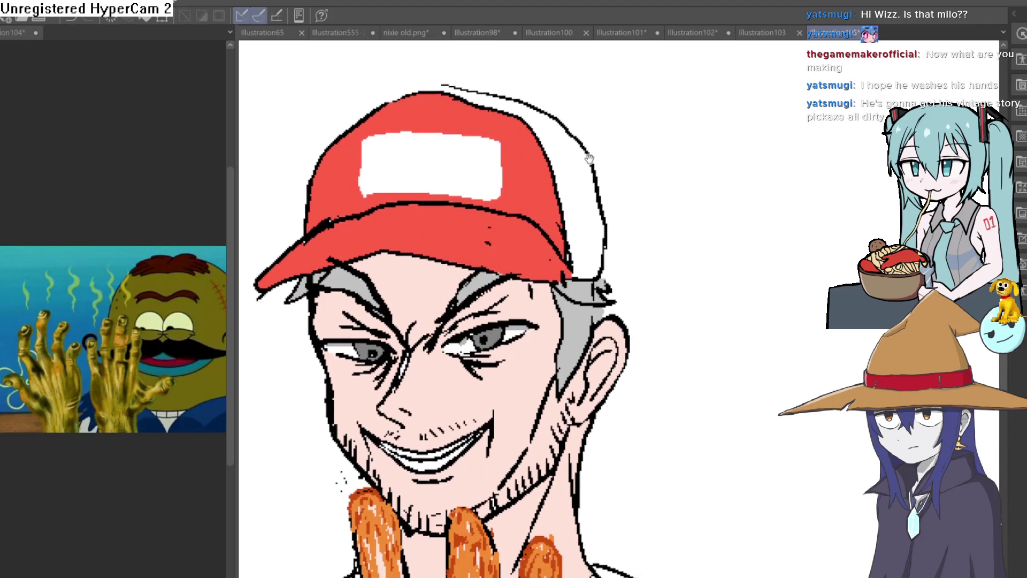